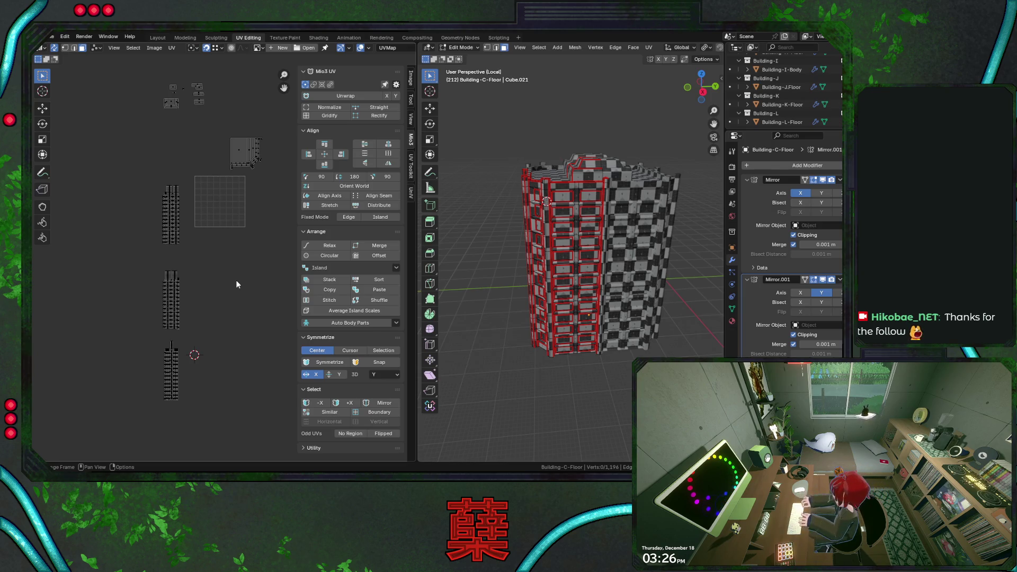
pyautogui.scroll(3, 236, 271)
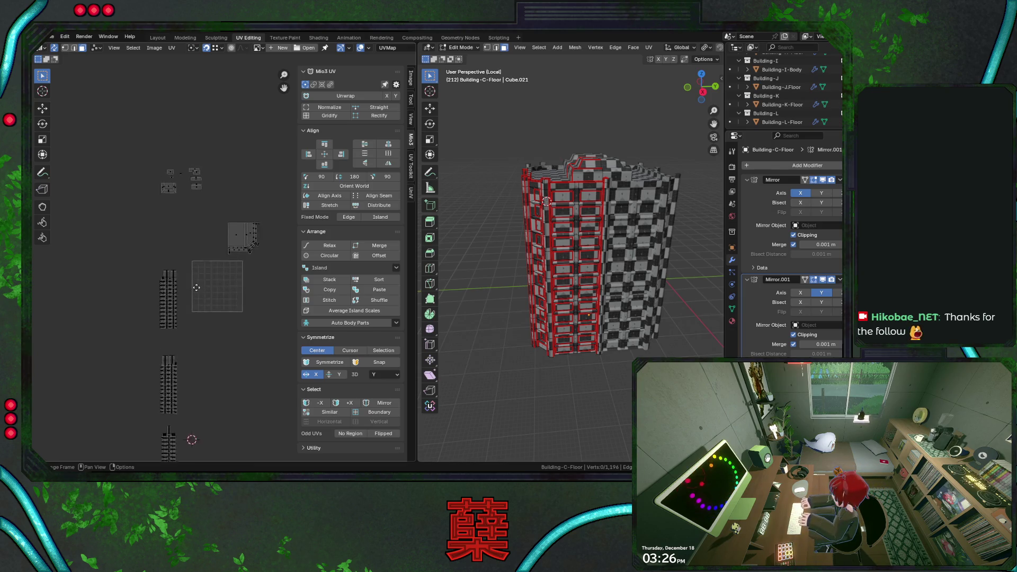
# Step: Move the thin UV strip so it sits beside its neighbouring island
pyautogui.moveTo(194, 222); pyautogui.dragTo(204, 290, button='middle')
pyautogui.scroll(-3, 204, 290)
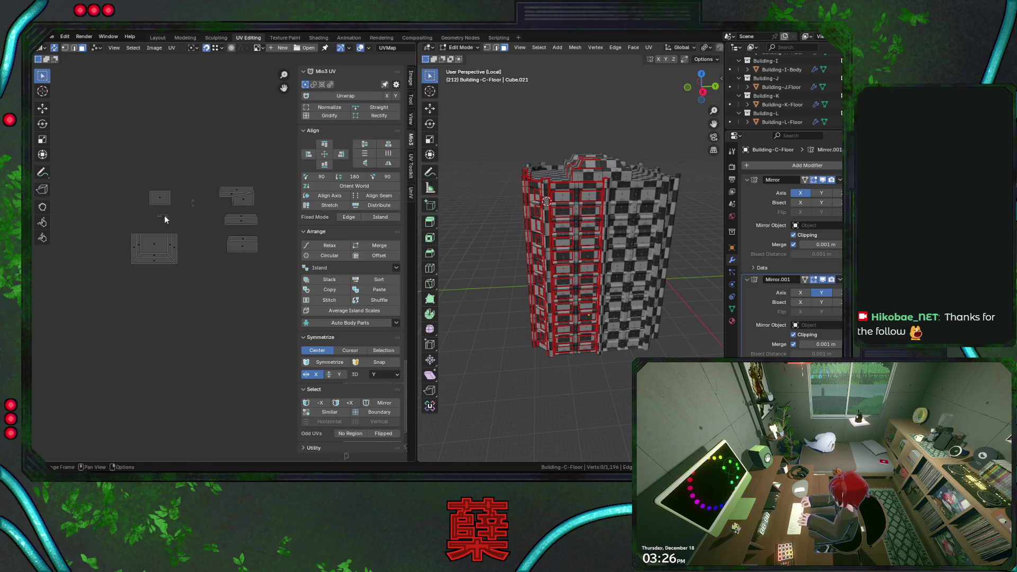
pyautogui.moveTo(588, 239)
pyautogui.mouseDown(button='middle')
pyautogui.moveTo(556, 255)
pyautogui.moveTo(613, 270)
pyautogui.mouseUp(button='middle')
pyautogui.scroll(1, 613, 270)
pyautogui.scroll(1, 204, 247)
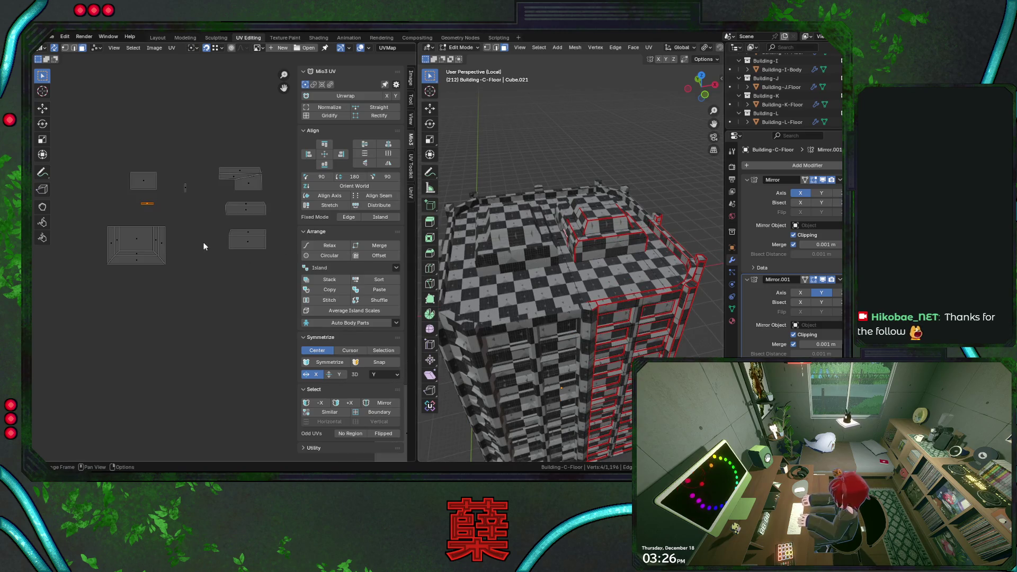
pyautogui.scroll(1, 200, 221)
pyautogui.scroll(1, 178, 222)
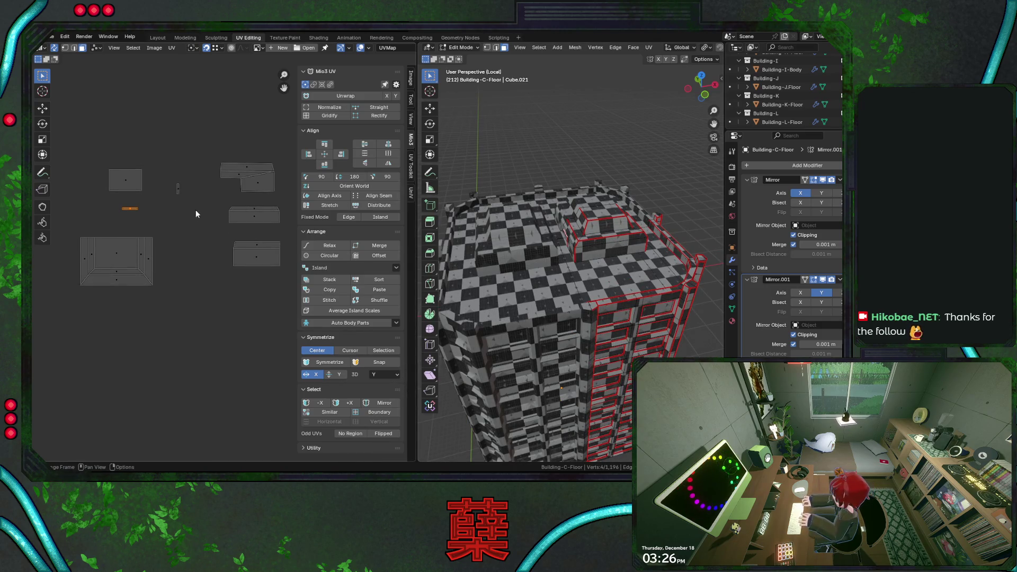
pyautogui.press('g')
pyautogui.click(233, 178)
pyautogui.scroll(1, 233, 176)
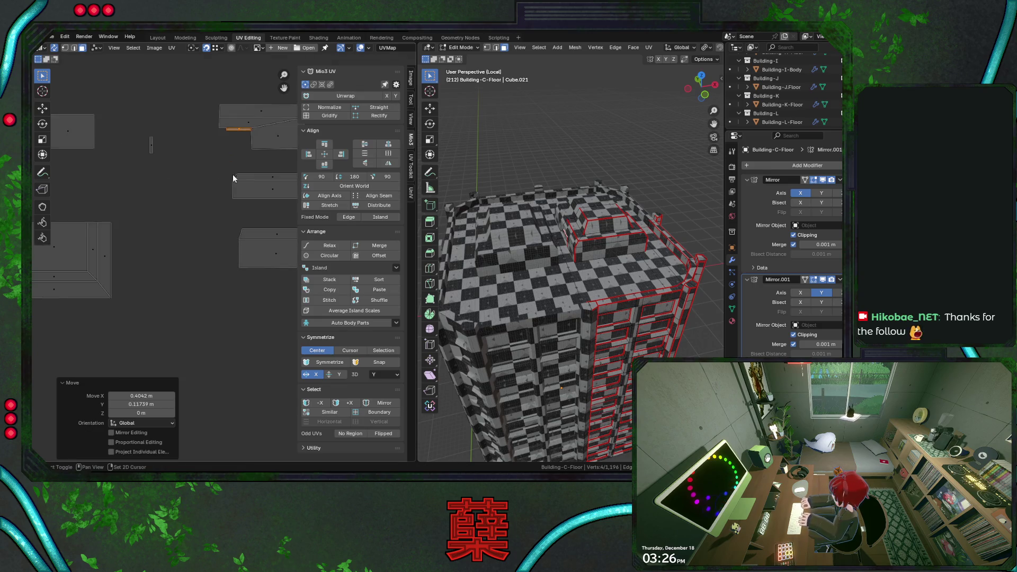
pyautogui.scroll(1, 210, 238)
pyautogui.scroll(1, 209, 238)
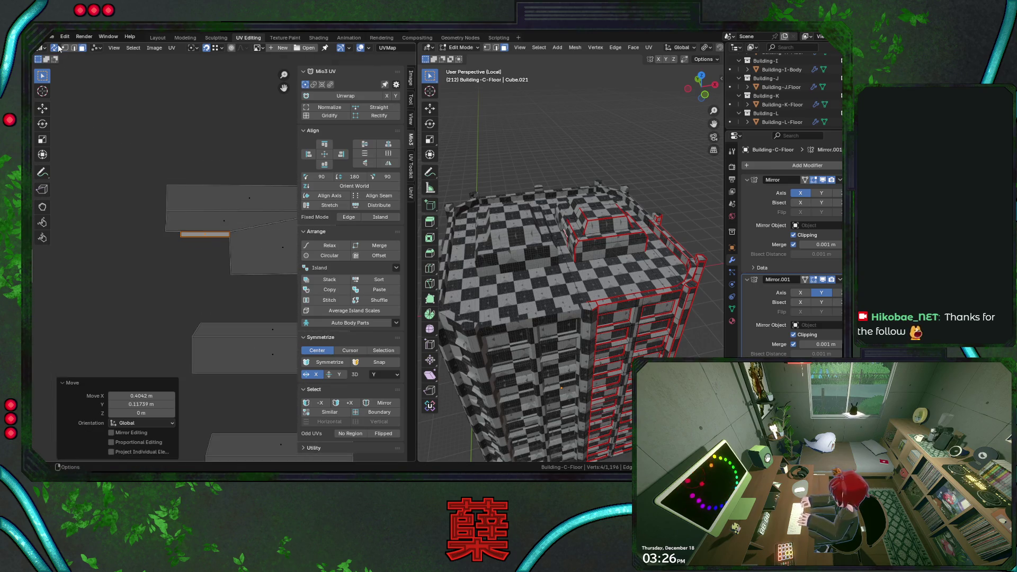
# Step: Hide every island except the strip and set the 2D cursor at its end
pyautogui.press('/')
pyautogui.keyDown('shift'); pyautogui.click(233, 230); pyautogui.keyUp('shift')
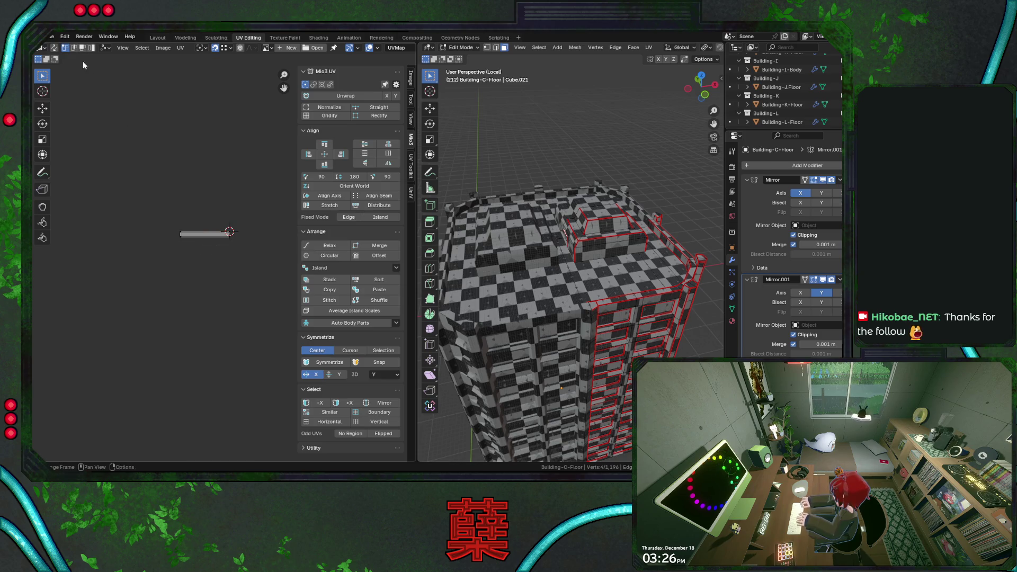
# Step: Reveal the islands again and enlarge the strip 1.3 times around the 2D cursor
pyautogui.click(42, 48)
pyautogui.click(103, 96)
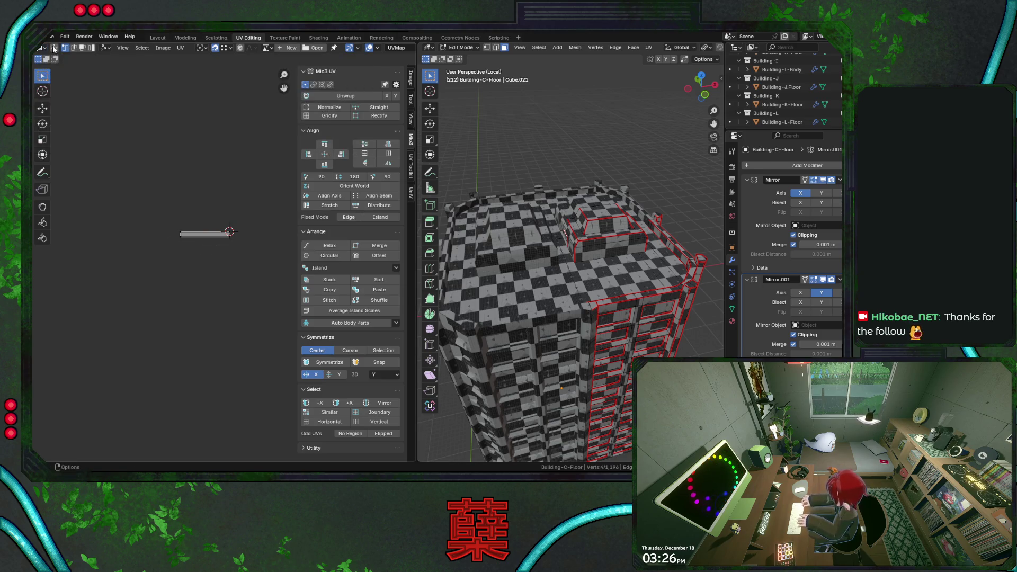
pyautogui.click(196, 47)
pyautogui.click(226, 89)
pyautogui.write('s1.3')
pyautogui.press('Return')
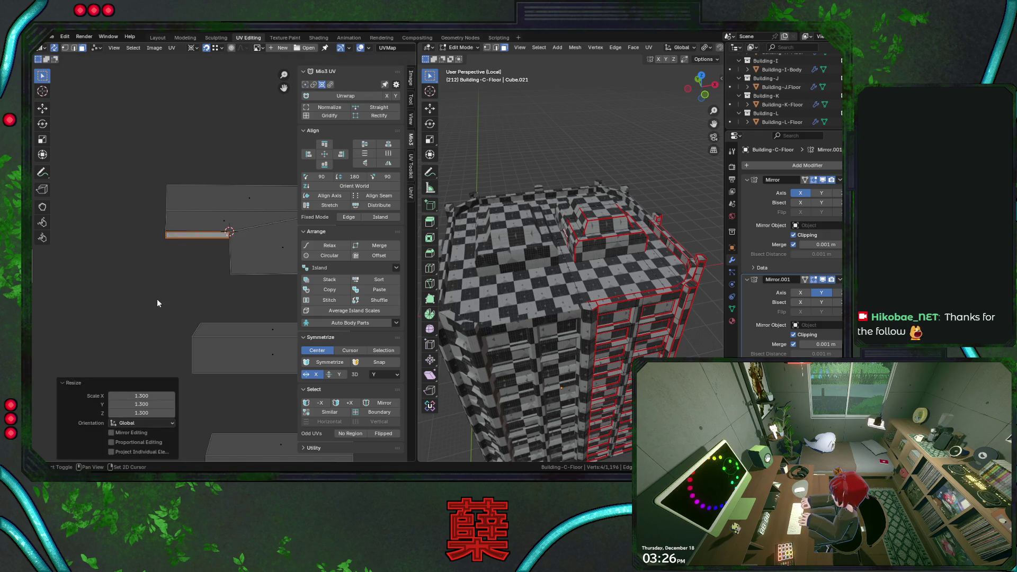
# Step: Move the strip upright into place below the upper island
pyautogui.hotkey('ctrl', 's')
pyautogui.moveTo(101, 217); pyautogui.dragTo(183, 168, button='middle')
pyautogui.press('g')
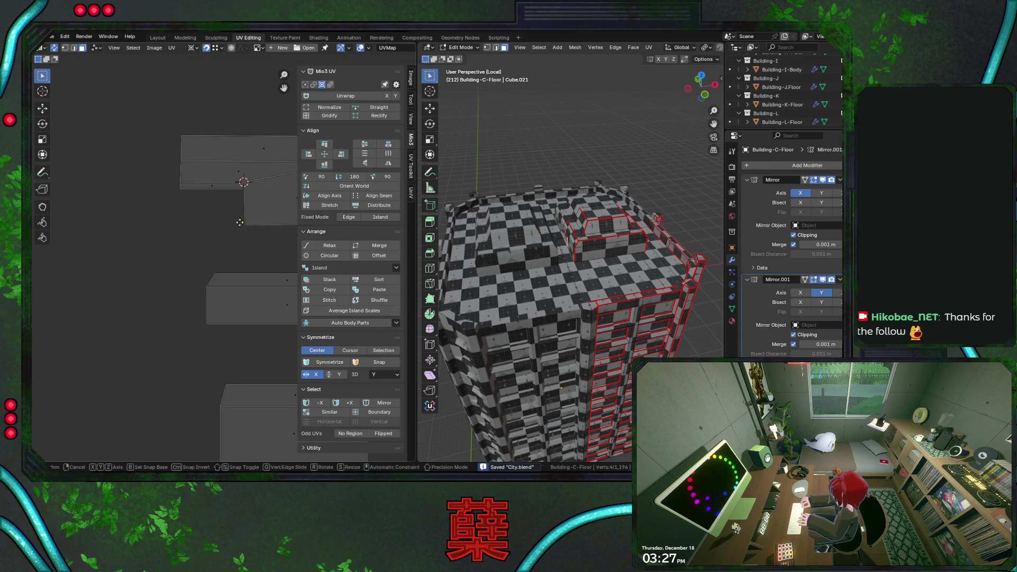
pyautogui.click(245, 211)
pyautogui.scroll(1, 189, 276)
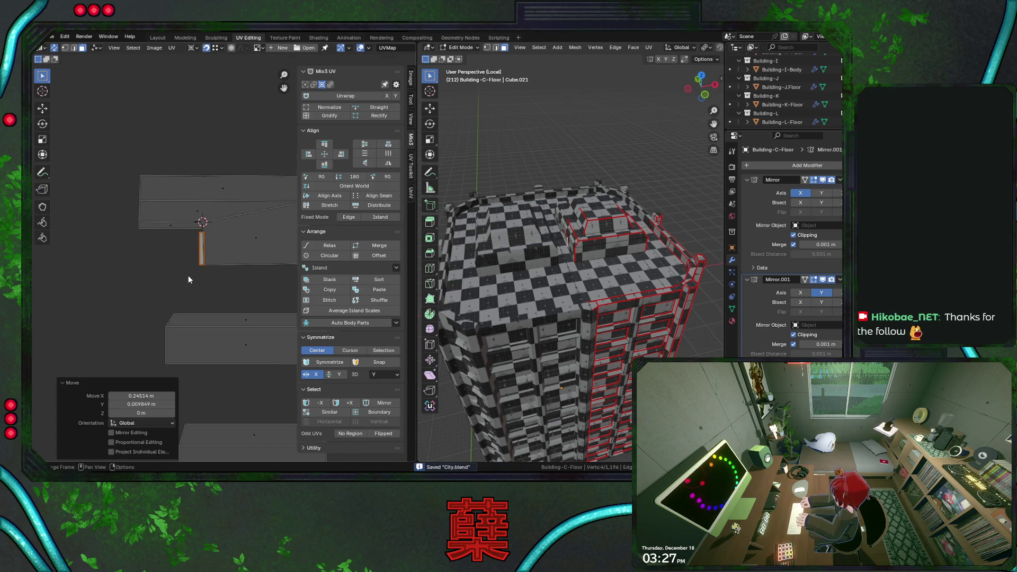
pyautogui.scroll(2, 188, 276)
# Step: Snap the 2D cursor to the isolated strip, unhide all islands and save City.blend
pyautogui.press('/')
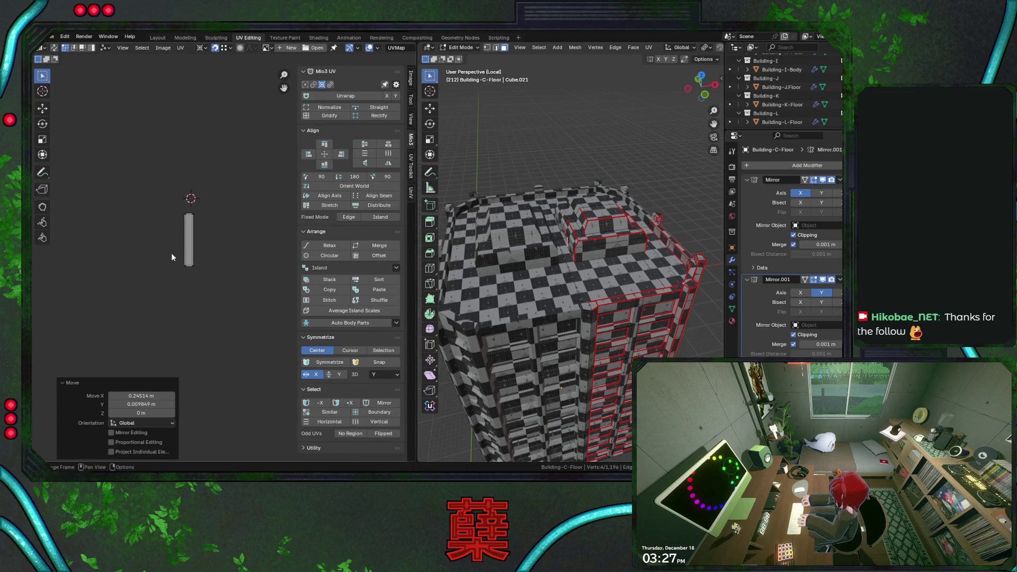
pyautogui.hotkey('shift', 's')
pyautogui.click(209, 286)
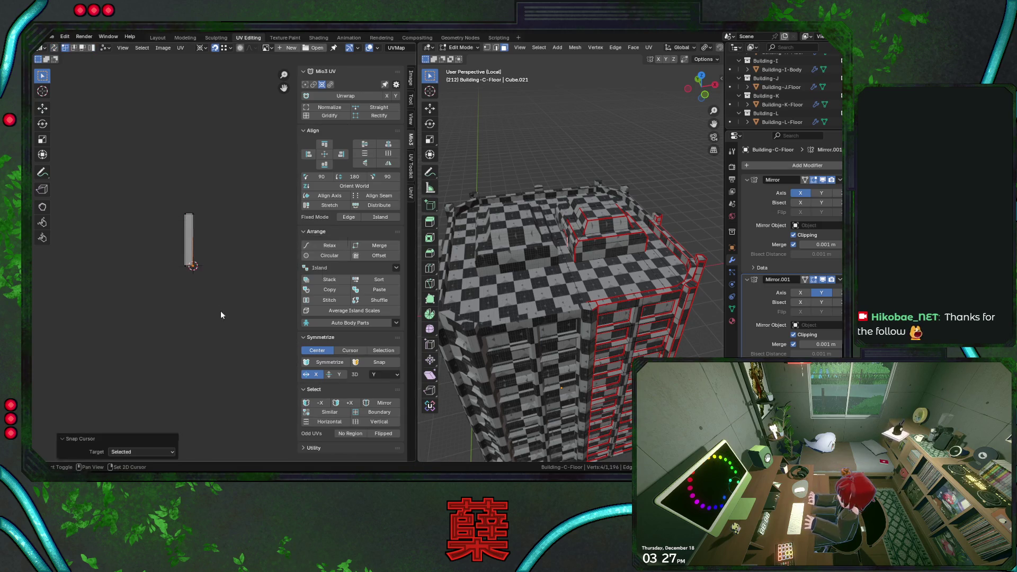
pyautogui.click(55, 48)
pyautogui.click(191, 206)
pyautogui.hotkey('ctrl', 's')
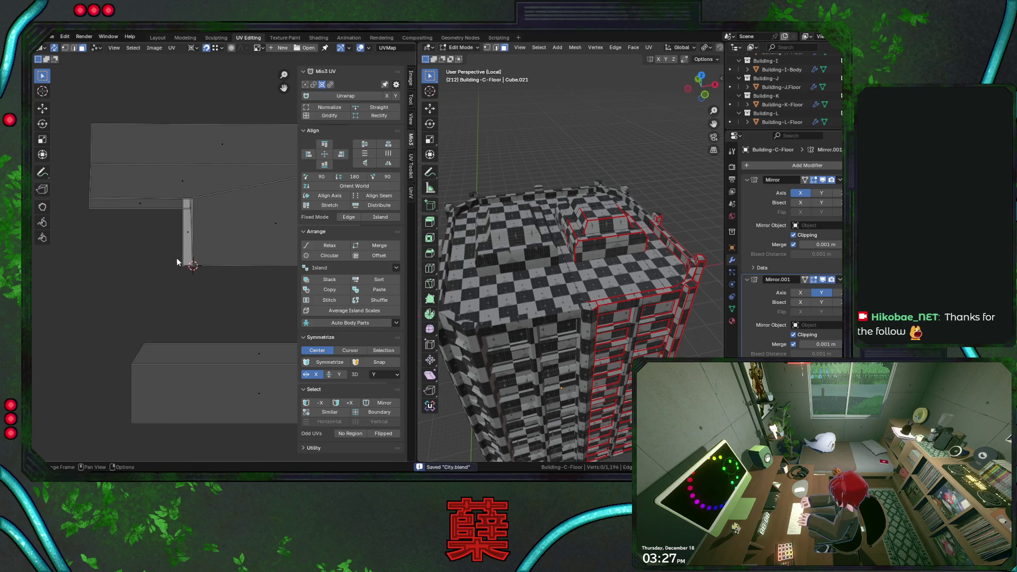
pyautogui.scroll(-2, 178, 250)
# Step: Check the strip and the whole upper island by selecting them, then clear the selection
pyautogui.click(165, 260)
pyautogui.moveTo(140, 193); pyautogui.dragTo(306, 302)
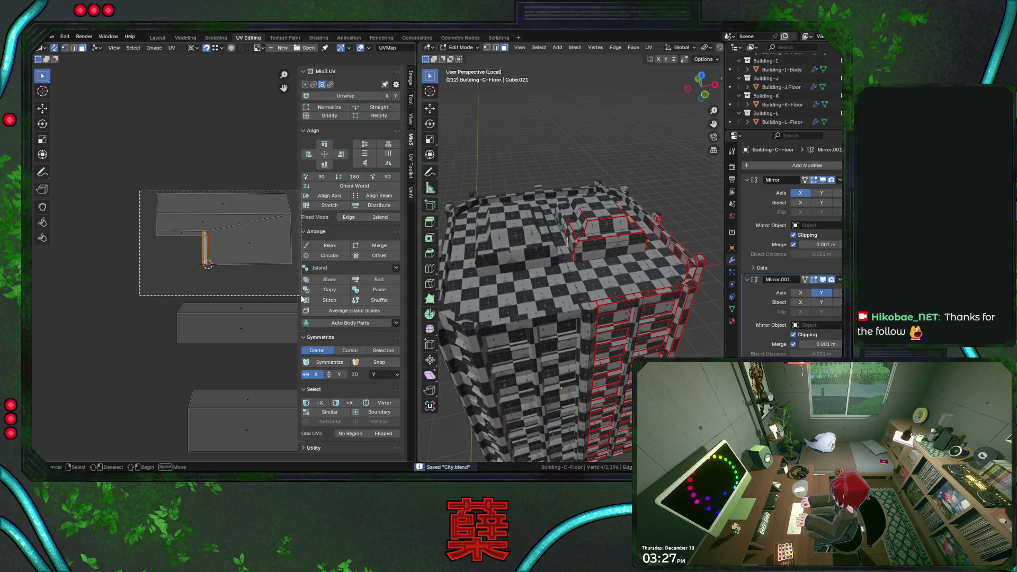
pyautogui.click(181, 265)
pyautogui.scroll(-3, 159, 270)
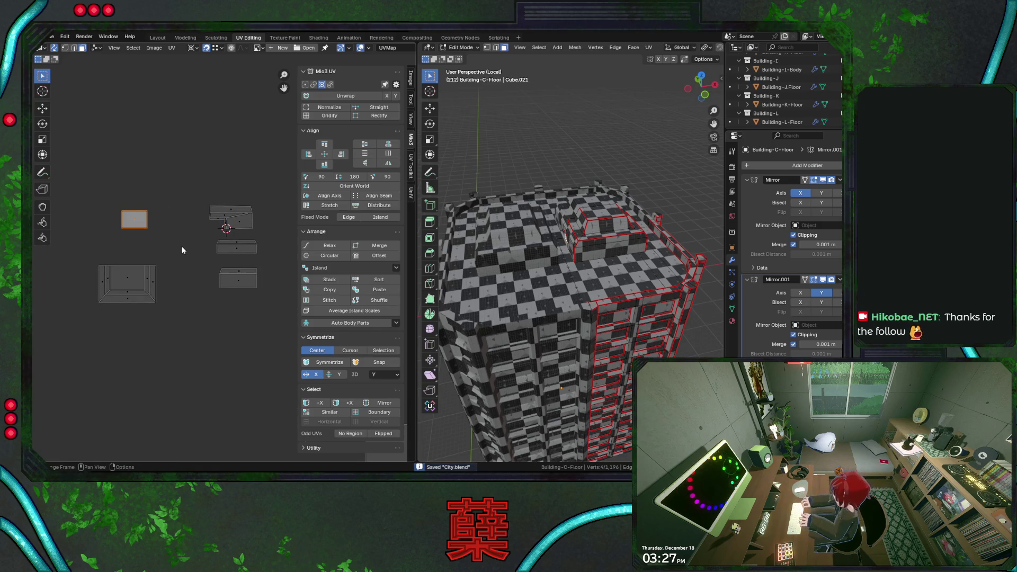
pyautogui.scroll(4, 182, 245)
# Step: Move the small square island beside the upper island and shrink it to 0.62
pyautogui.press('g')
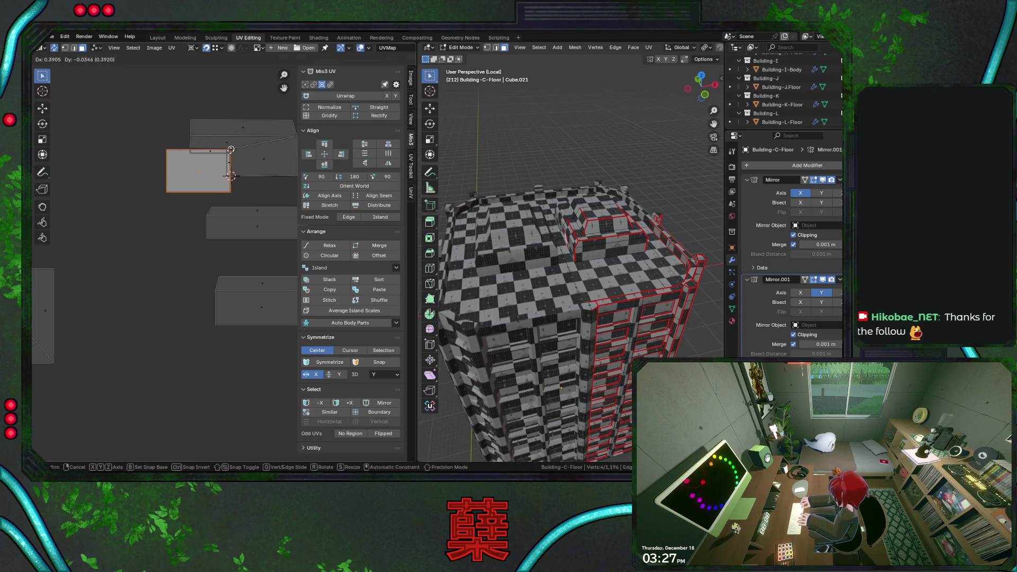
pyautogui.click(231, 175)
pyautogui.press('s')
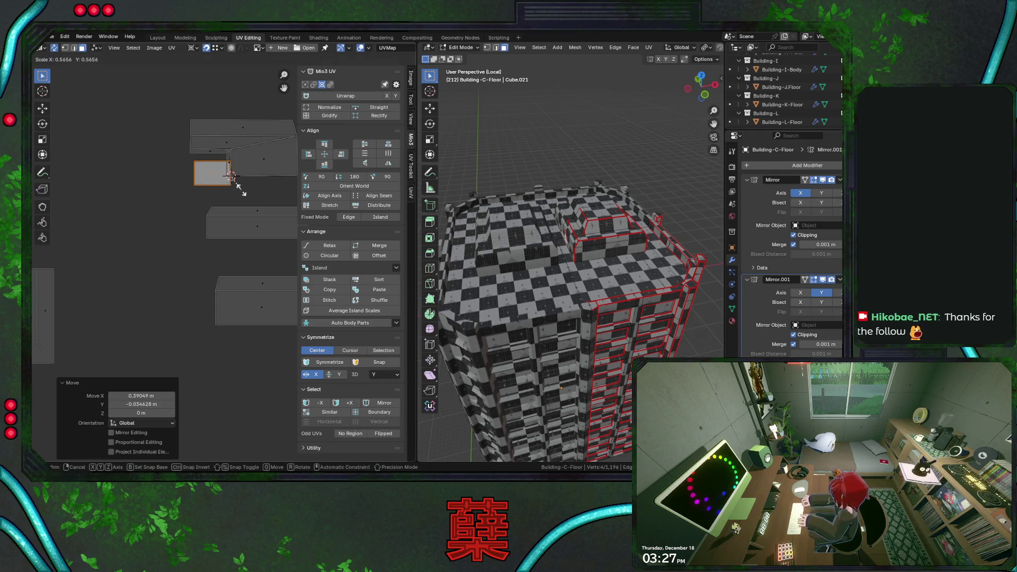
pyautogui.click(238, 185)
pyautogui.press('g')
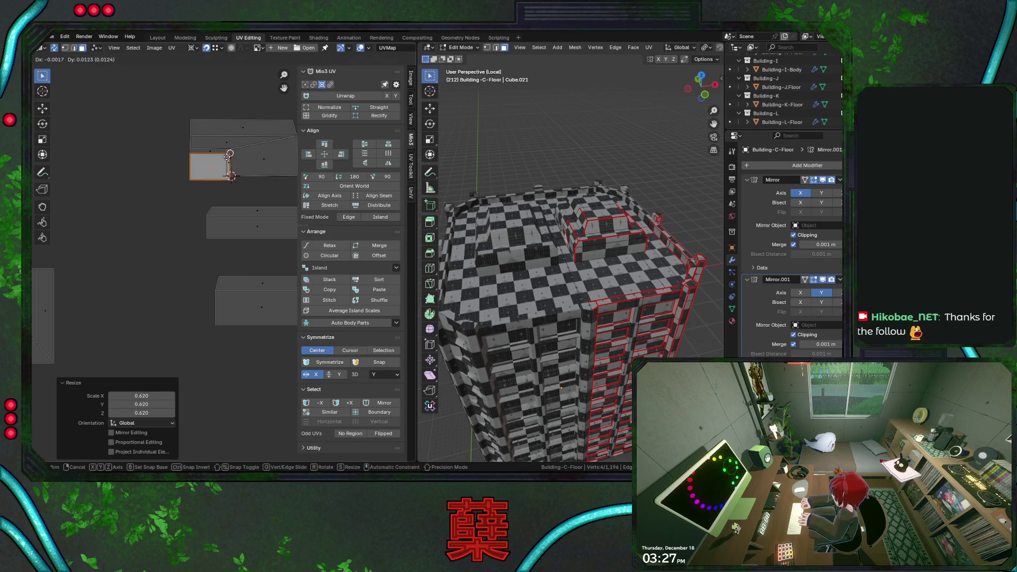
pyautogui.click(222, 161)
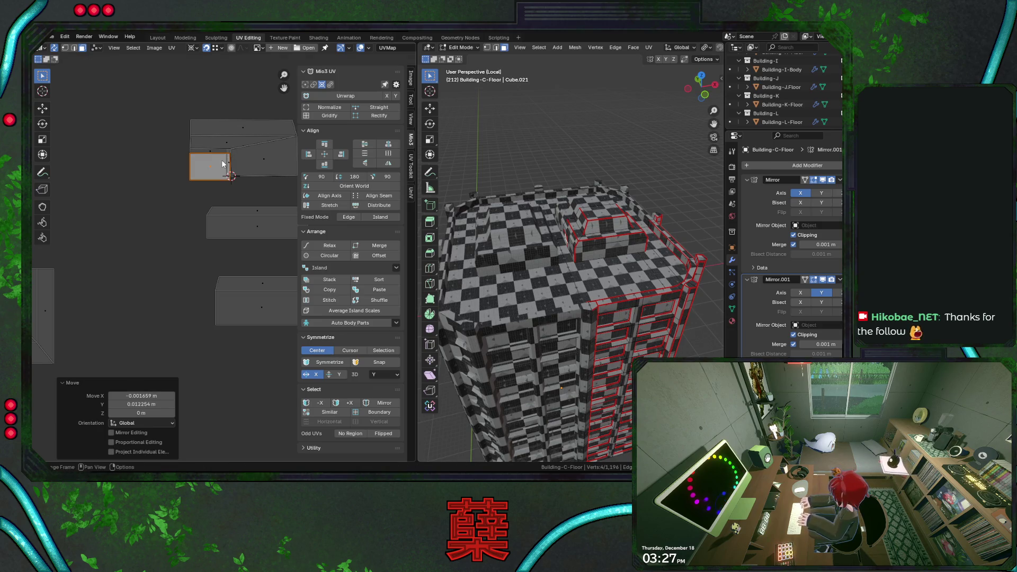
pyautogui.scroll(3, 222, 161)
# Step: Nudge the island with small horizontal and vertical shifts until it sits snug against its neighbour
pyautogui.press('g')
pyautogui.click(228, 149)
pyautogui.press('g')
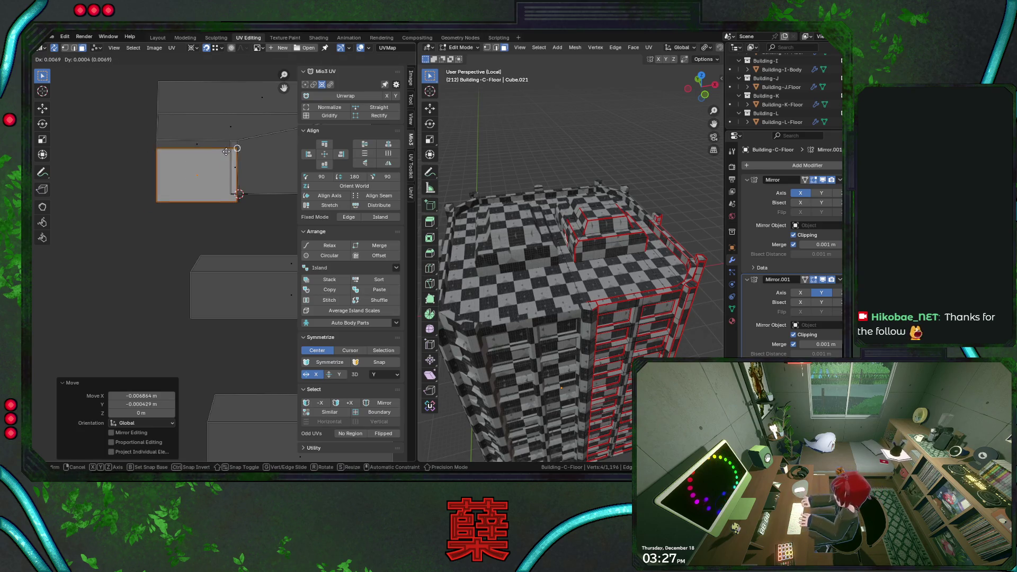
pyautogui.click(227, 155)
pyautogui.press('g')
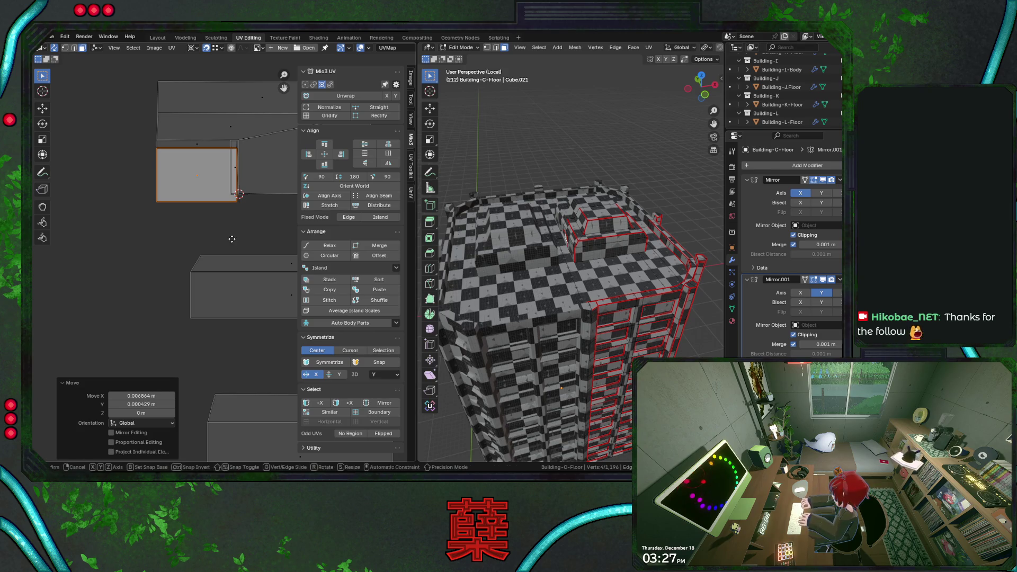
pyautogui.click(225, 239)
pyautogui.press('g')
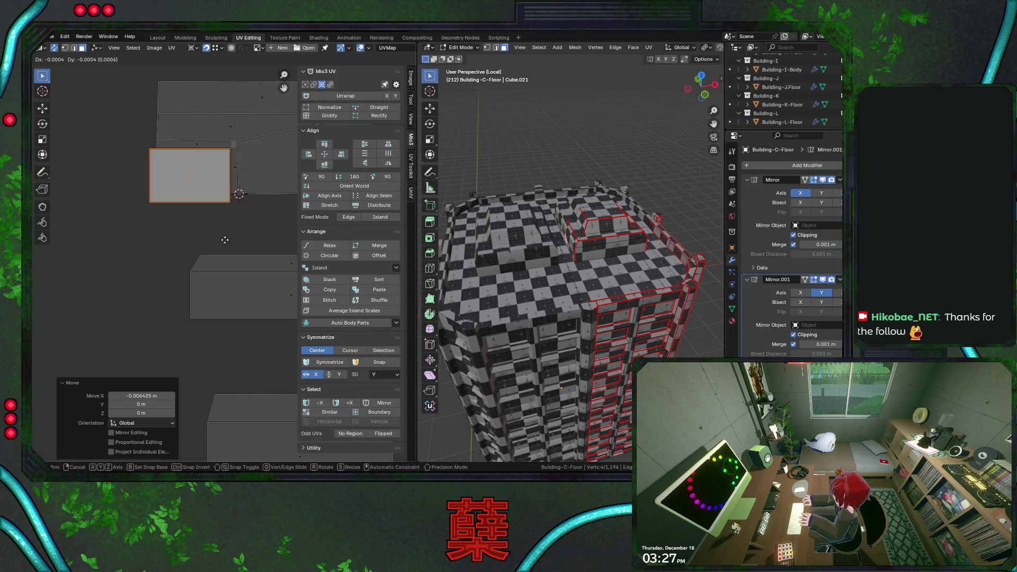
pyautogui.click(225, 239)
pyautogui.scroll(-3, 231, 238)
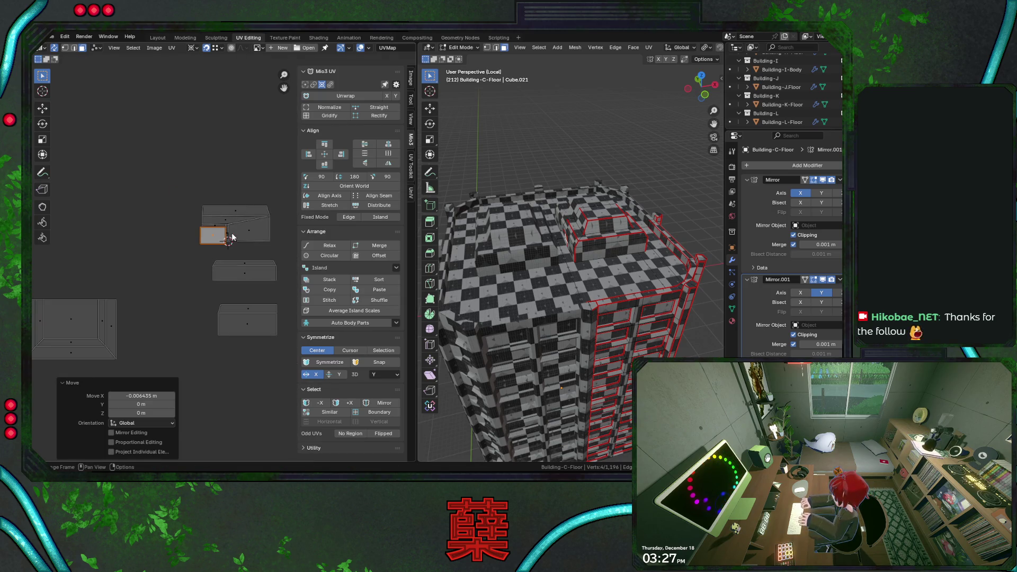
pyautogui.scroll(2, 233, 241)
# Step: Set the island's final position above the long floor island and save City.blend
pyautogui.press('g')
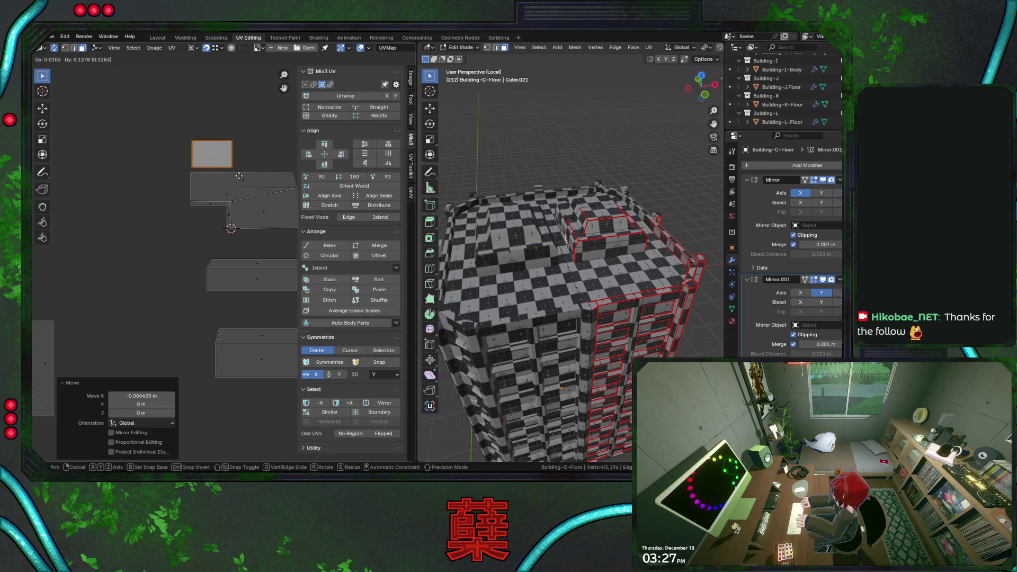
pyautogui.click(192, 227)
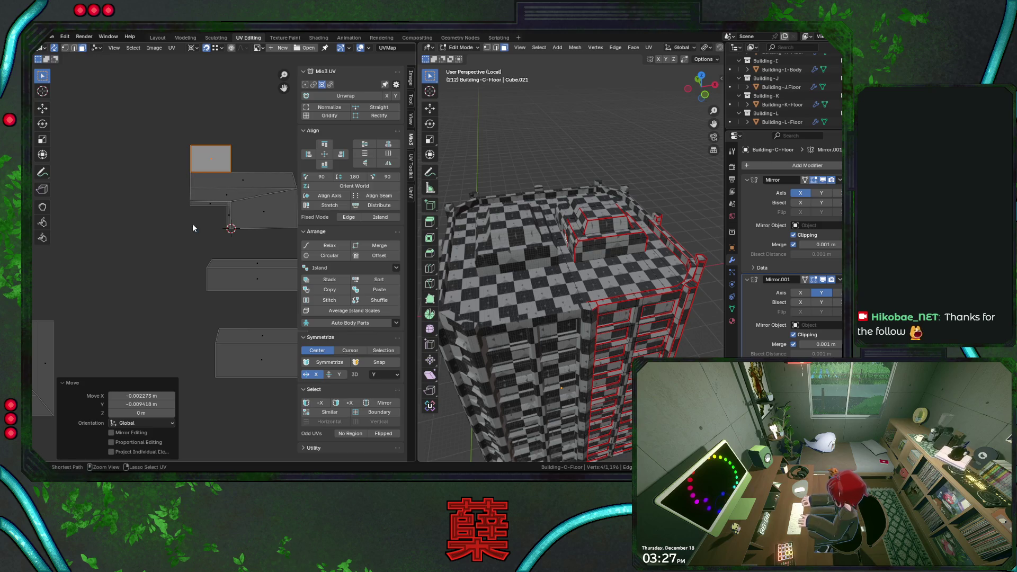
pyautogui.hotkey('ctrl', 's')
pyautogui.scroll(-3, 205, 225)
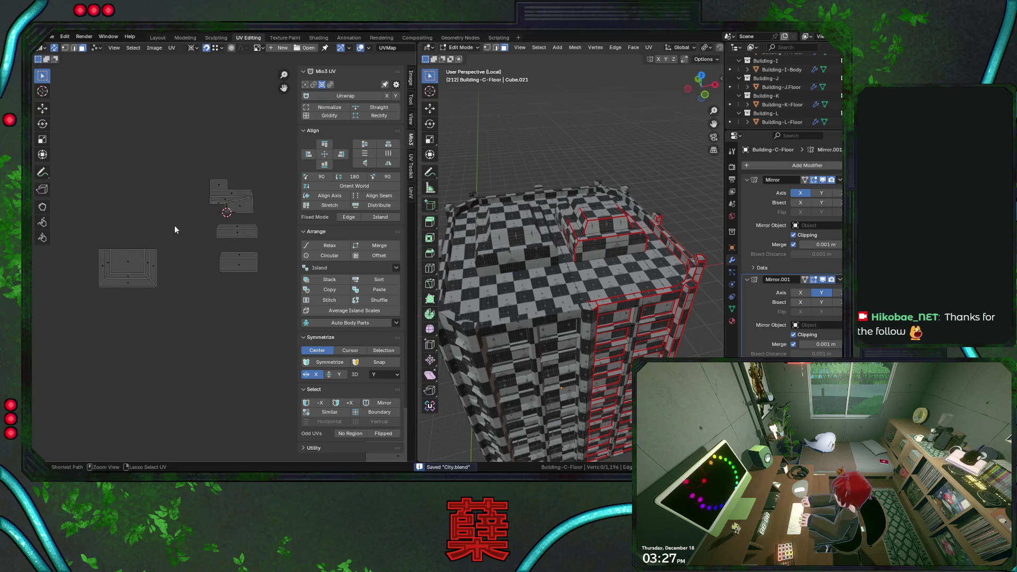
pyautogui.click(236, 235)
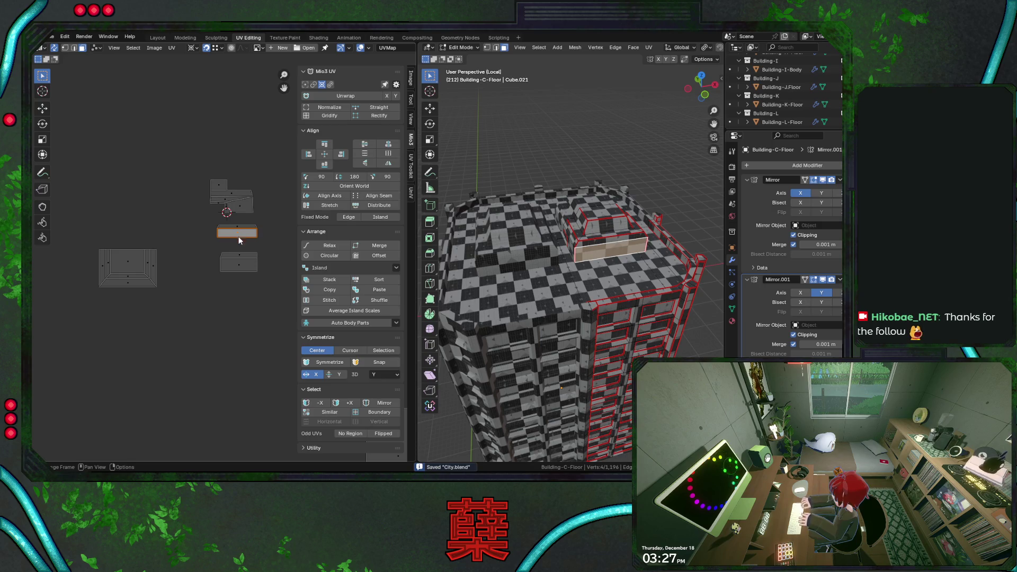
# Step: Inspect the building's other side and select the middle grey UV island
pyautogui.click(249, 253)
pyautogui.moveTo(573, 302); pyautogui.dragTo(517, 301, button='middle')
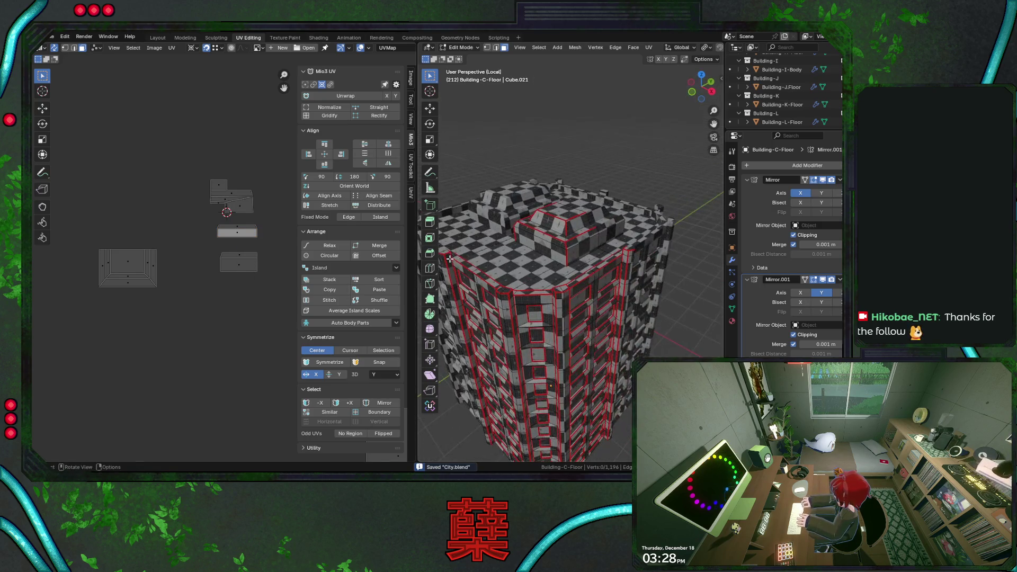
pyautogui.click(250, 255)
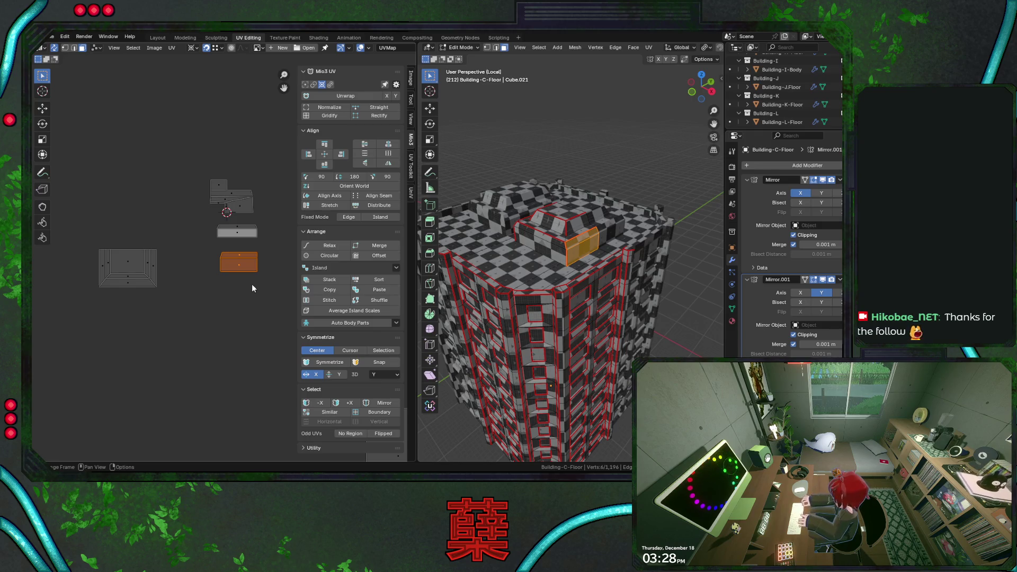
pyautogui.scroll(2, 252, 284)
pyautogui.scroll(2, 247, 295)
pyautogui.scroll(2, 239, 306)
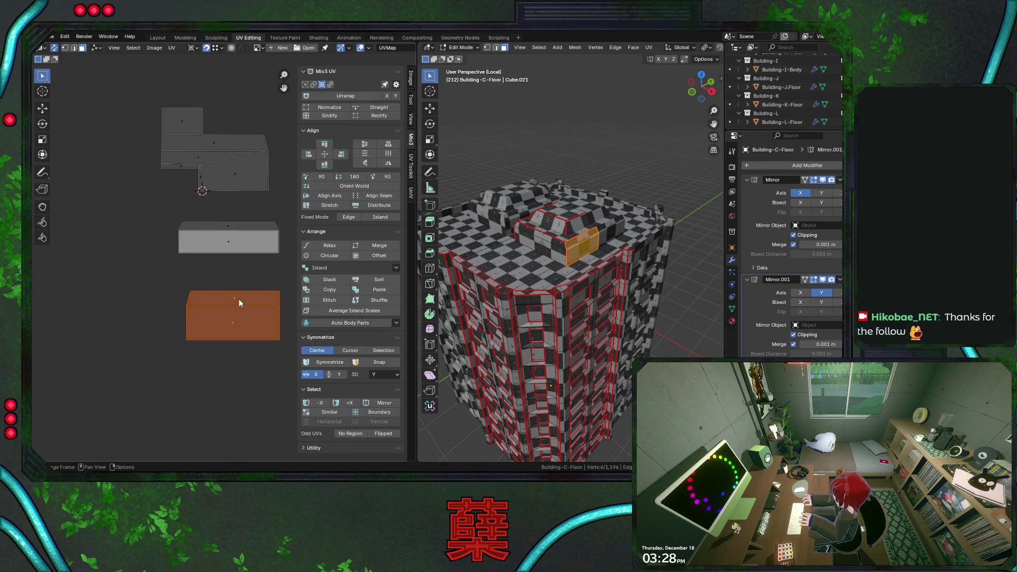
pyautogui.moveTo(238, 306); pyautogui.dragTo(231, 300, button='middle')
pyautogui.moveTo(212, 209); pyautogui.dragTo(217, 233)
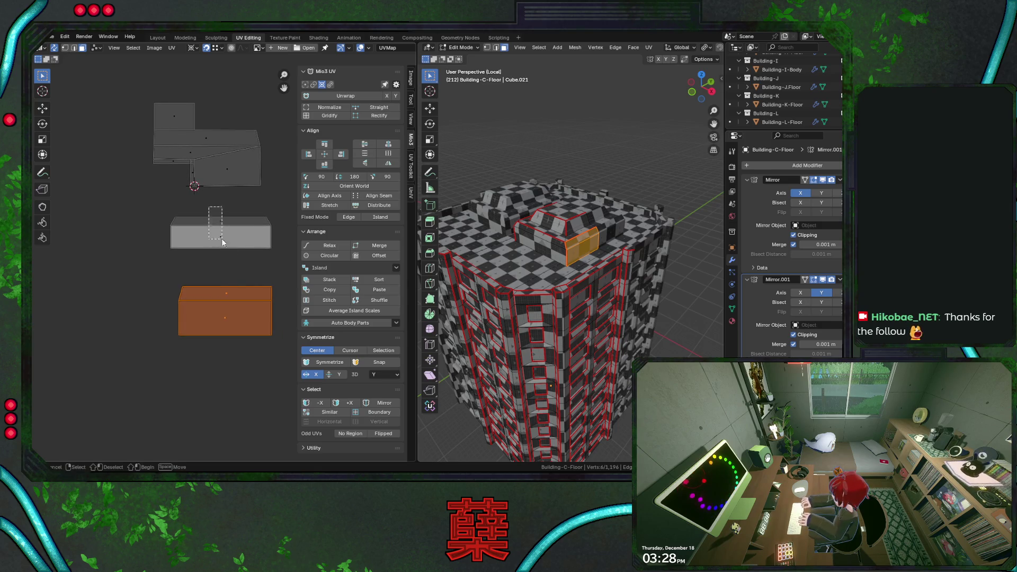
# Step: Move the island up-left, undo the misplaced move, and select the lower strip island instead
pyautogui.press('g')
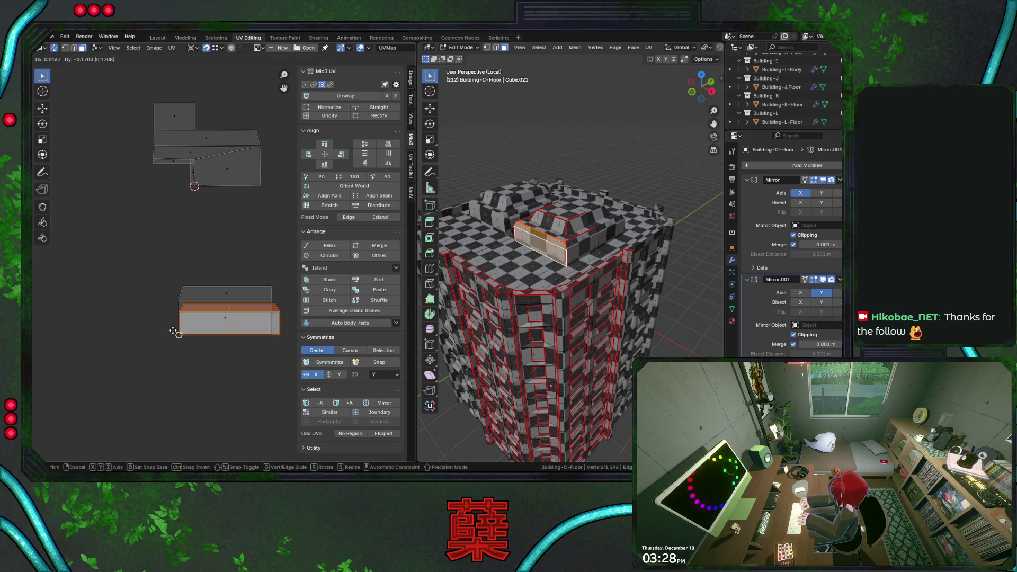
pyautogui.click(156, 362)
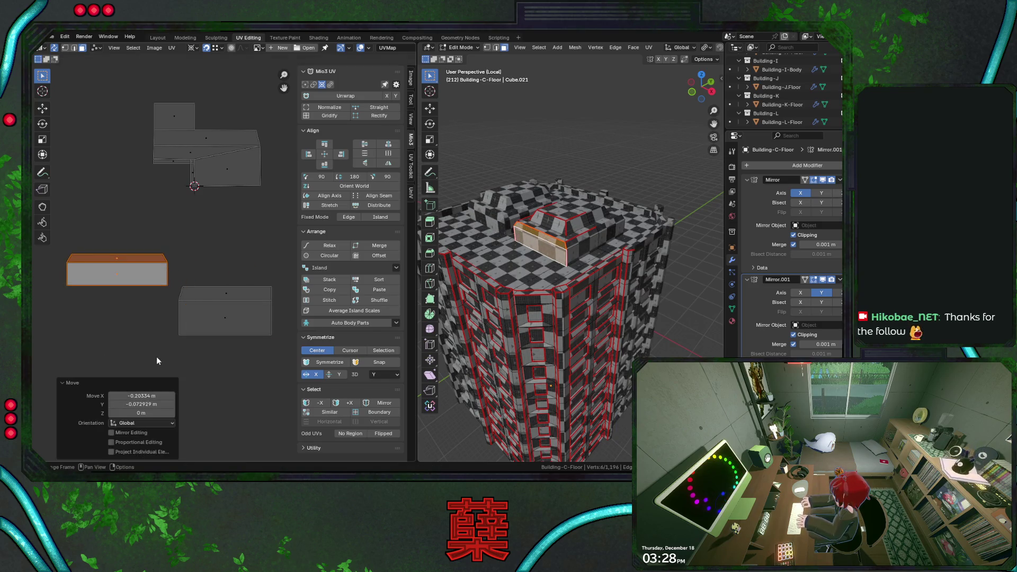
pyautogui.hotkey('ctrl', 'z')
pyautogui.click(217, 362)
pyautogui.moveTo(123, 278); pyautogui.dragTo(128, 310)
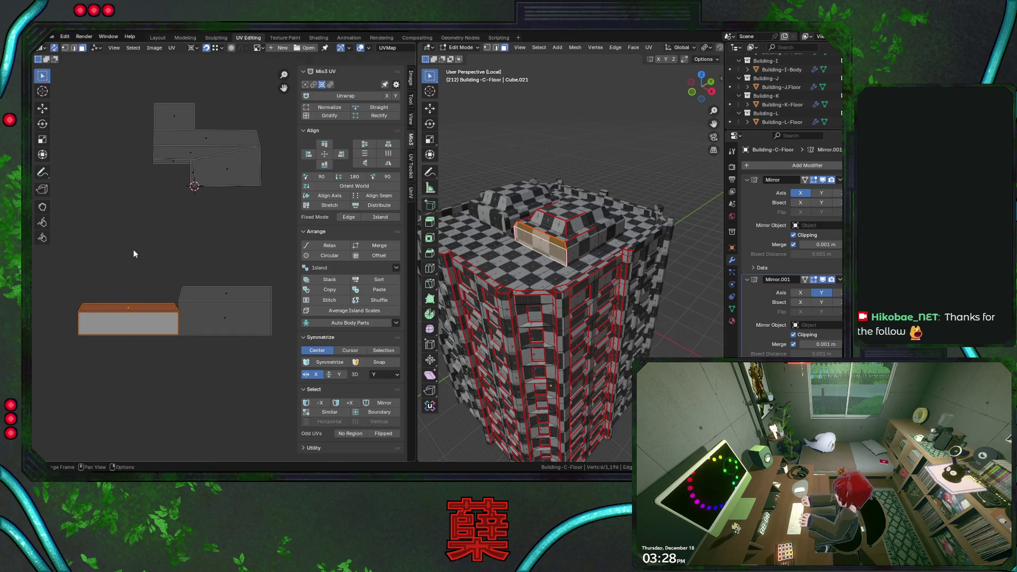
pyautogui.click(194, 48)
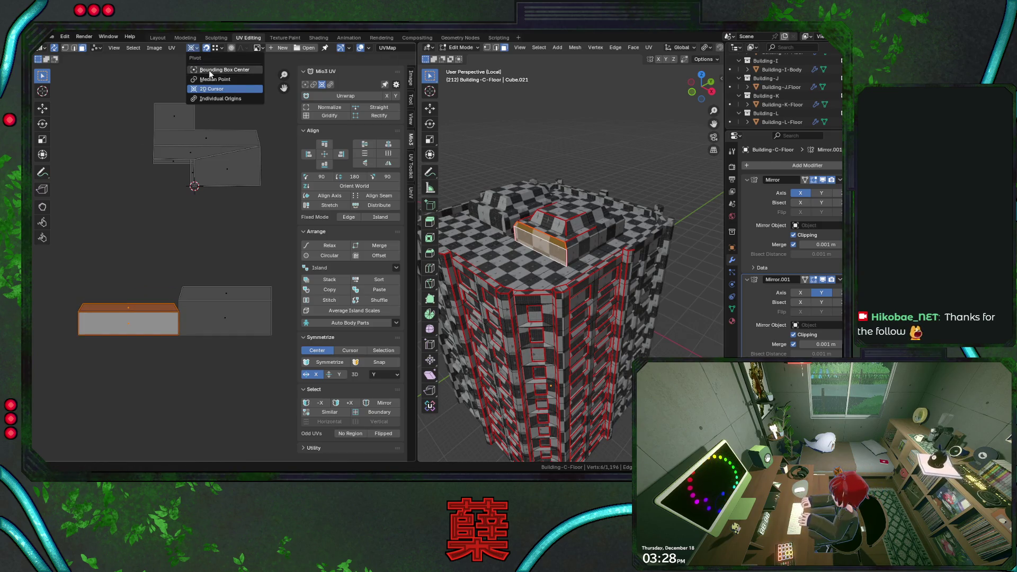
# Step: Scale the strip island about its bounding-box centre and move it into the row beside its neighbour
pyautogui.click(210, 70)
pyautogui.press('s')
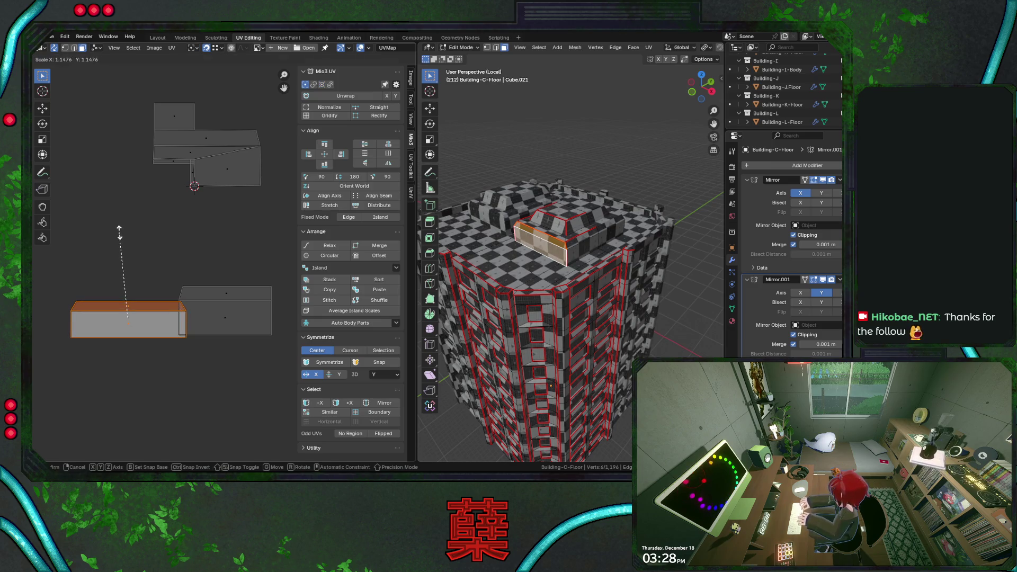
pyautogui.click(120, 232)
pyautogui.press('g')
pyautogui.click(180, 298)
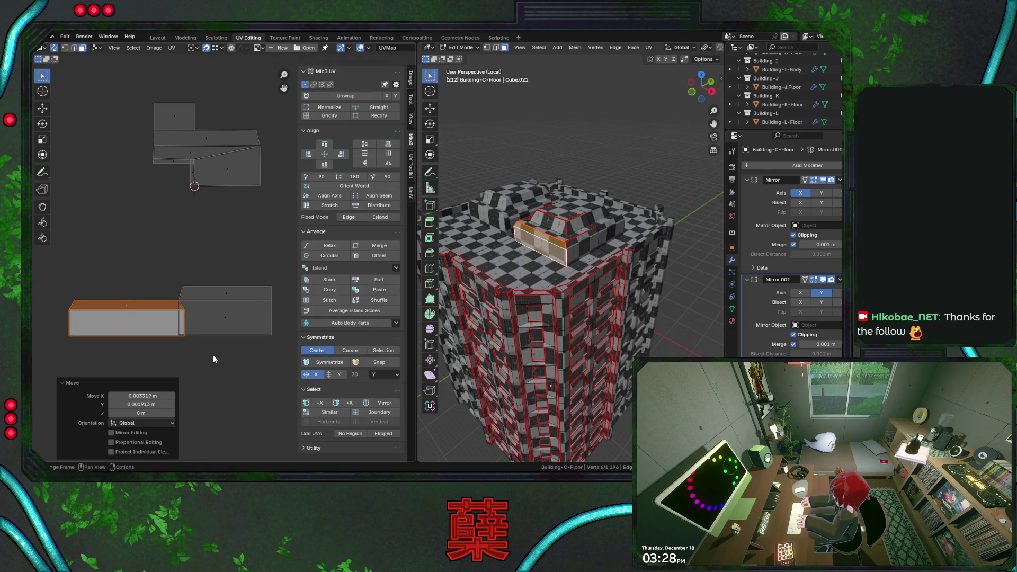
pyautogui.press('g')
pyautogui.click(187, 329)
pyautogui.scroll(-1, 217, 295)
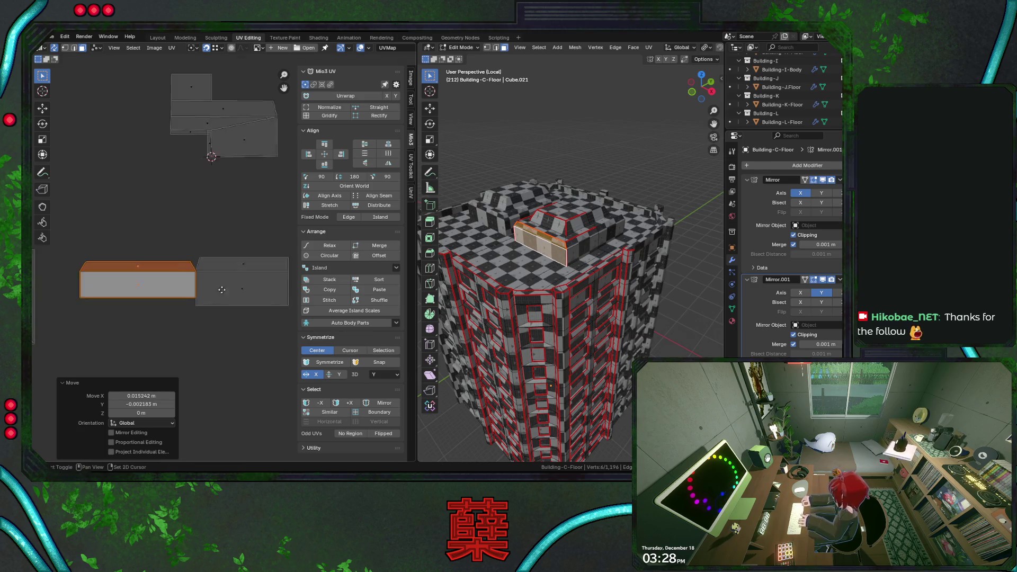
pyautogui.scroll(2, 218, 296)
pyautogui.press('s')
pyautogui.click(223, 266)
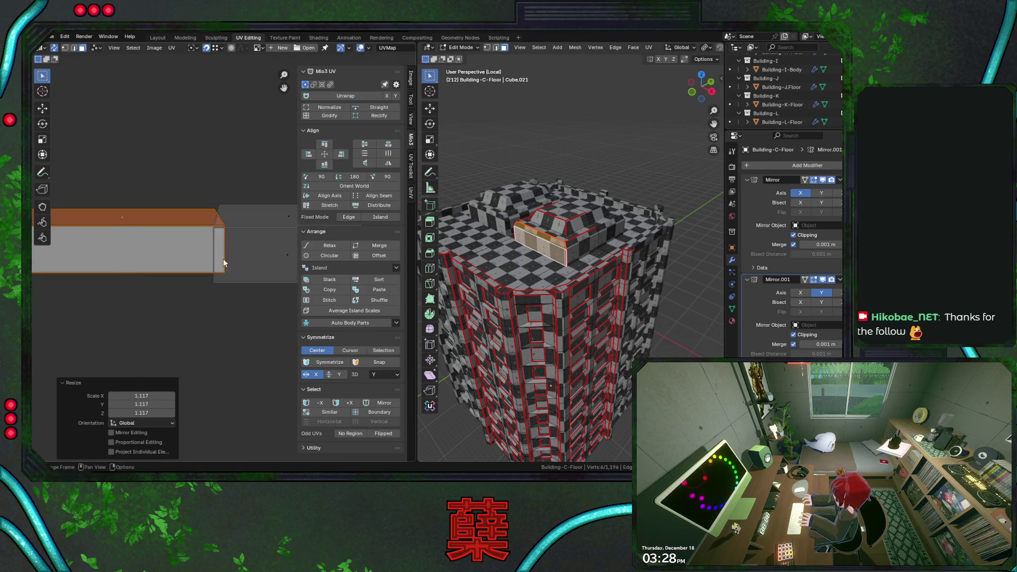
pyautogui.press('g')
pyautogui.click(219, 243)
# Step: Fine-tune the strip's size and leftward position until it matches the neighbouring strip
pyautogui.press('s')
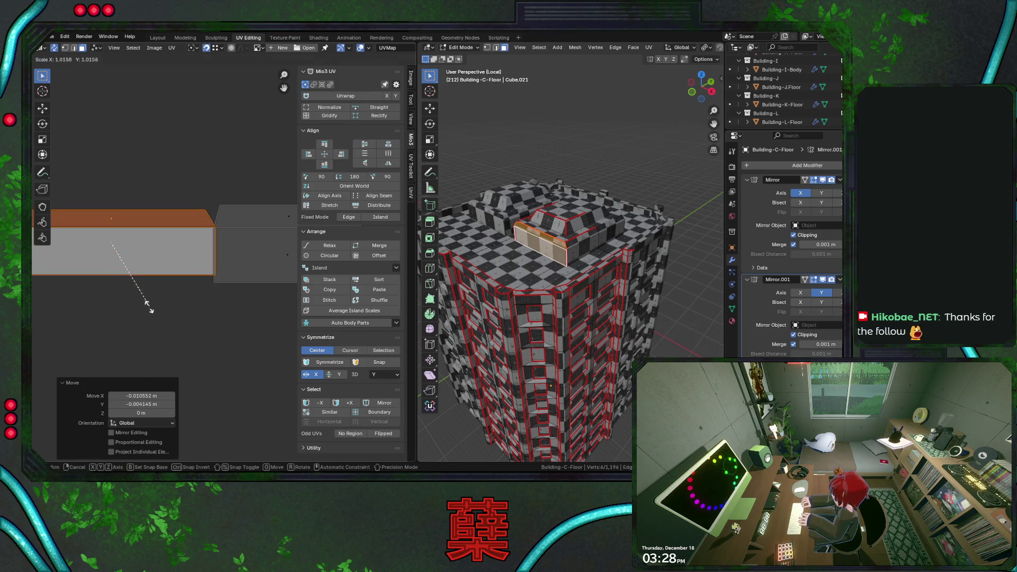
pyautogui.click(149, 304)
pyautogui.press('g')
pyautogui.click(185, 271)
pyautogui.press('s')
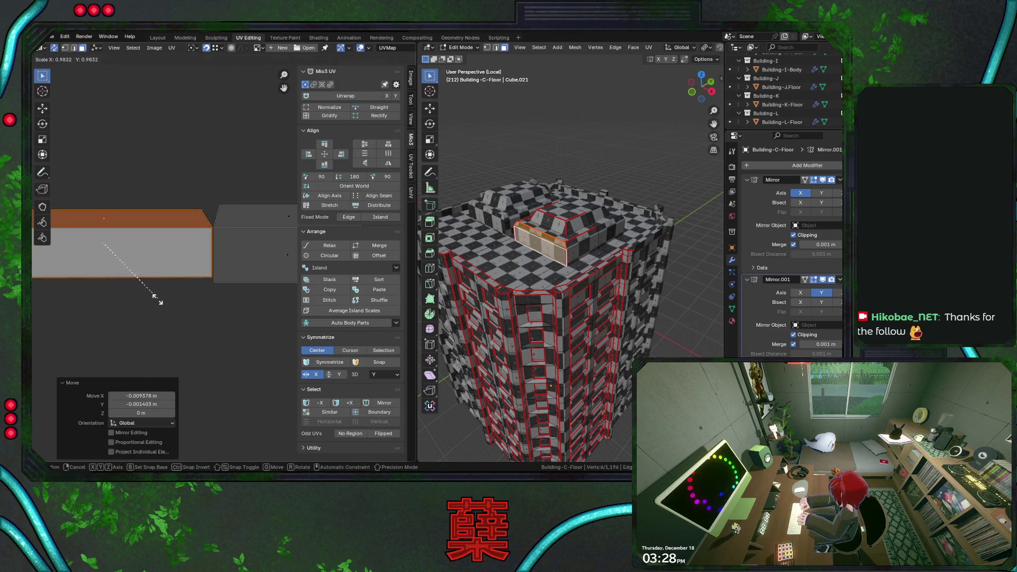
pyautogui.click(157, 300)
pyautogui.press('g')
pyautogui.click(214, 232)
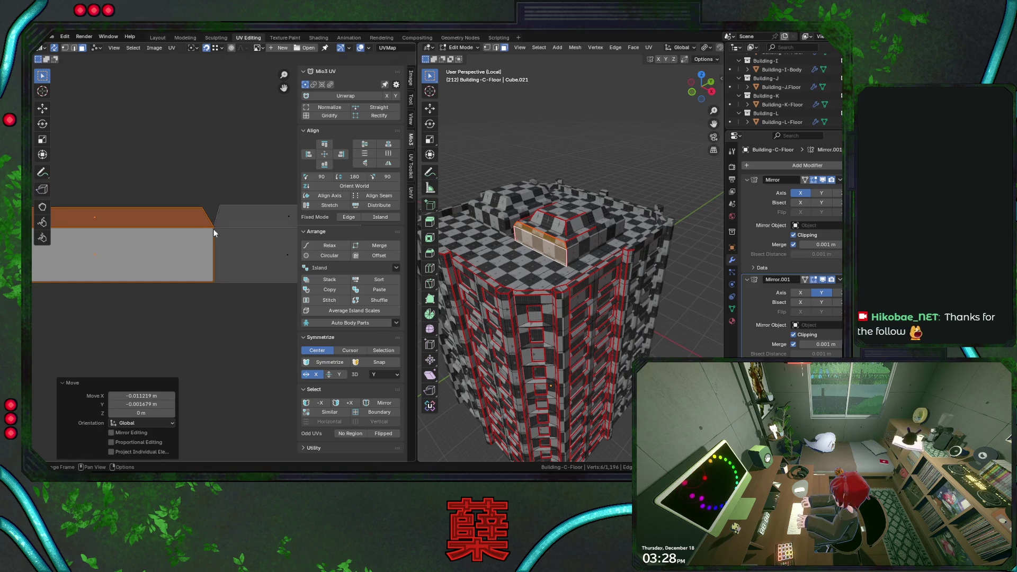
pyautogui.press('s')
pyautogui.click(213, 247)
pyautogui.press('s')
pyautogui.click(214, 235)
pyautogui.scroll(-4, 220, 279)
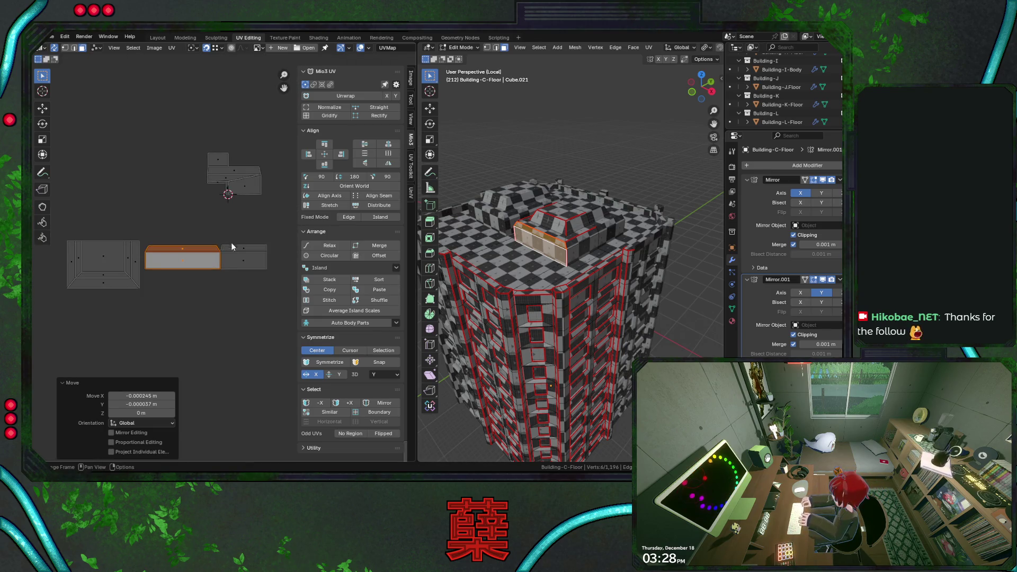
# Step: Clear the selection, save City.blend and bring the hidden UV tools back into view
pyautogui.click(243, 258)
pyautogui.click(179, 272)
pyautogui.hotkey('ctrl', 's')
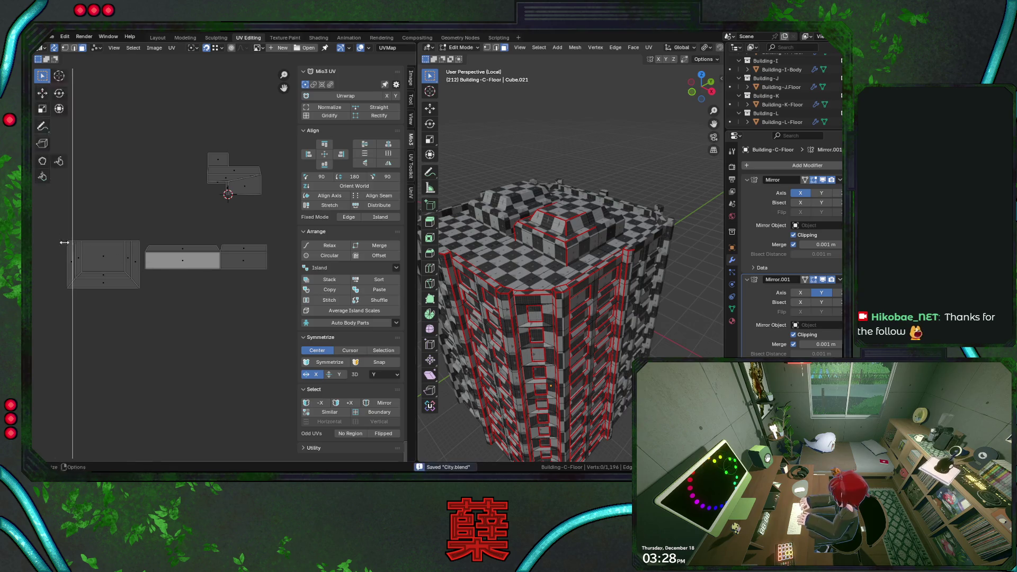
pyautogui.moveTo(50, 262); pyautogui.dragTo(32, 270)
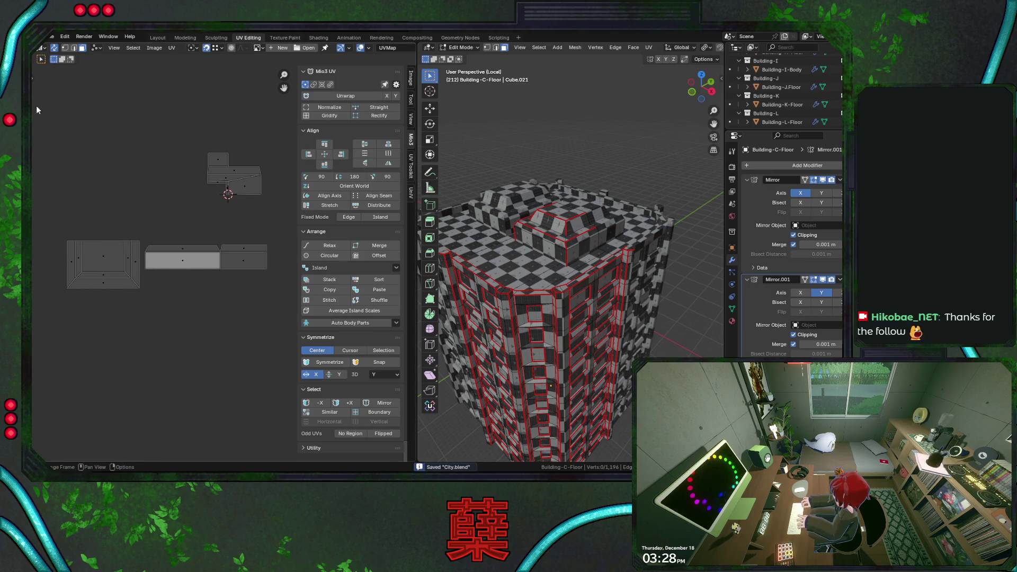
pyautogui.click(33, 86)
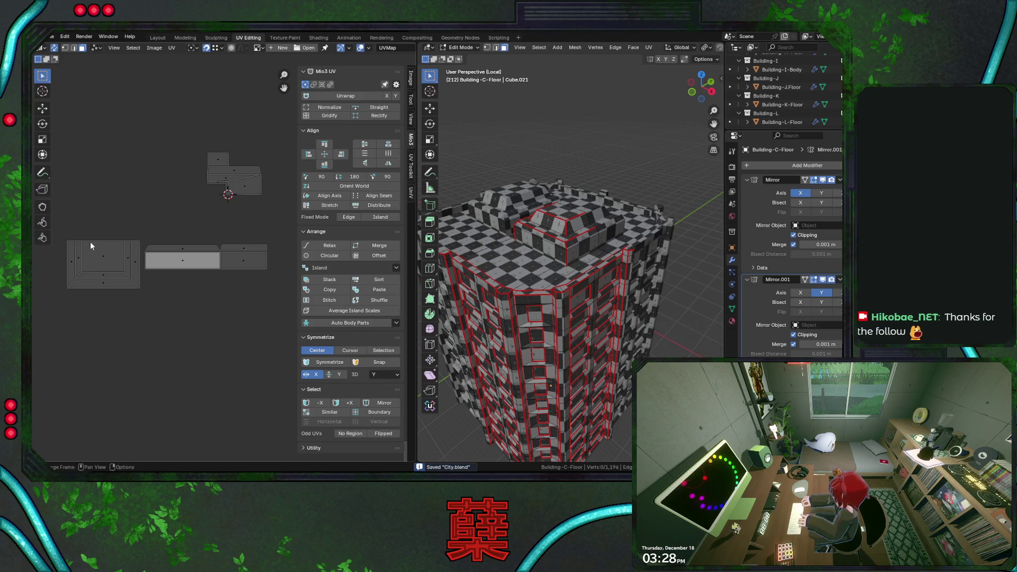
# Step: Rotate the large roof island -90 degrees, save, and view the building from above
pyautogui.moveTo(64, 235); pyautogui.dragTo(140, 318)
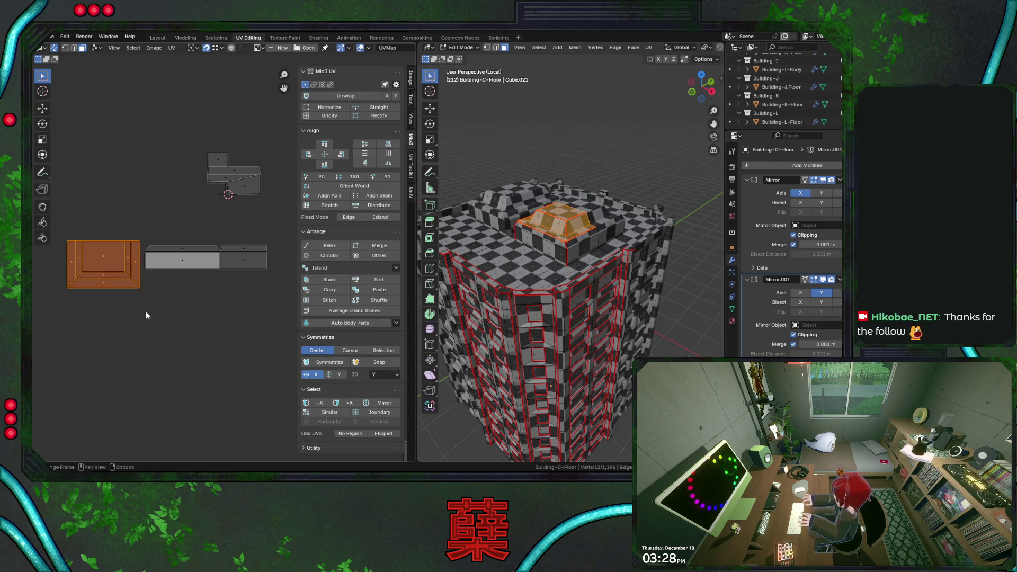
pyautogui.hotkey('ctrl', 's')
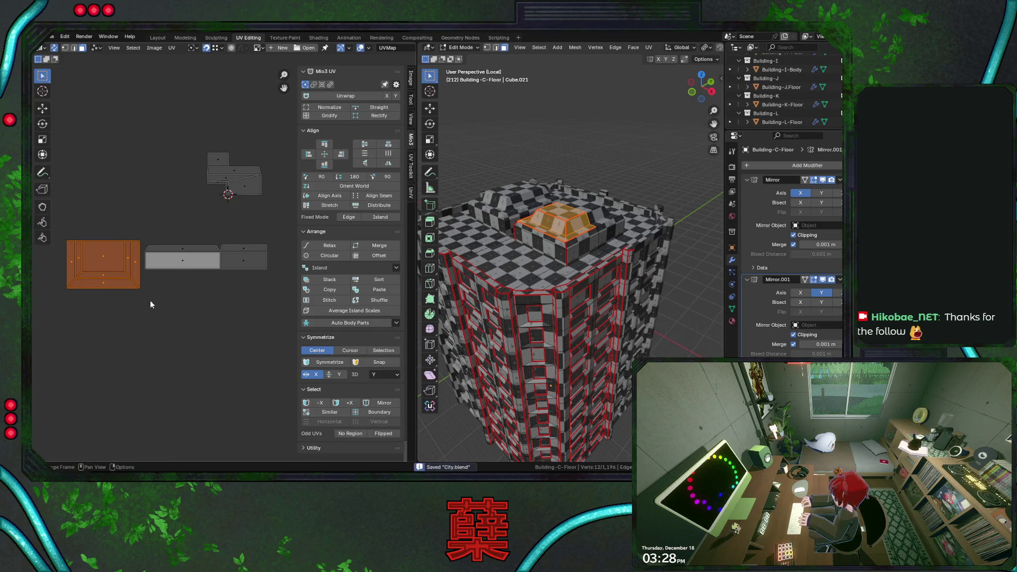
pyautogui.write('r-90')
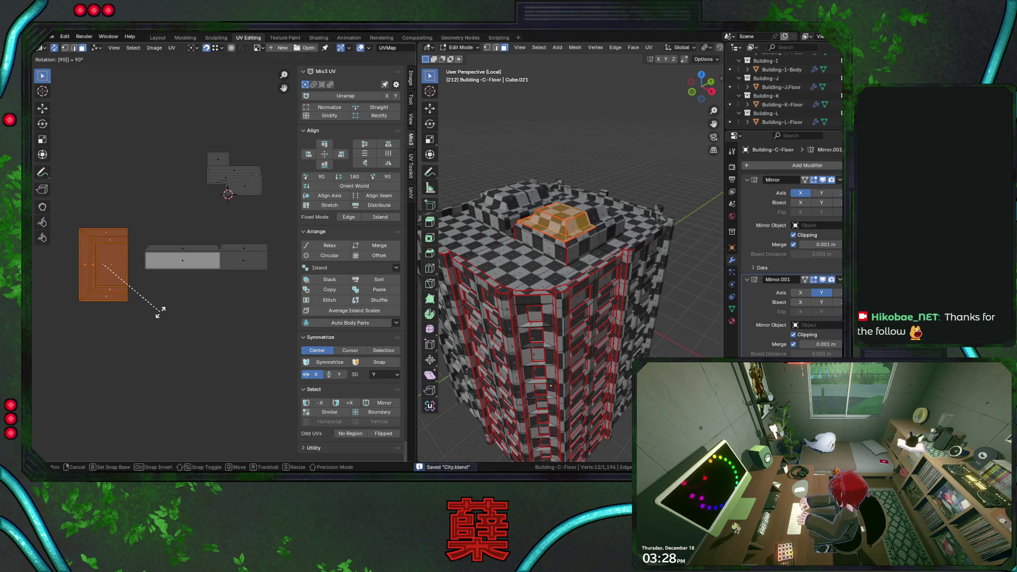
pyautogui.press('Return')
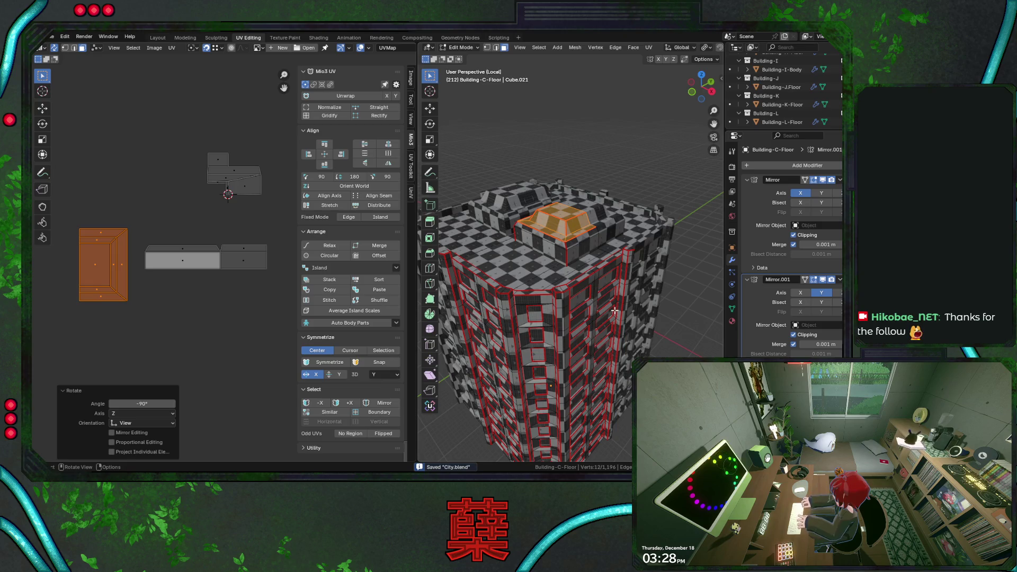
pyautogui.press('KP_7')
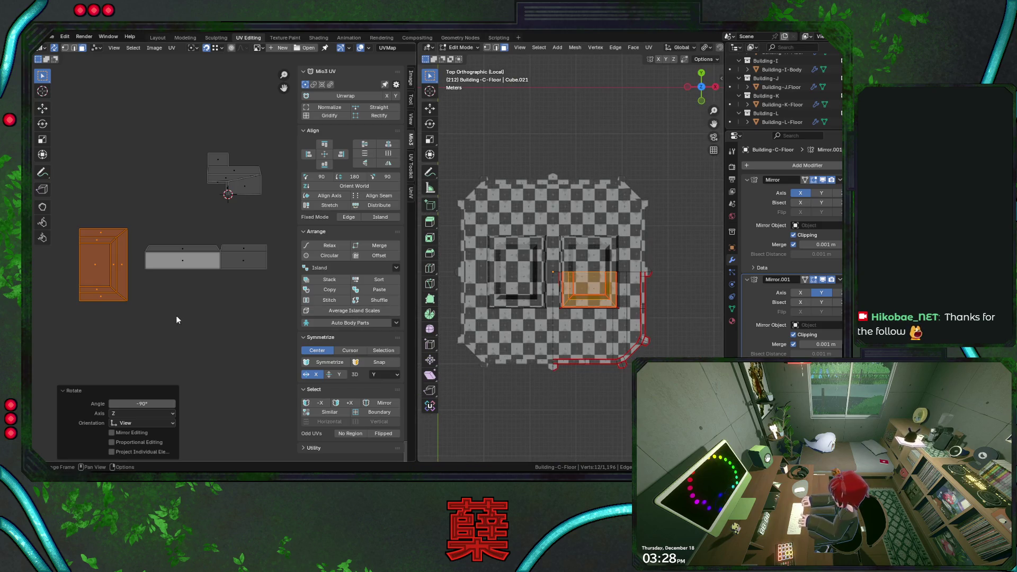
# Step: Undo the roof island rotation and turn the top island 90 degrees upright
pyautogui.hotkey('ctrl', 'z')
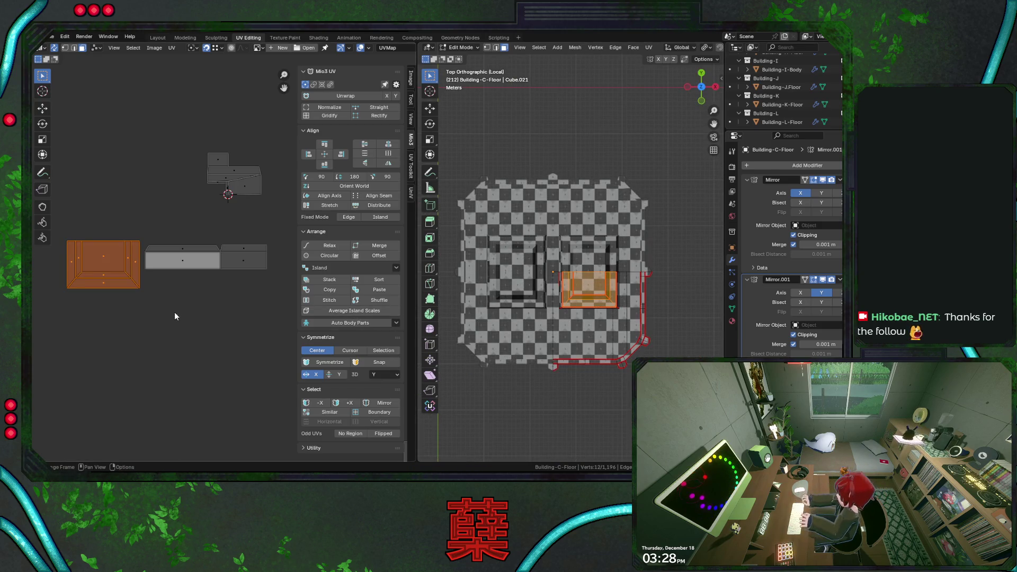
pyautogui.moveTo(191, 137); pyautogui.dragTo(271, 212)
pyautogui.write('r90')
pyautogui.press('Return')
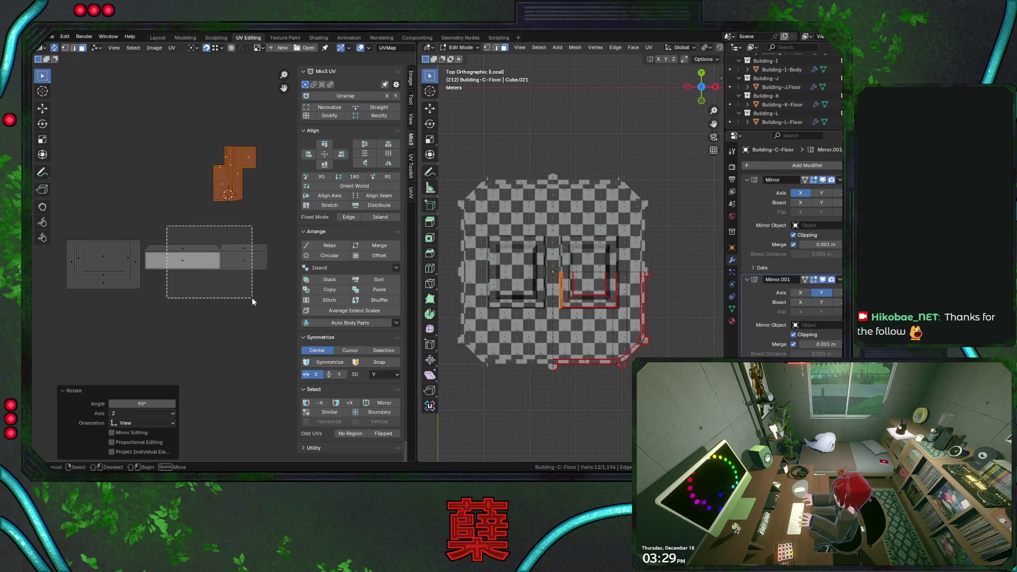
pyautogui.moveTo(199, 229); pyautogui.dragTo(253, 297)
pyautogui.click(226, 302)
pyautogui.hotkey('ctrl', 's')
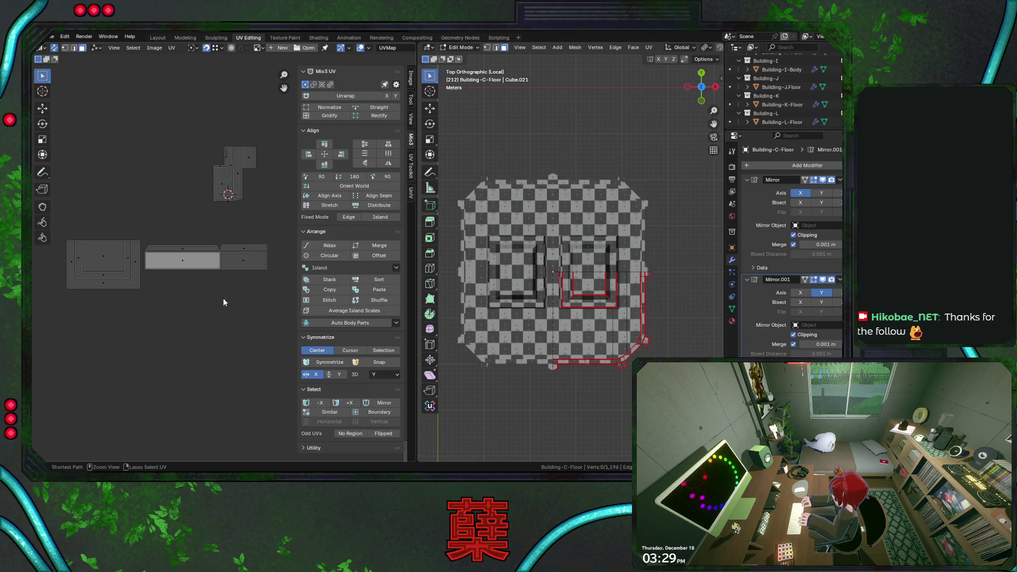
# Step: Select the right strip island alone and rotate it -90 degrees
pyautogui.moveTo(184, 238); pyautogui.dragTo(271, 284)
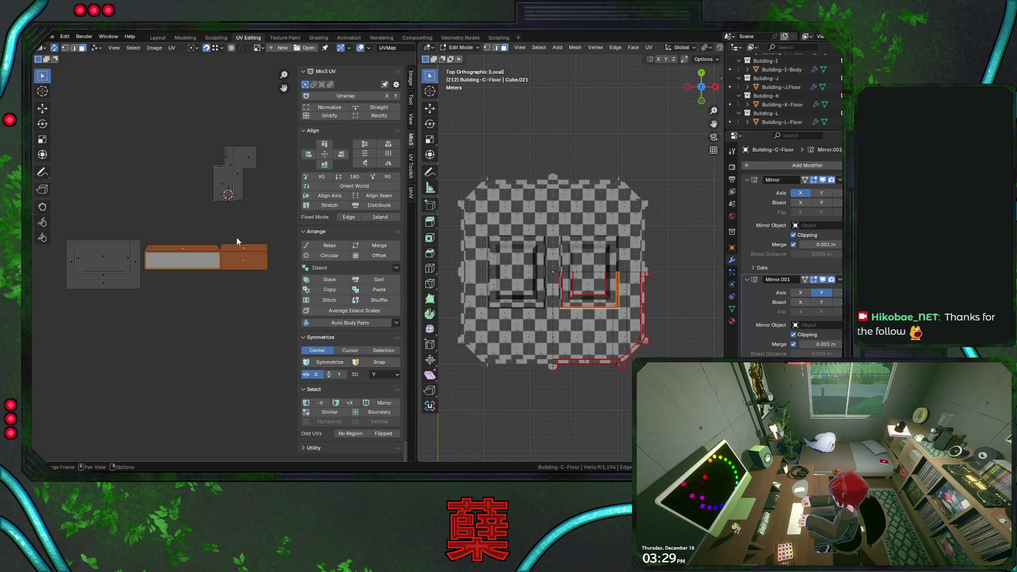
pyautogui.click(245, 255)
pyautogui.press('r')
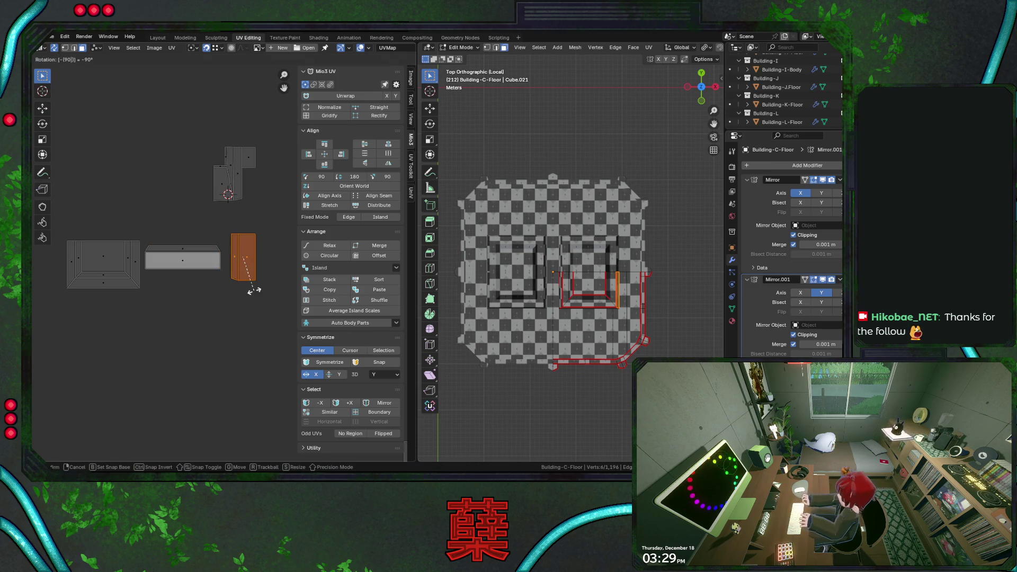
pyautogui.click(254, 290)
# Step: Stand the rotated strip vertically beside the long strip and save City.blend
pyautogui.press('g')
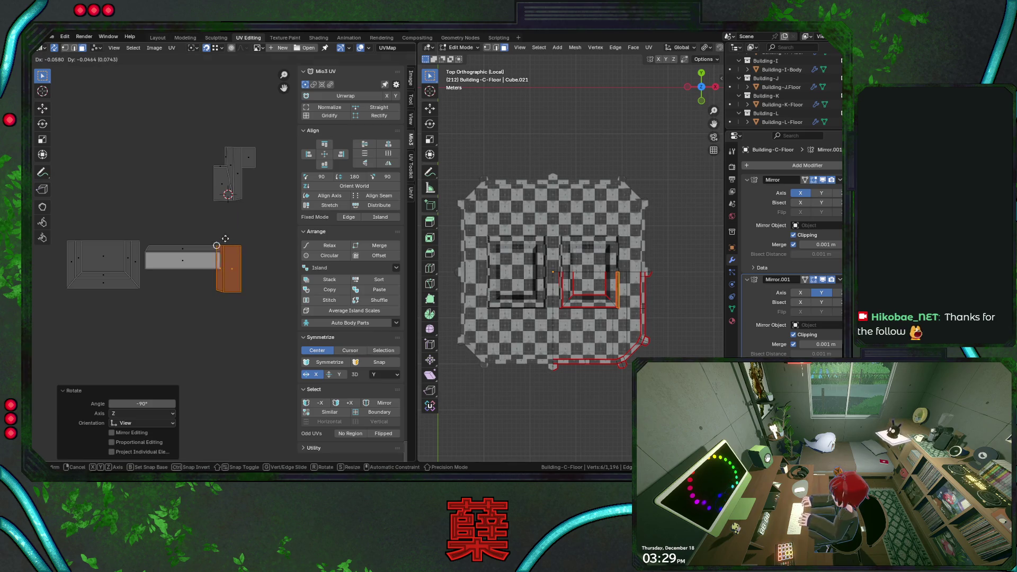
pyautogui.click(219, 223)
pyautogui.press('g')
pyautogui.click(222, 251)
pyautogui.press('g')
pyautogui.click(216, 247)
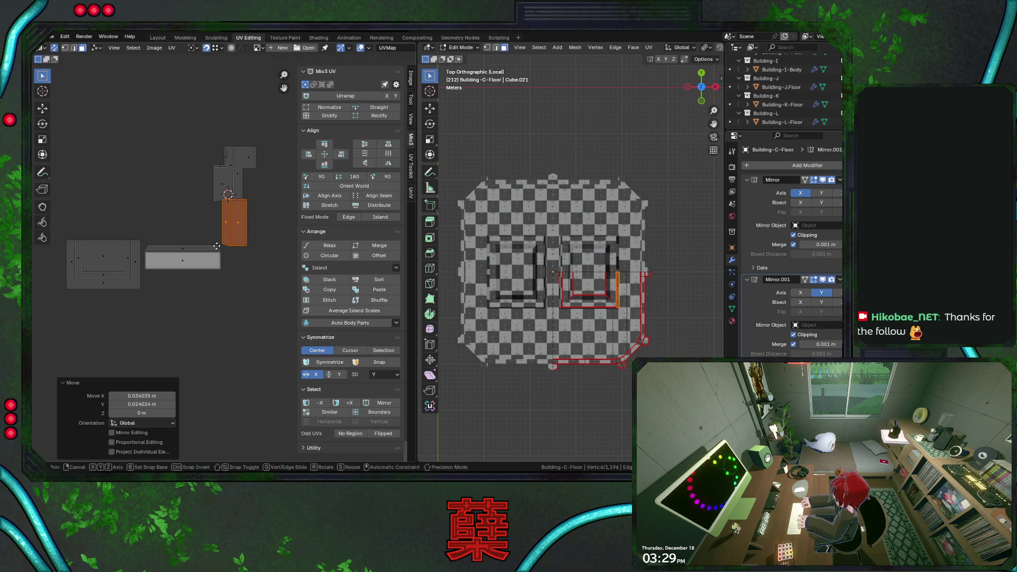
pyautogui.hotkey('ctrl', 's')
pyautogui.moveTo(188, 132); pyautogui.dragTo(269, 194)
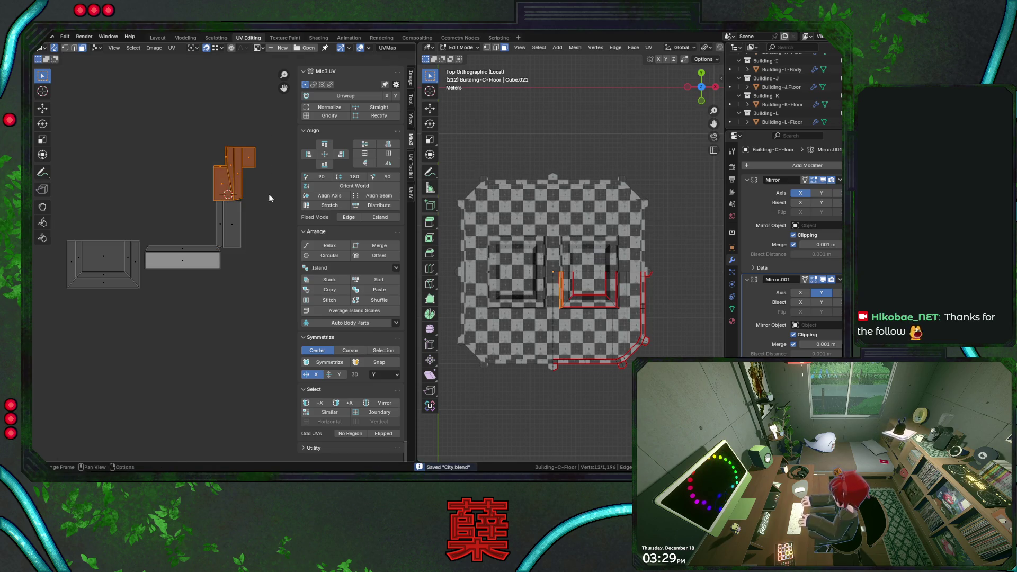
# Step: Move the top island and then a small island in beside the central island
pyautogui.press('g')
pyautogui.click(220, 175)
pyautogui.moveTo(175, 197); pyautogui.dragTo(193, 220)
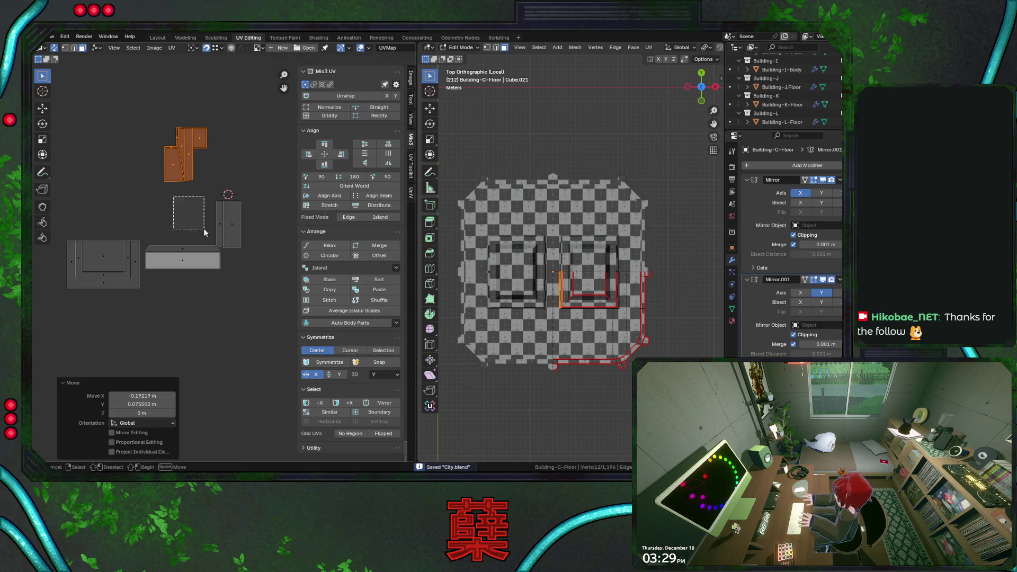
pyautogui.scroll(-3, 242, 293)
pyautogui.scroll(-3, 228, 291)
pyautogui.press('g')
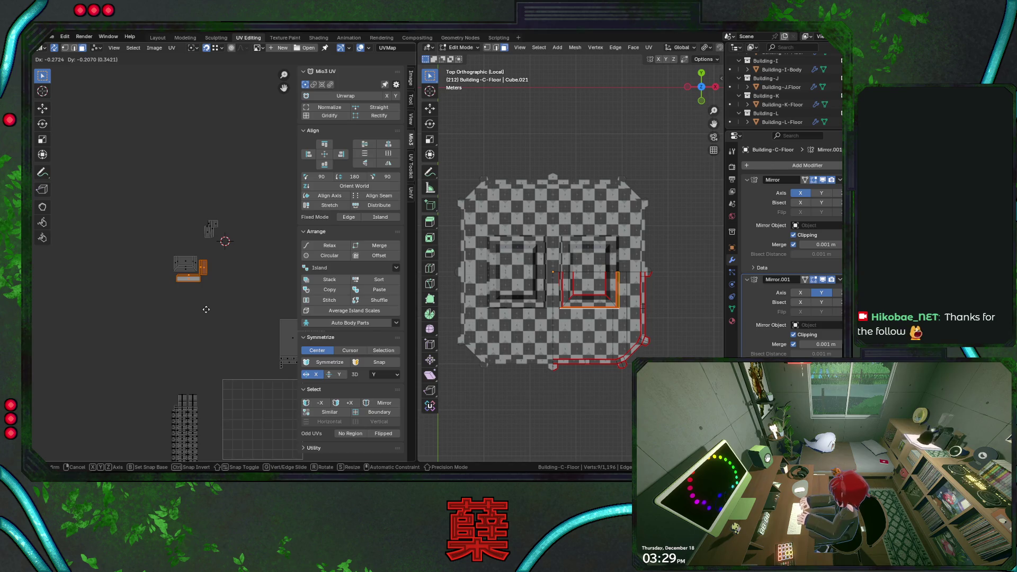
pyautogui.click(206, 309)
pyautogui.scroll(2, 206, 309)
# Step: Bring the small upper island down to the lower left and shift it horizontally against the grey island
pyautogui.moveTo(177, 175); pyautogui.dragTo(229, 238)
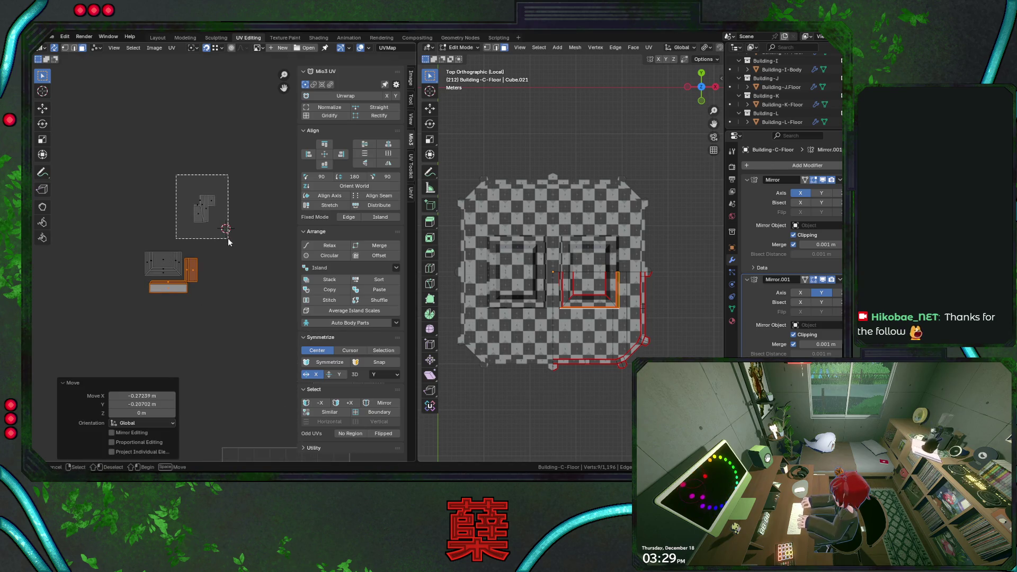
pyautogui.scroll(2, 230, 237)
pyautogui.press('g')
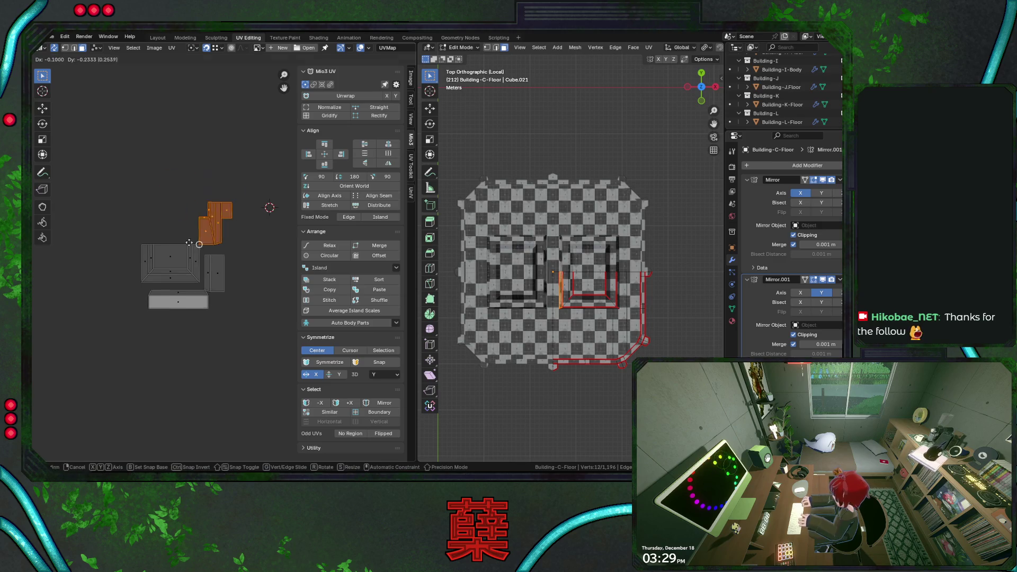
pyautogui.click(118, 299)
pyautogui.press('g')
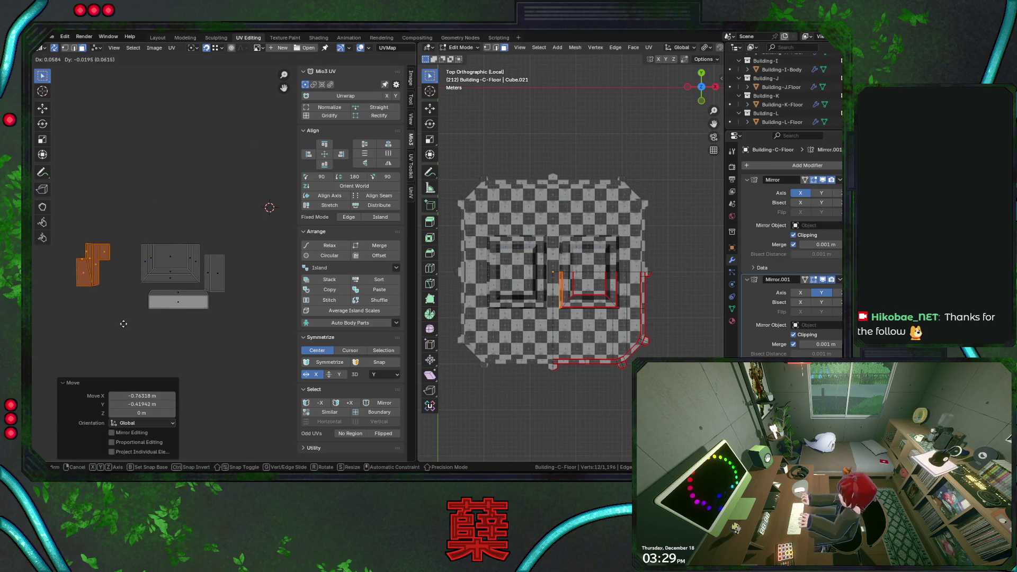
pyautogui.click(119, 271)
pyautogui.press('g')
pyautogui.press('x')
pyautogui.click(142, 247)
# Step: Nudge it left, then move the bottom wide and tall right islands together against the roof island
pyautogui.press('g')
pyautogui.click(143, 307)
pyautogui.click(200, 341)
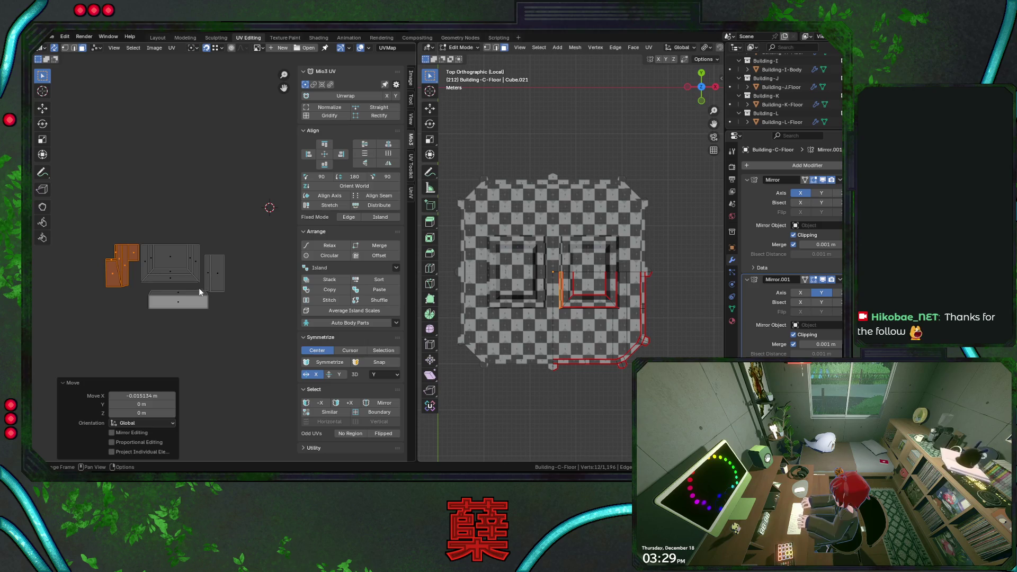
pyautogui.click(170, 293)
pyautogui.keyDown('shift'); pyautogui.click(215, 271); pyautogui.keyUp('shift')
pyautogui.press('g')
pyautogui.click(211, 287)
pyautogui.scroll(3, 211, 298)
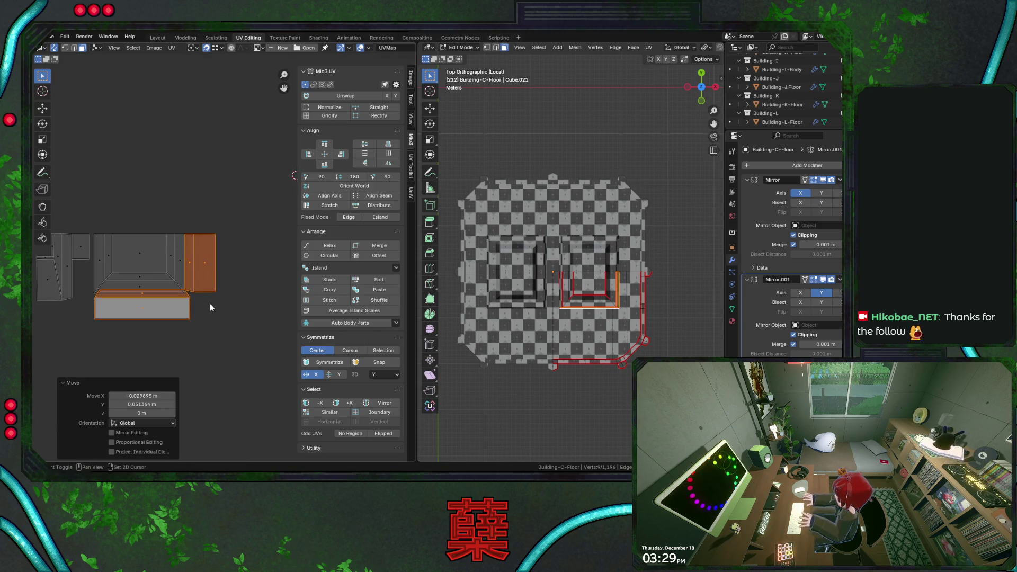
pyautogui.scroll(2, 238, 306)
# Step: Enlarge the bottom and right UV islands slightly and nudge them toward the central island
pyautogui.press('s')
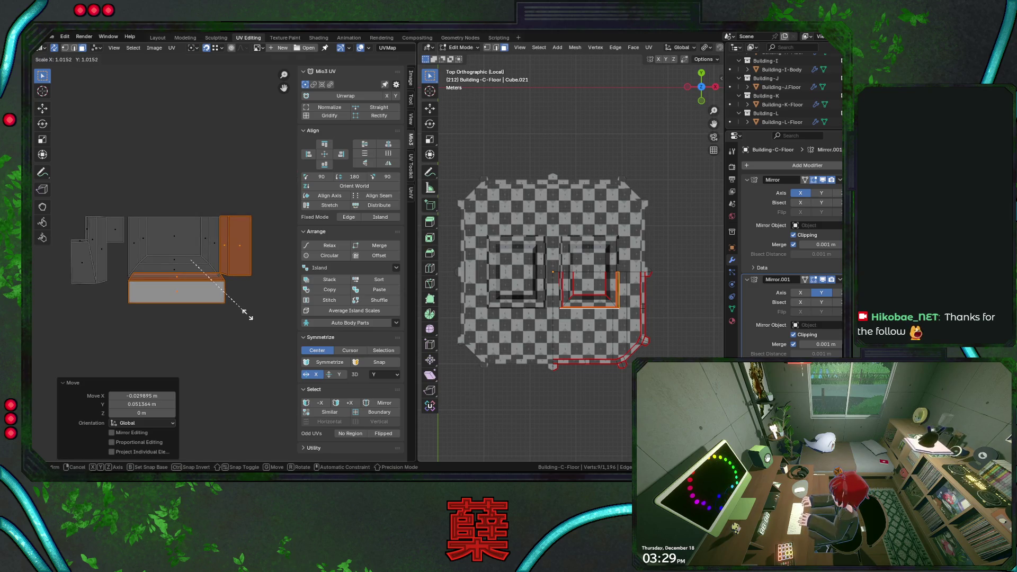
pyautogui.click(244, 281)
pyautogui.press('g')
pyautogui.click(227, 227)
pyautogui.press('s')
pyautogui.rightClick(260, 340)
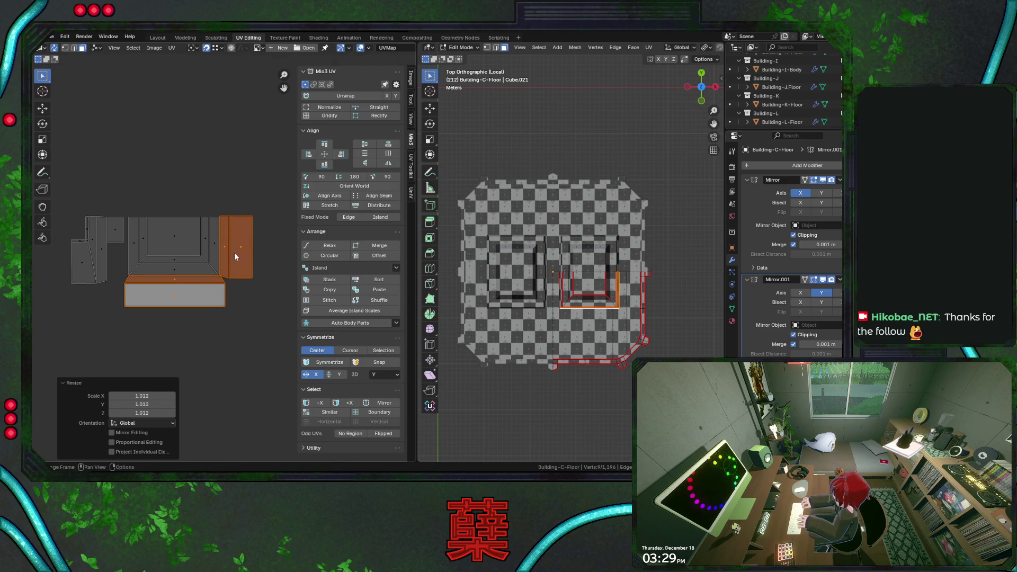
pyautogui.press('g')
pyautogui.click(241, 314)
pyautogui.press('s')
pyautogui.rightClick(243, 318)
pyautogui.press('g')
pyautogui.click(156, 288)
# Step: Shrink the islands a touch, fine-tune them flush against the central island, and save City.blend
pyautogui.press('s')
pyautogui.click(226, 298)
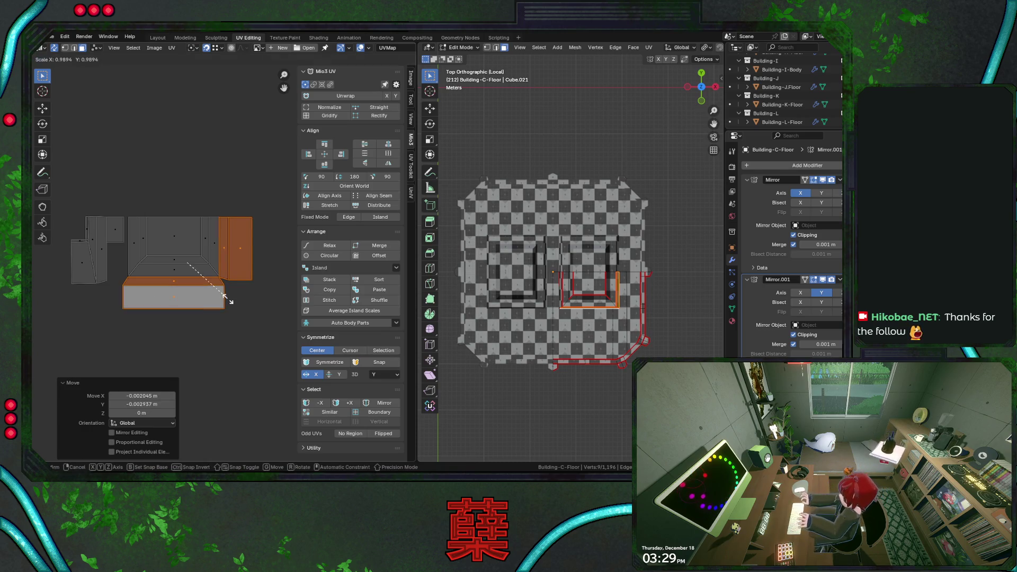
pyautogui.press('g')
pyautogui.click(221, 249)
pyautogui.press('g')
pyautogui.click(218, 281)
pyautogui.hotkey('ctrl', 's')
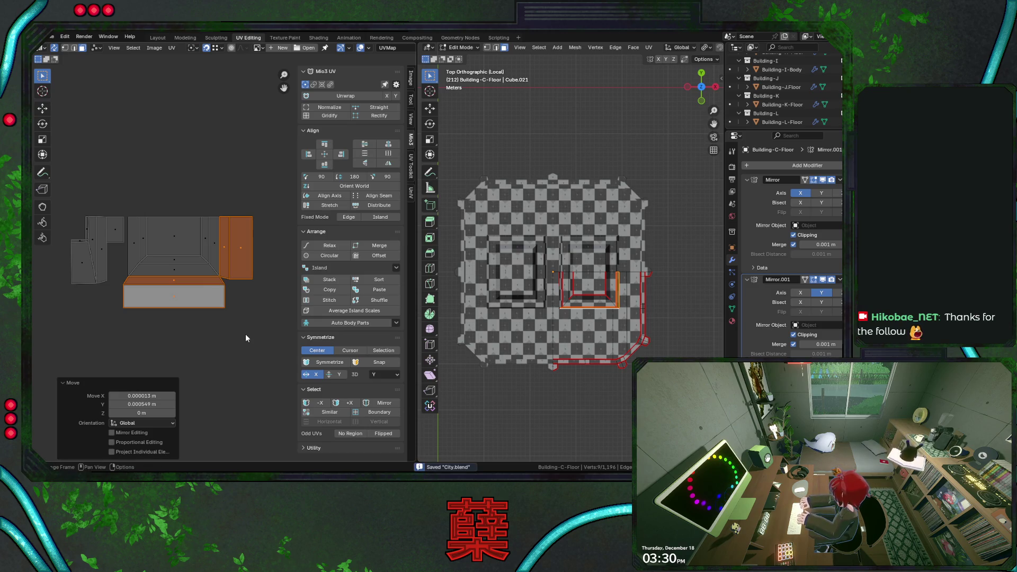
pyautogui.click(249, 343)
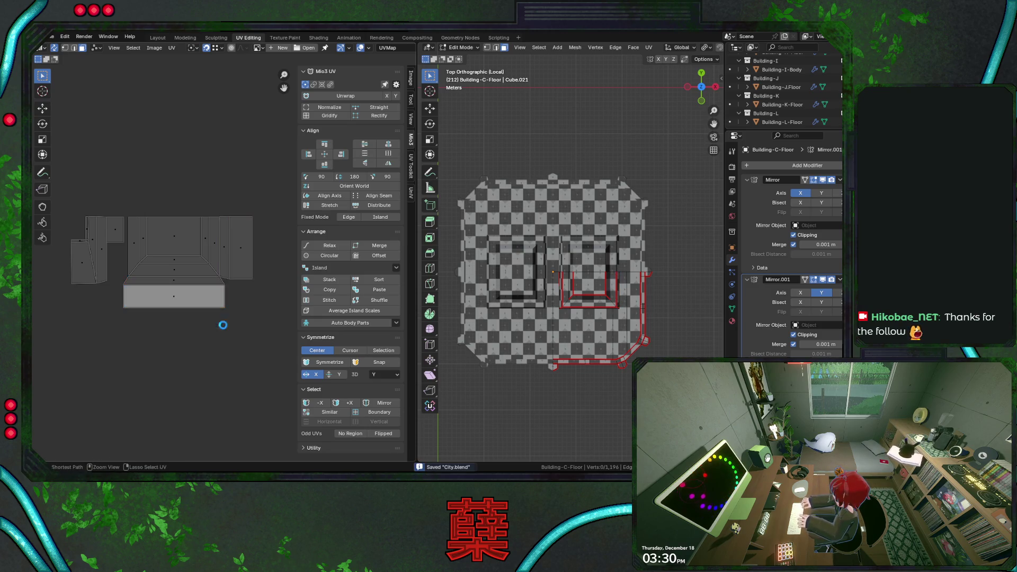
pyautogui.scroll(-3, 216, 328)
pyautogui.scroll(-2, 216, 328)
pyautogui.scroll(3, 216, 329)
pyautogui.scroll(3, 184, 302)
pyautogui.scroll(2, 169, 294)
# Step: Select the small left island and drop it apart at the lower left of the UV editor
pyautogui.moveTo(121, 219); pyautogui.dragTo(169, 286)
pyautogui.click(158, 247)
pyautogui.moveTo(557, 279); pyautogui.dragTo(604, 238, button='middle')
pyautogui.press('g')
pyautogui.click(96, 397)
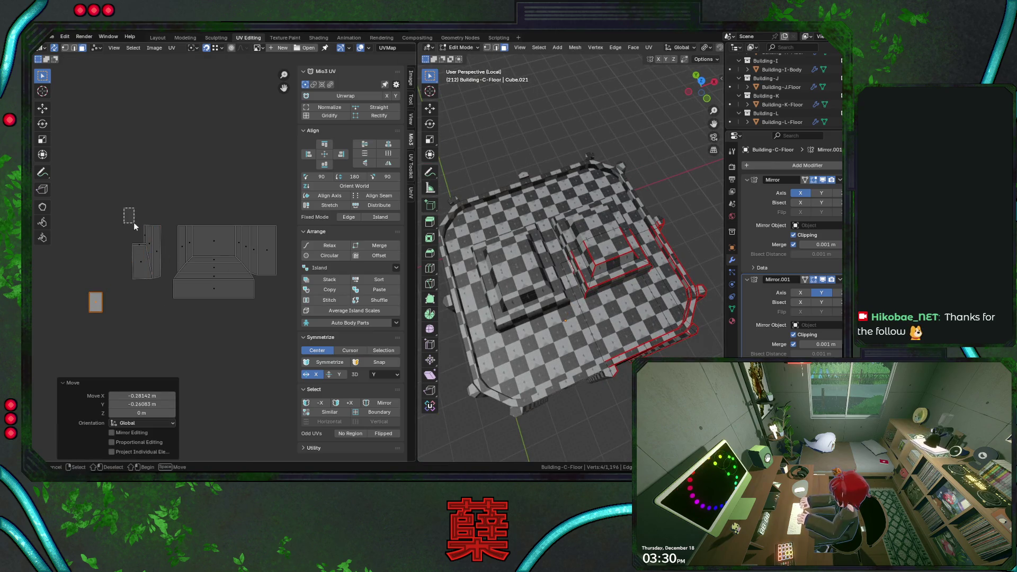
# Step: Reposition the tall left island and add the adjacent island to the selection
pyautogui.click(143, 242)
pyautogui.press('g')
pyautogui.click(176, 272)
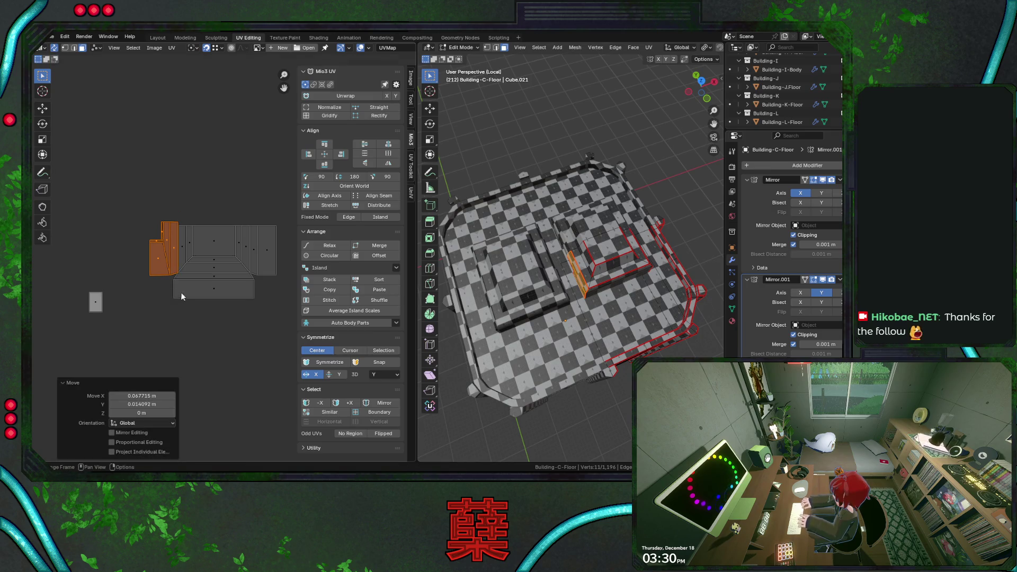
pyautogui.scroll(2, 180, 290)
pyautogui.keyDown('shift'); pyautogui.click(151, 219); pyautogui.keyUp('shift')
pyautogui.scroll(-2, 151, 219)
# Step: Shrink the two left islands, undo an over-shrink, and nudge them toward the central island
pyautogui.press('s')
pyautogui.click(214, 295)
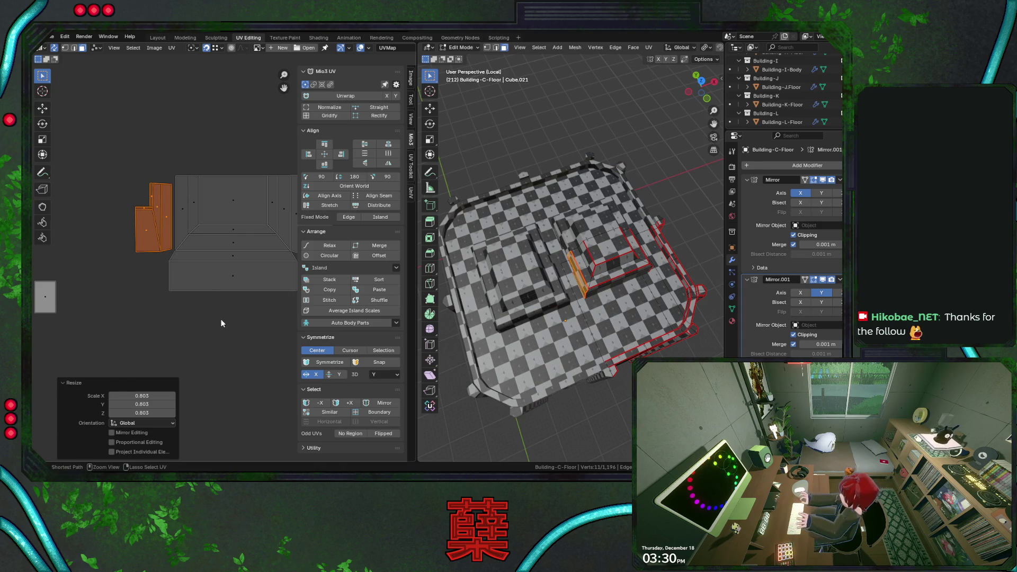
pyautogui.hotkey('ctrl', 'z')
pyautogui.press('s')
pyautogui.press('Escape')
pyautogui.press('g')
pyautogui.click(212, 295)
# Step: Fine-tune the left islands' size and position until they fit against the central island
pyautogui.press('s')
pyautogui.press('Escape')
pyautogui.press('g')
pyautogui.click(176, 177)
pyautogui.press('s')
pyautogui.press('Escape')
pyautogui.press('g')
pyautogui.click(176, 178)
# Step: Save, then tuck the small island against the lower left of the cluster and save again
pyautogui.click(214, 328)
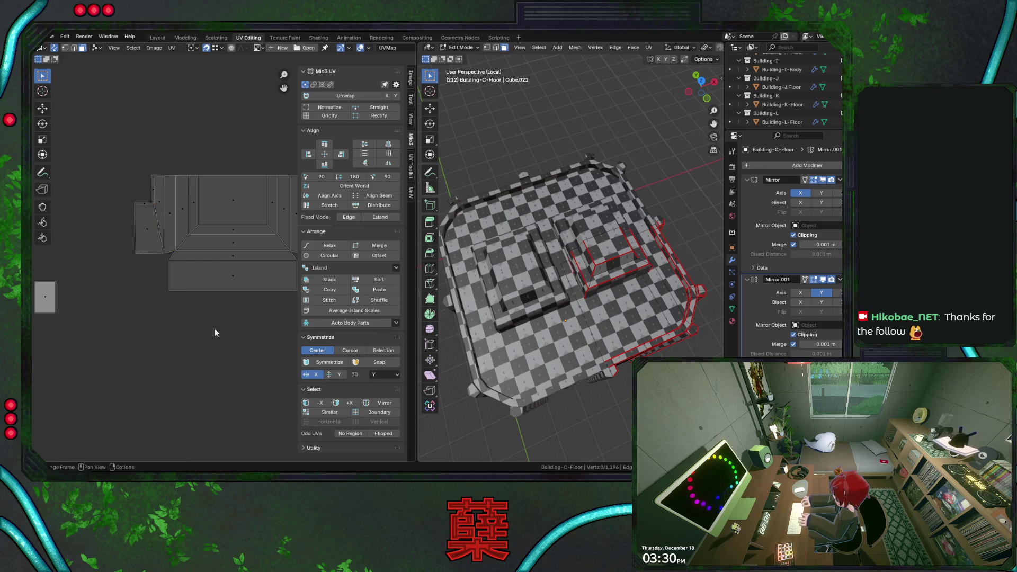
pyautogui.scroll(2, 184, 310)
pyautogui.hotkey('ctrl', 's')
pyautogui.scroll(1, 192, 284)
pyautogui.scroll(1, 192, 284)
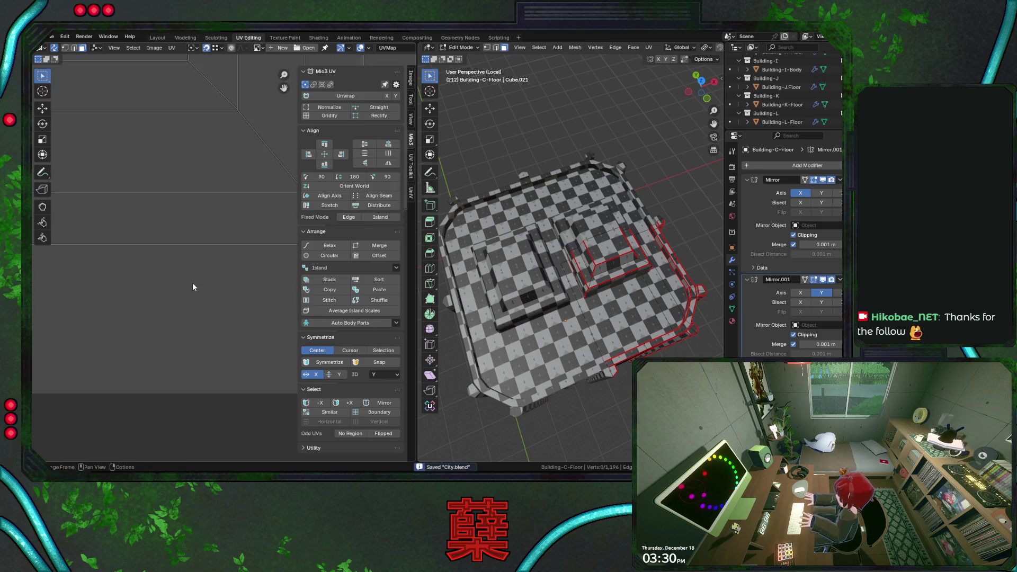
pyautogui.scroll(-3, 192, 284)
pyautogui.scroll(-2, 192, 286)
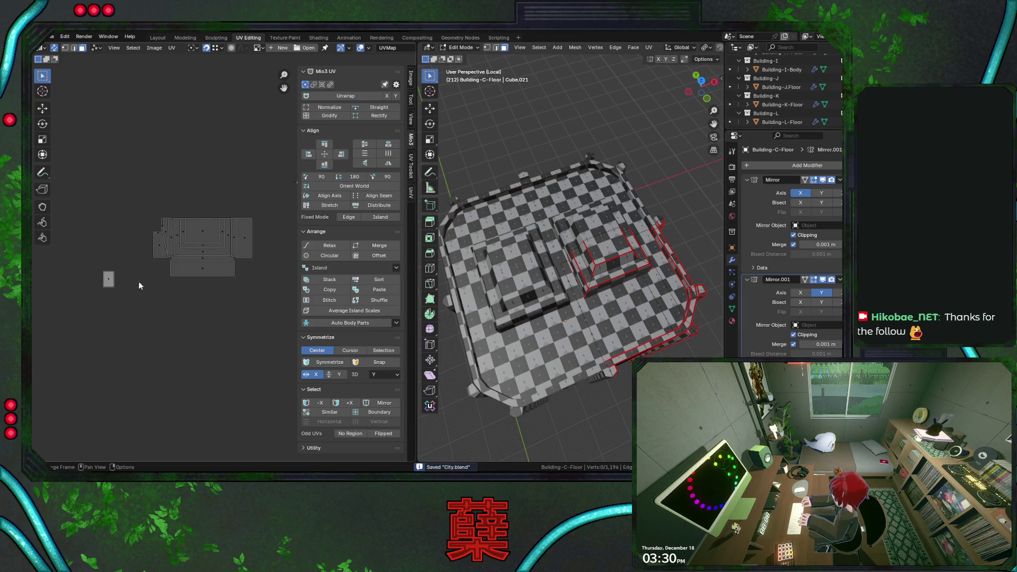
pyautogui.scroll(1, 171, 293)
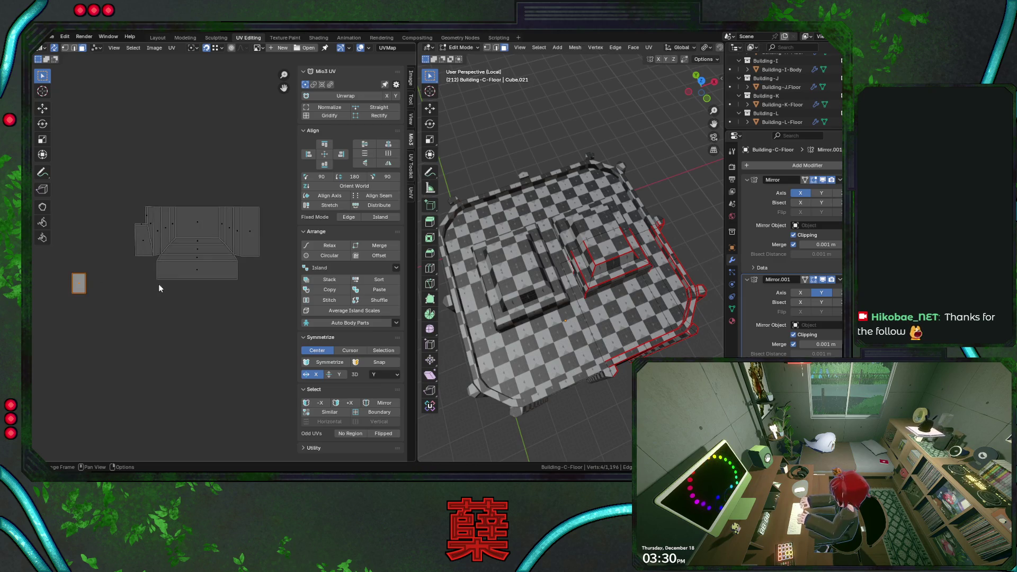
pyautogui.click(128, 263)
pyautogui.press('g')
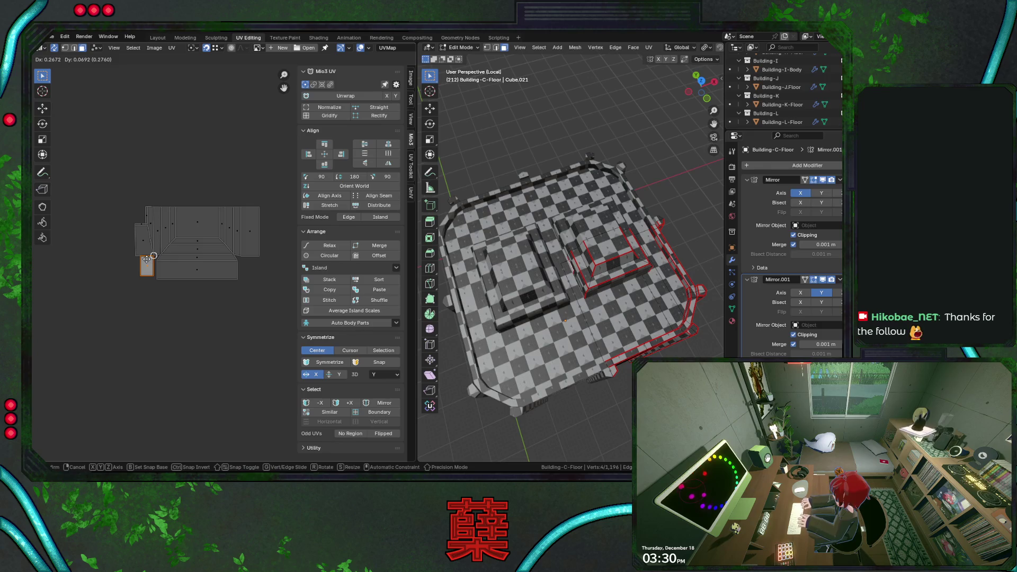
pyautogui.click(147, 259)
pyautogui.scroll(2, 142, 272)
pyautogui.scroll(1, 143, 273)
pyautogui.hotkey('ctrl', 's')
pyautogui.scroll(-4, 235, 314)
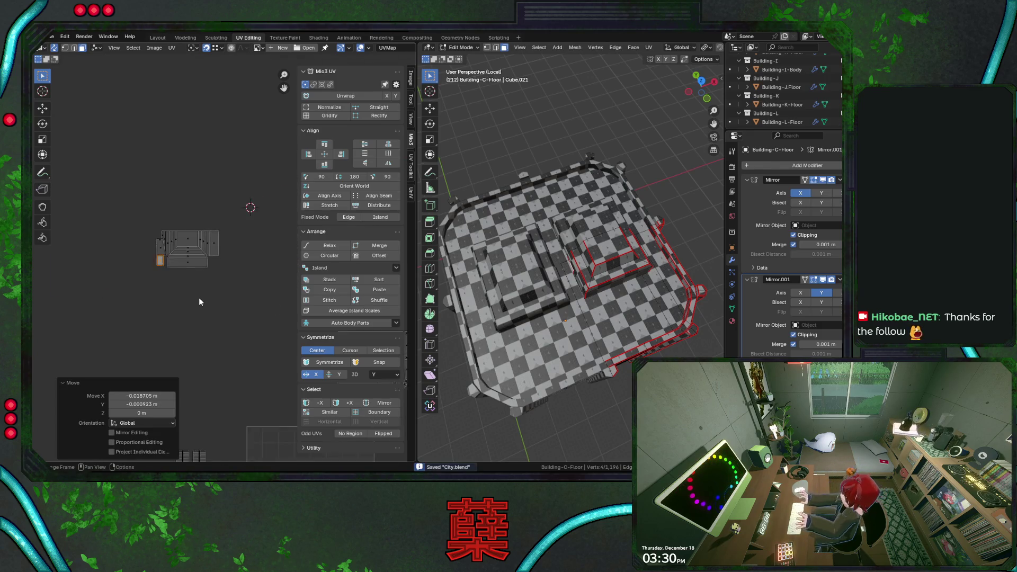
# Step: Reveal all of the floor's UV islands and move the small rooftop island beside the grid
pyautogui.hotkey('alt', 'a')
pyautogui.hotkey('alt', 'h')
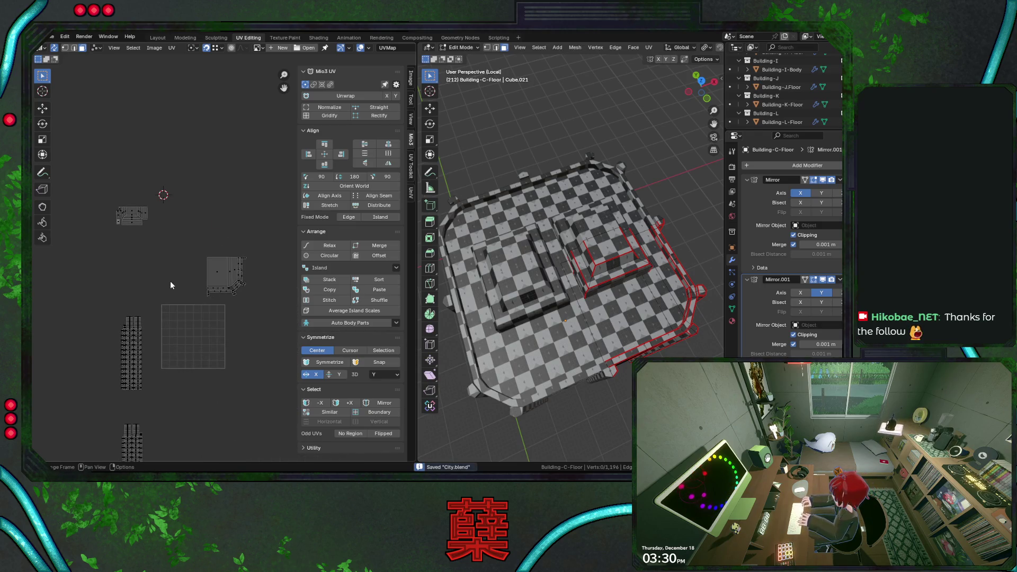
pyautogui.scroll(-2, 223, 324)
pyautogui.scroll(-1, 223, 322)
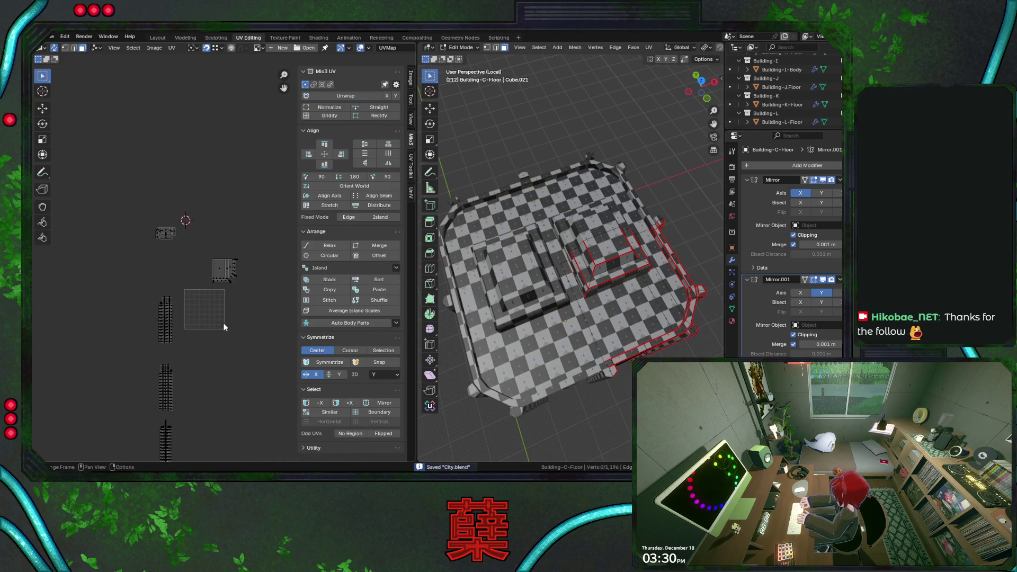
pyautogui.click(165, 232)
pyautogui.press('g')
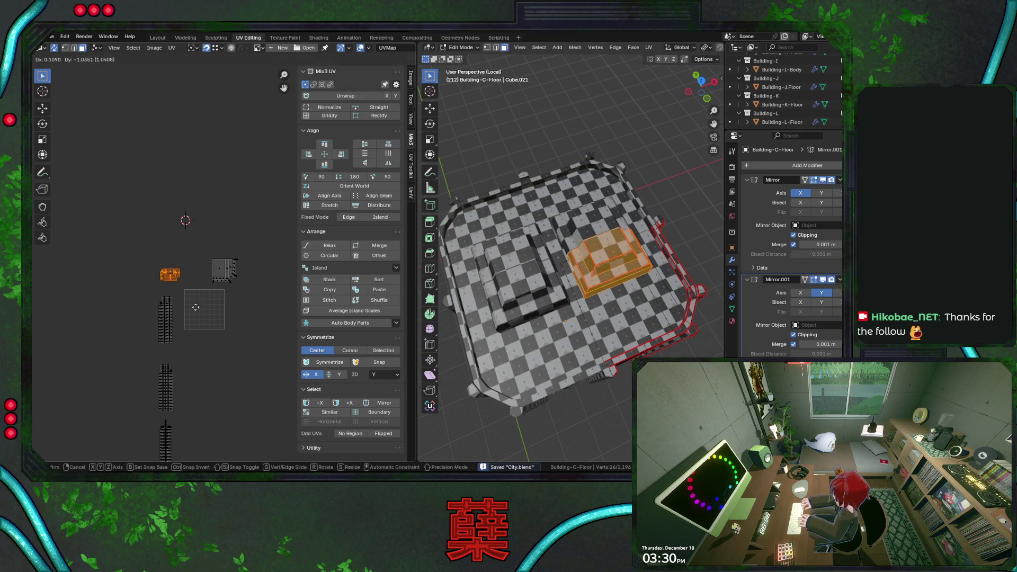
pyautogui.click(195, 310)
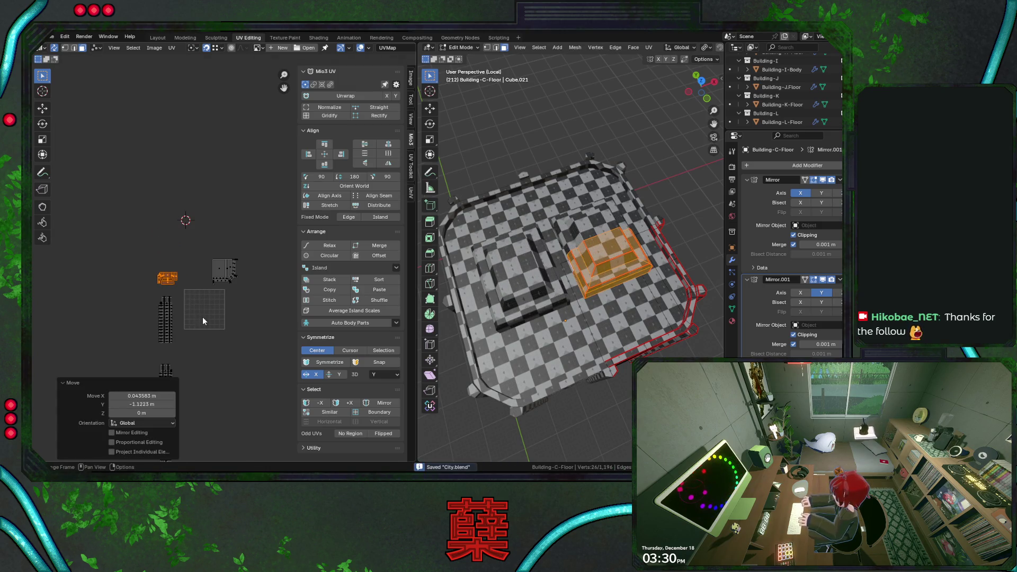
pyautogui.scroll(2, 203, 317)
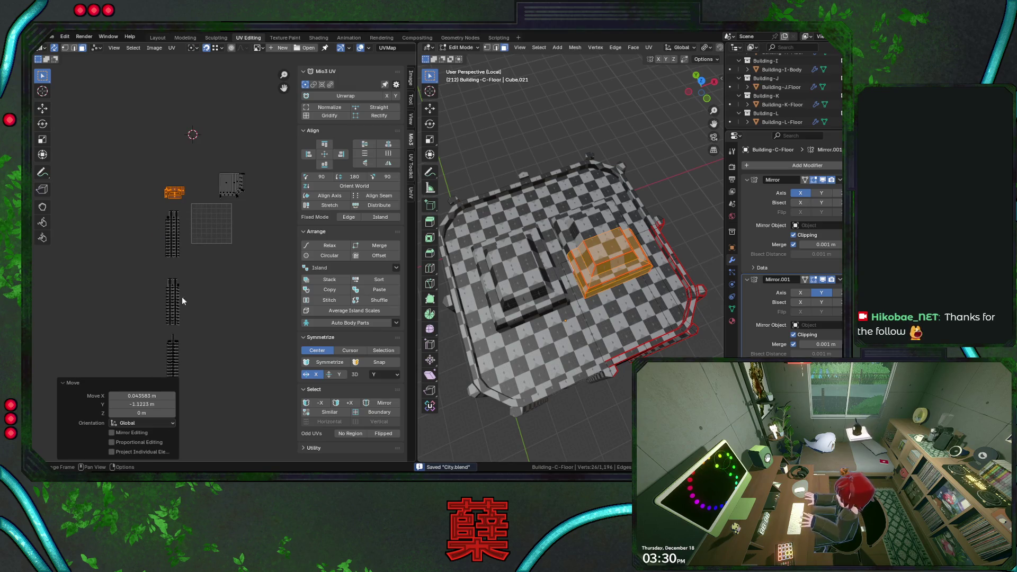
# Step: Shift the two long wall strip islands up beside the square island
pyautogui.moveTo(196, 255); pyautogui.dragTo(212, 354)
pyautogui.press('g')
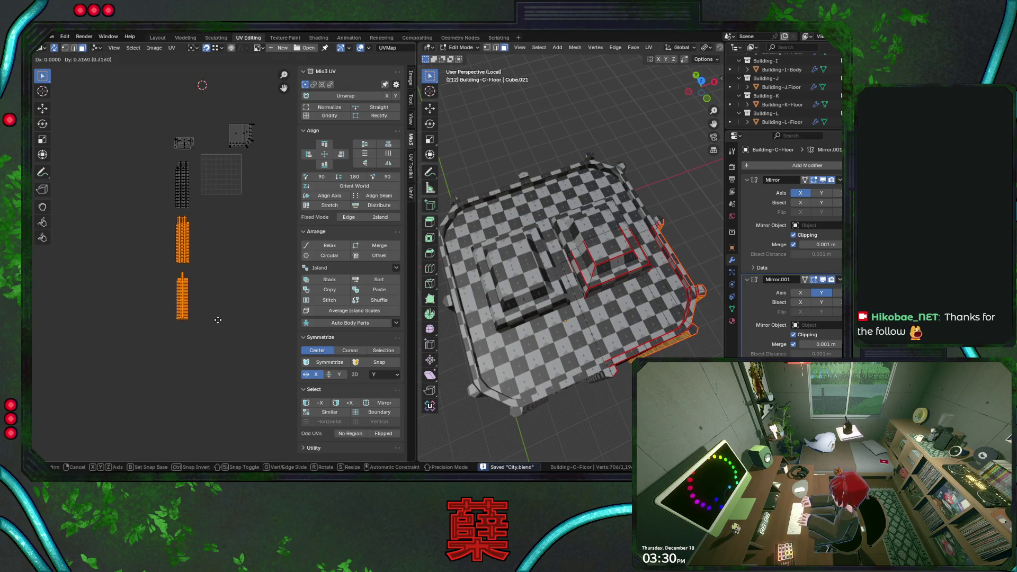
pyautogui.click(211, 304)
# Step: Save the file and move one island to the upper right of the layout
pyautogui.click(208, 358)
pyautogui.hotkey('ctrl', 's')
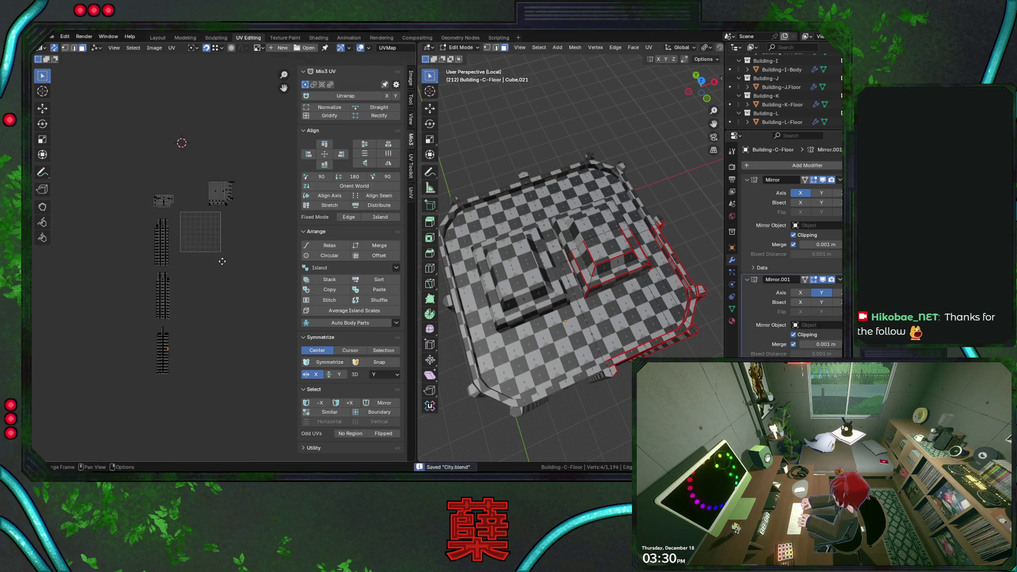
pyautogui.scroll(2, 222, 260)
pyautogui.scroll(3, 219, 214)
pyautogui.scroll(-3, 218, 214)
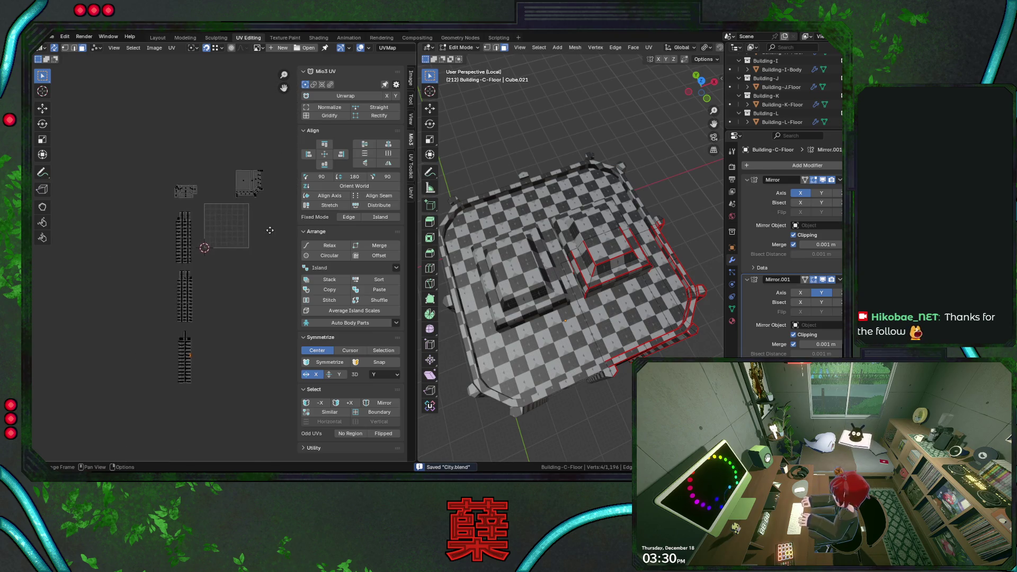
pyautogui.moveTo(224, 138); pyautogui.dragTo(269, 213)
pyautogui.press('g')
pyautogui.click(237, 170)
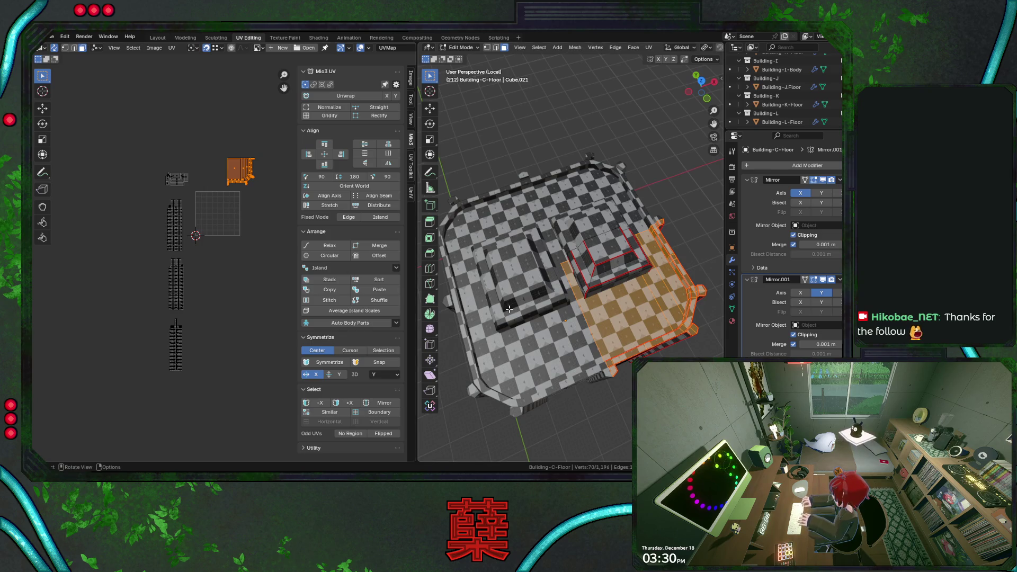
# Step: From the top view, line the strip islands into a column beside the UV grid and save City.blend
pyautogui.press('KP_7')
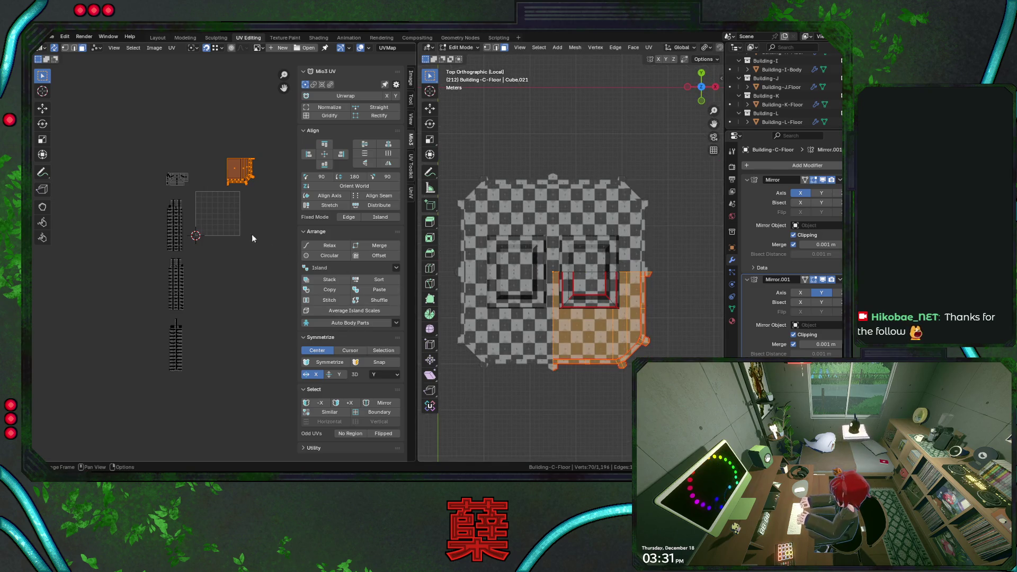
pyautogui.moveTo(139, 148); pyautogui.dragTo(203, 399)
pyautogui.press('g')
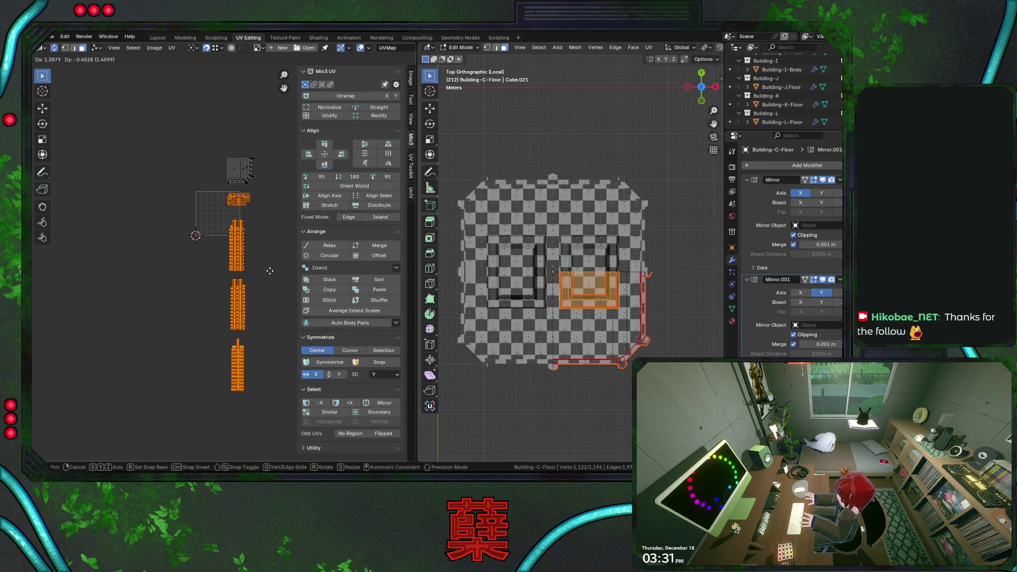
pyautogui.click(269, 270)
pyautogui.moveTo(215, 144); pyautogui.dragTo(271, 426)
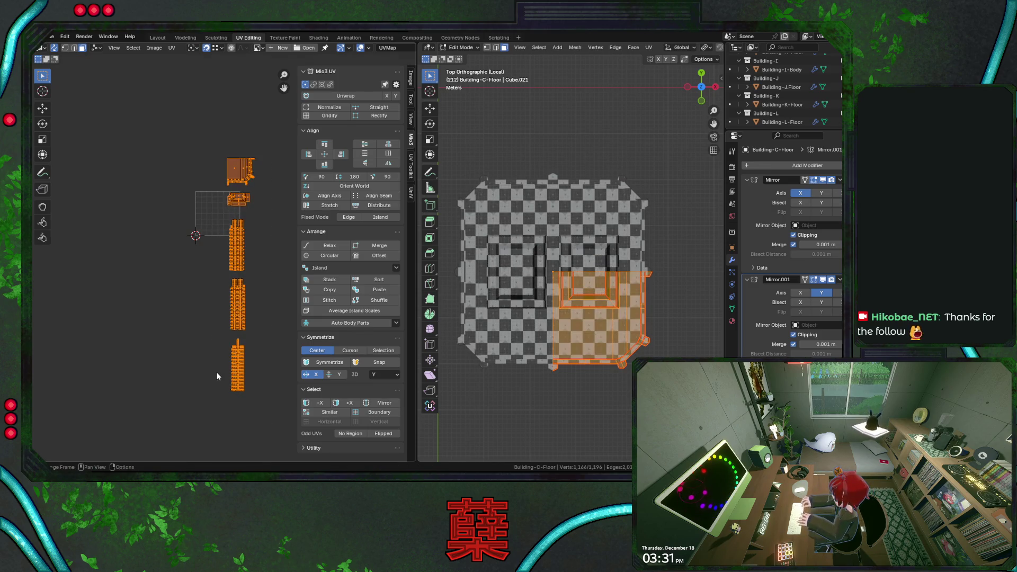
pyautogui.hotkey('alt', 'a')
pyautogui.hotkey('ctrl', 's')
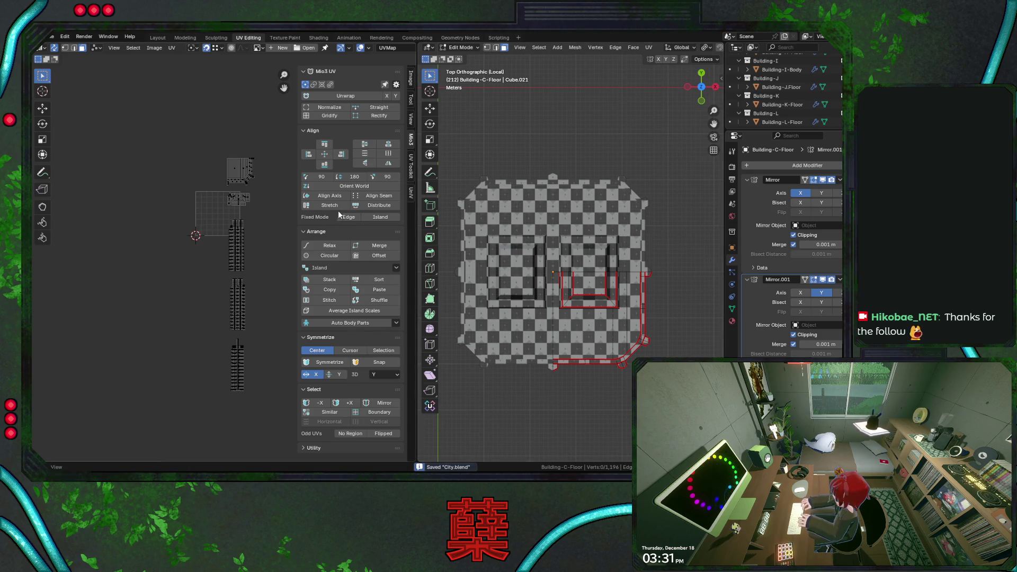
pyautogui.scroll(-1, 238, 239)
# Step: Move the stacked UV islands down below the grid
pyautogui.moveTo(192, 91); pyautogui.dragTo(280, 374)
pyautogui.press('g')
pyautogui.click(266, 323)
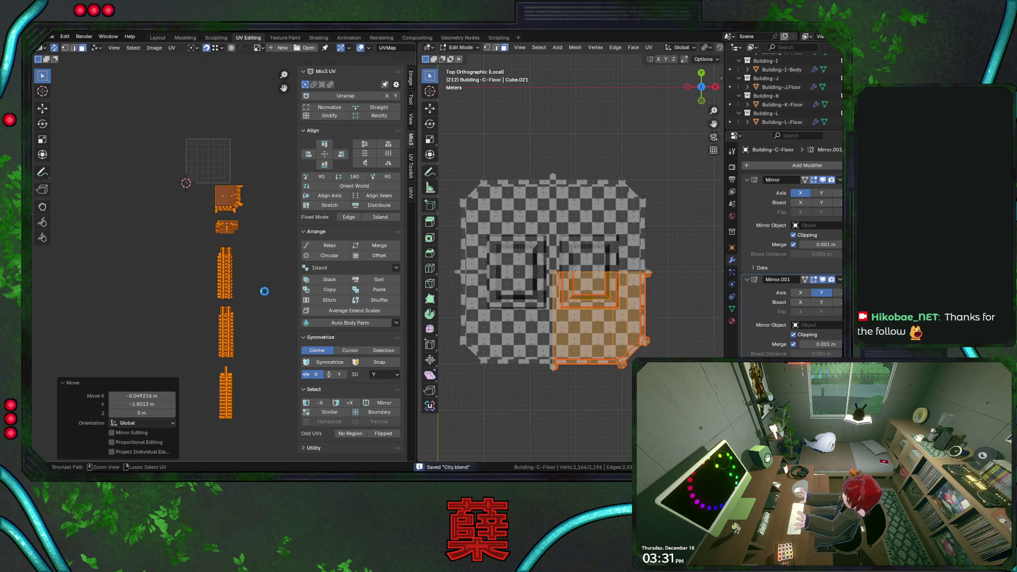
pyautogui.keyDown('ctrl'); pyautogui.scroll(-1, 266, 323); pyautogui.keyUp('ctrl')
pyautogui.moveTo(194, 121); pyautogui.dragTo(248, 400)
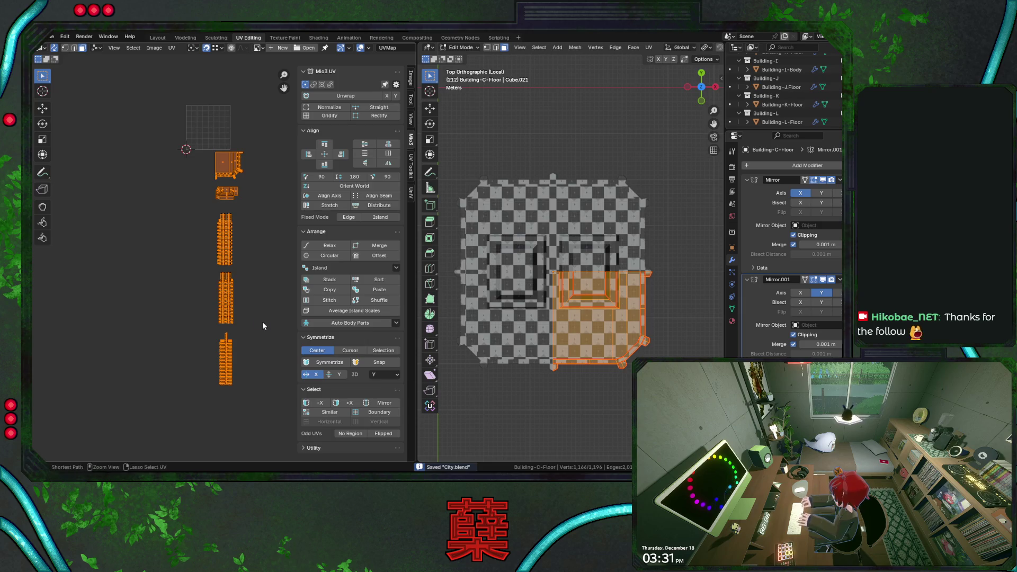
pyautogui.scroll(1, 540, 308)
pyautogui.scroll(3, 541, 309)
pyautogui.scroll(2, 537, 272)
# Step: Save, return Building-C-Floor to Object Mode, and change the Mirror modifier's axis toggle
pyautogui.keyDown('shift'); pyautogui.moveTo(537, 271); pyautogui.dragTo(550, 231, button='middle'); pyautogui.keyUp('shift')
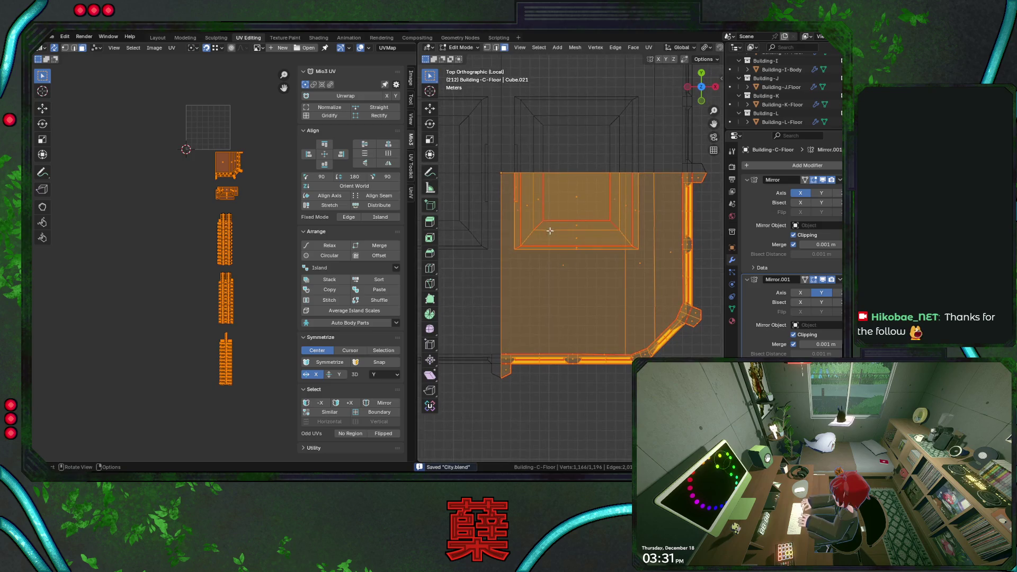
pyautogui.scroll(-1, 549, 233)
pyautogui.scroll(-1, 547, 219)
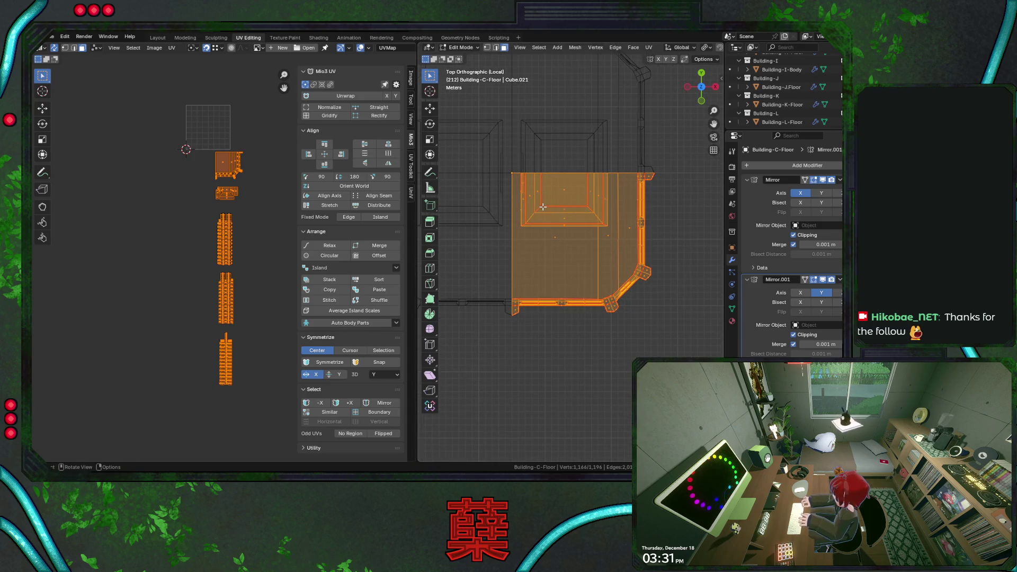
pyautogui.scroll(-1, 542, 207)
pyautogui.hotkey('ctrl', 's')
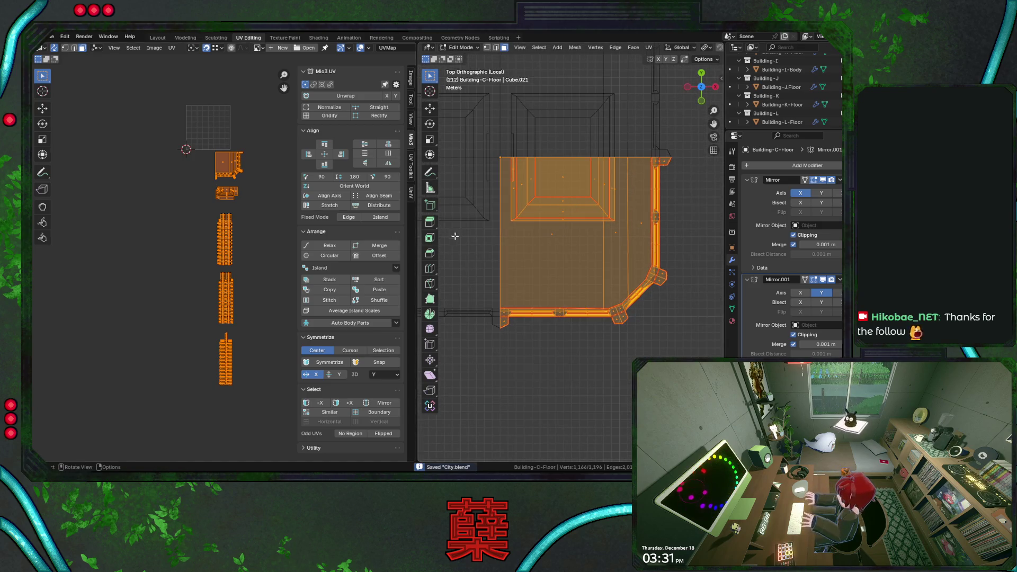
pyautogui.press('Tab')
pyautogui.click(821, 293)
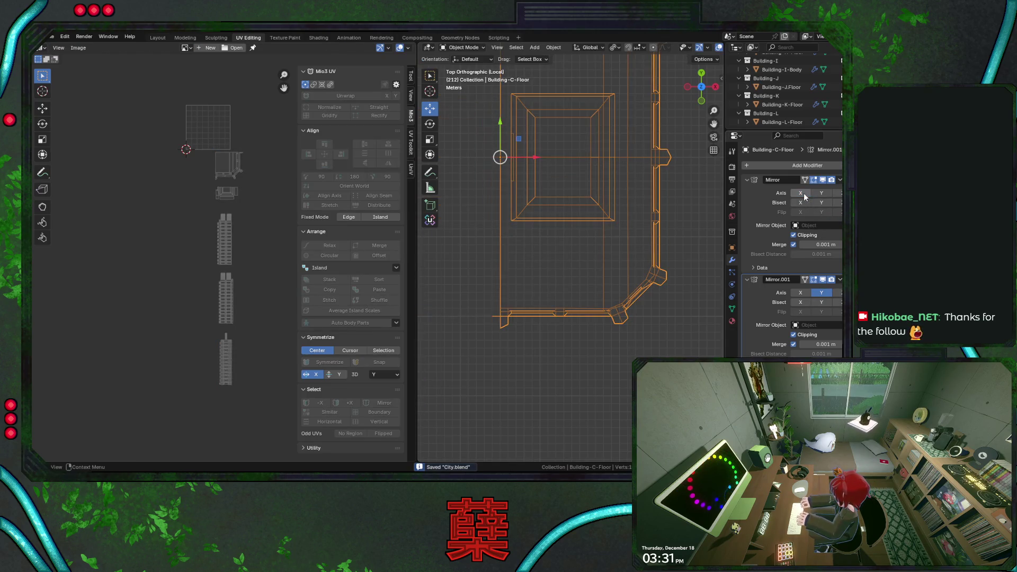
# Step: Apply the first Mirror modifier on Building-C-Floor, re-enter Edit Mode and box-select the right half
pyautogui.click(838, 180)
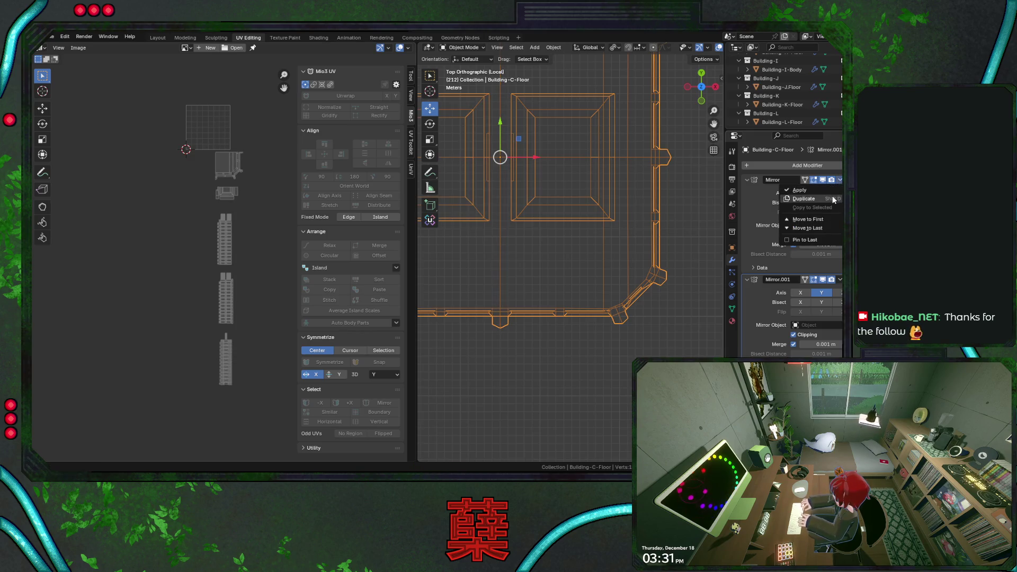
pyautogui.click(811, 197)
pyautogui.press('Tab')
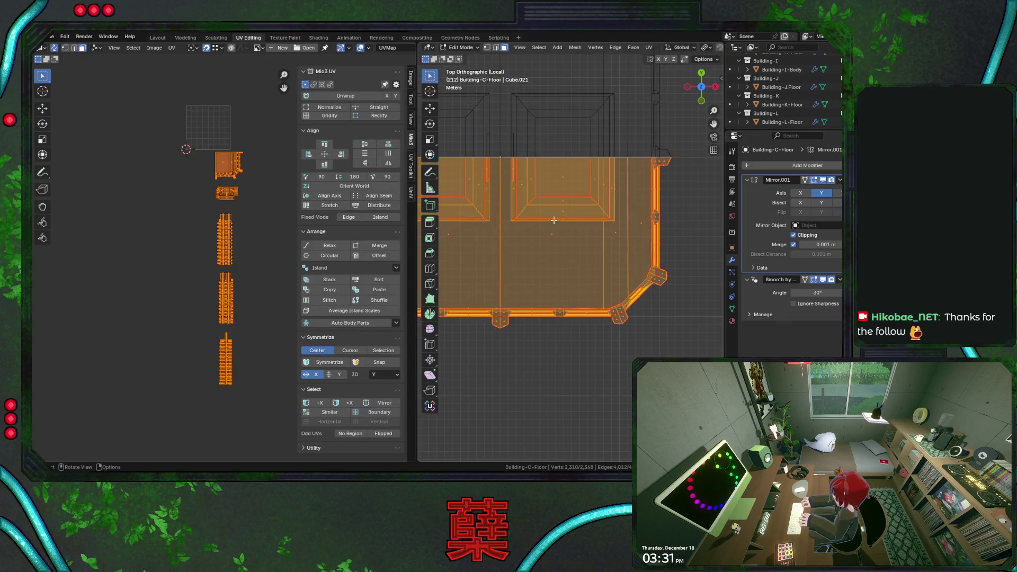
pyautogui.moveTo(501, 151); pyautogui.dragTo(698, 418)
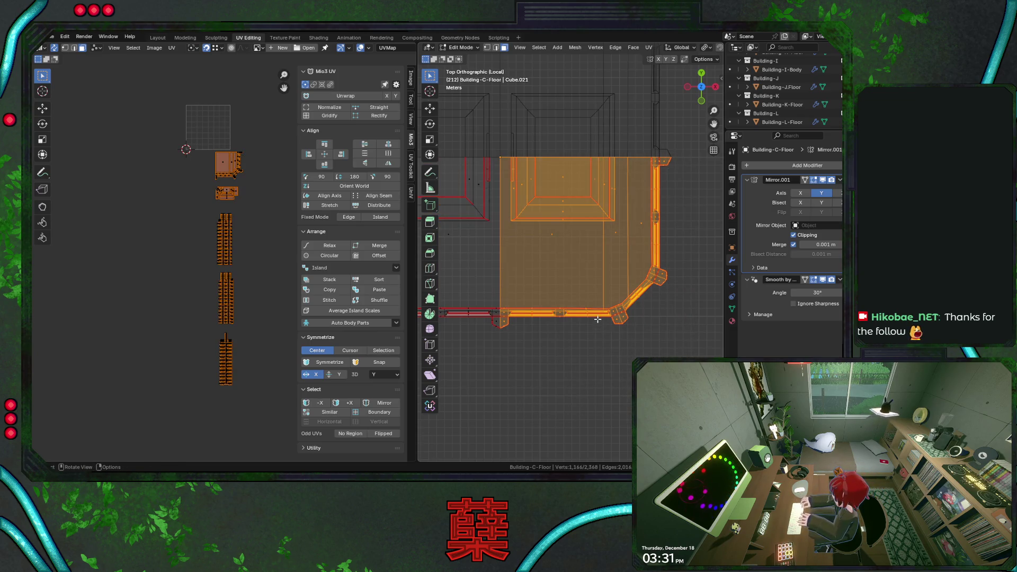
# Step: Reposition the selected right-half geometry and save the file
pyautogui.press('g')
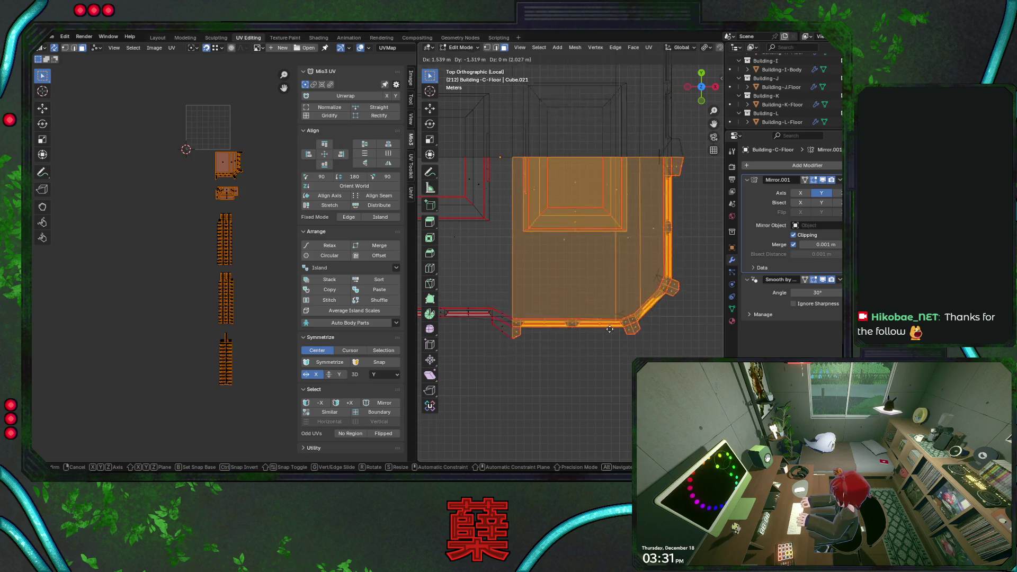
pyautogui.click(589, 329)
pyautogui.hotkey('ctrl', 's')
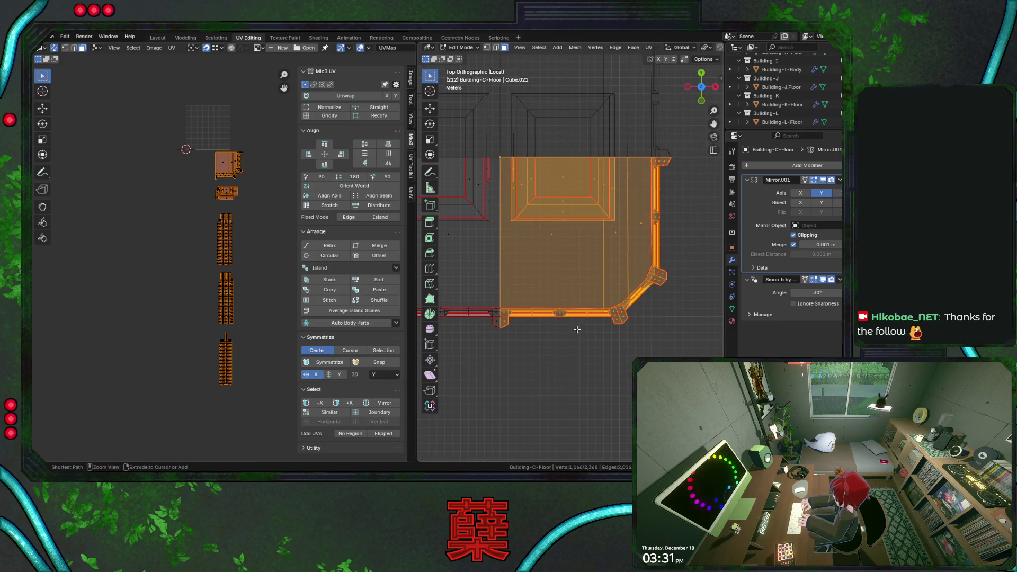
# Step: Symmetrize the right half's UVs across X about the 2D cursor, then return to Object Mode
pyautogui.click(376, 376)
pyautogui.click(381, 394)
pyautogui.click(350, 350)
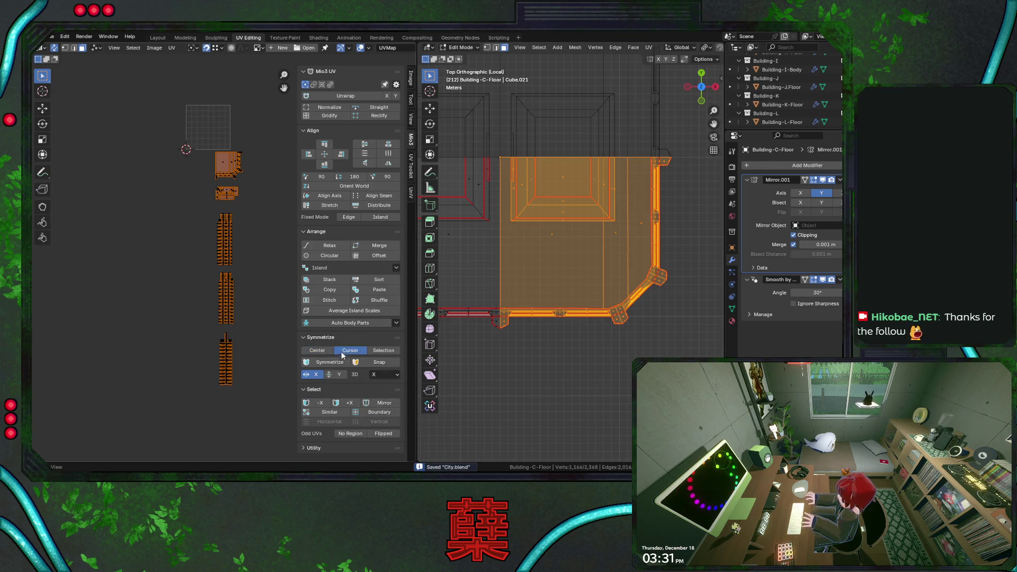
pyautogui.click(329, 363)
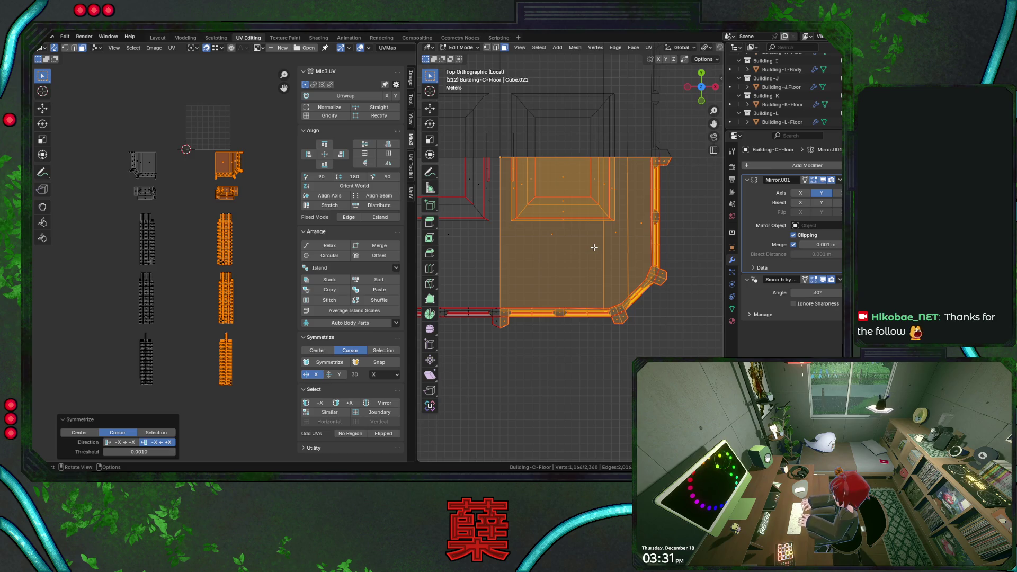
pyautogui.press('Tab')
pyautogui.click(838, 185)
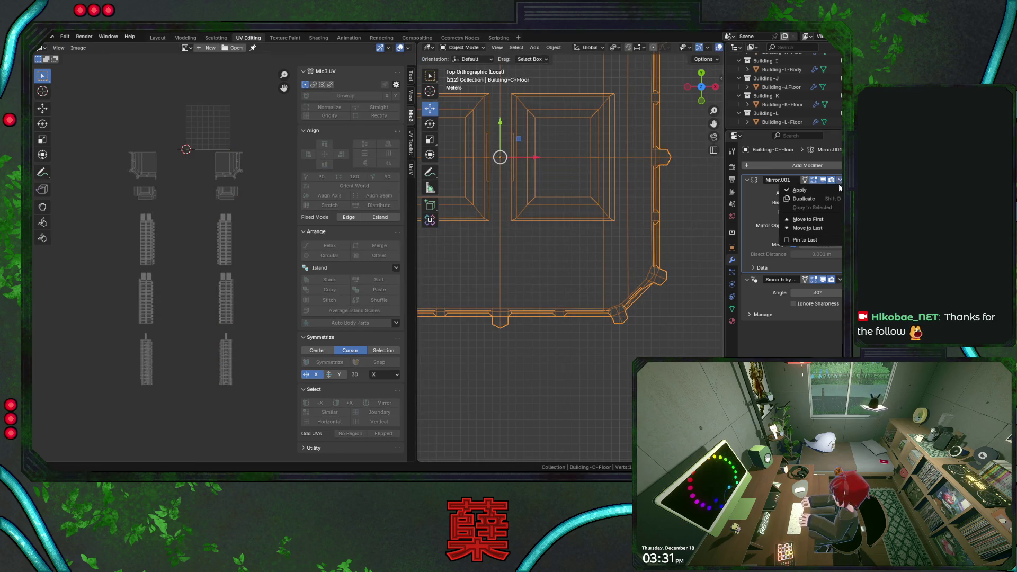
# Step: Apply Mirror.001, re-enter Edit Mode, select the building's bottom half from top view and save
pyautogui.click(818, 227)
pyautogui.press('Tab')
pyautogui.scroll(-4, 513, 232)
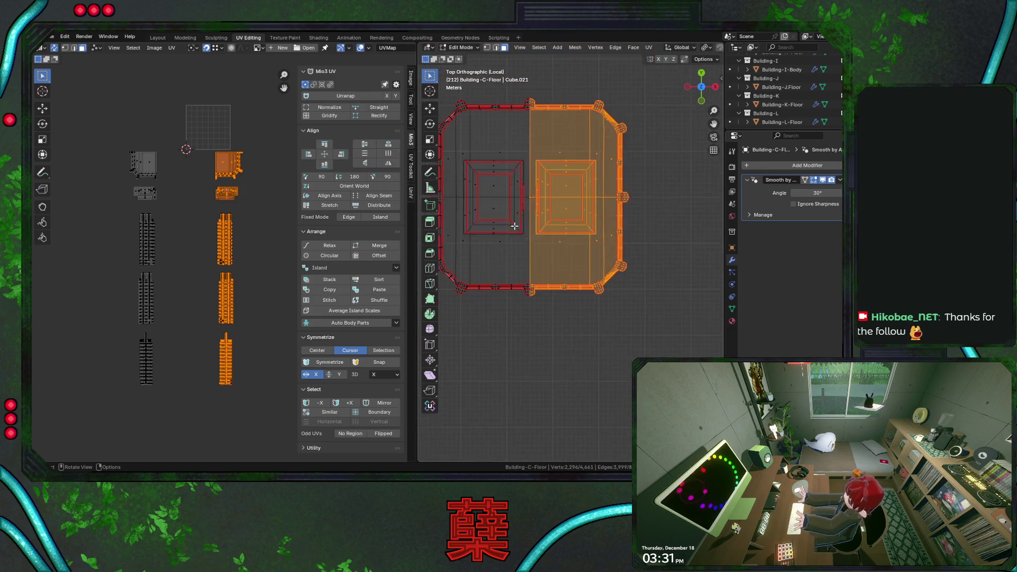
pyautogui.moveTo(529, 207); pyautogui.dragTo(529, 209, button='middle')
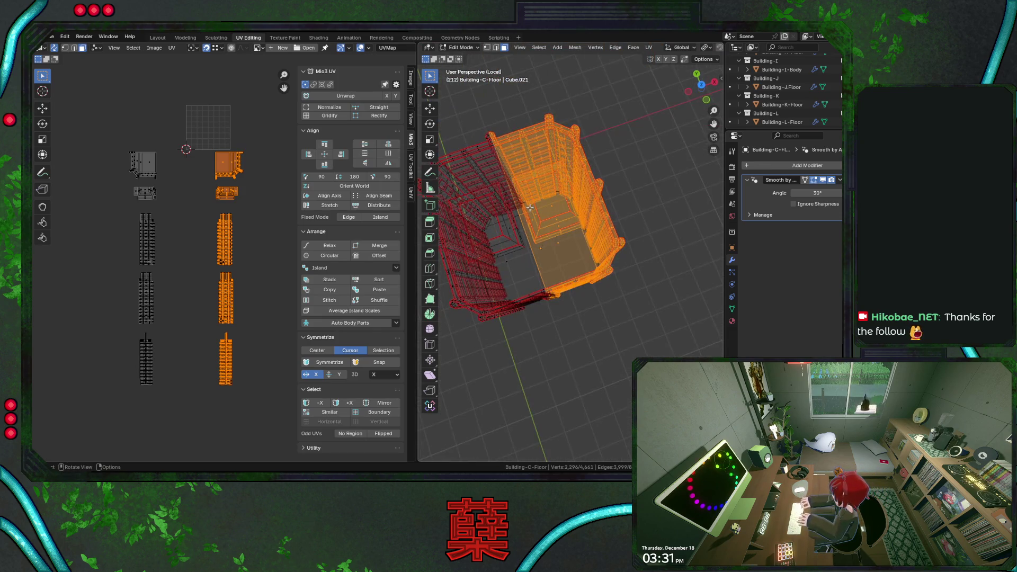
pyautogui.press('KP_7')
pyautogui.scroll(1, 524, 203)
pyautogui.scroll(1, 524, 202)
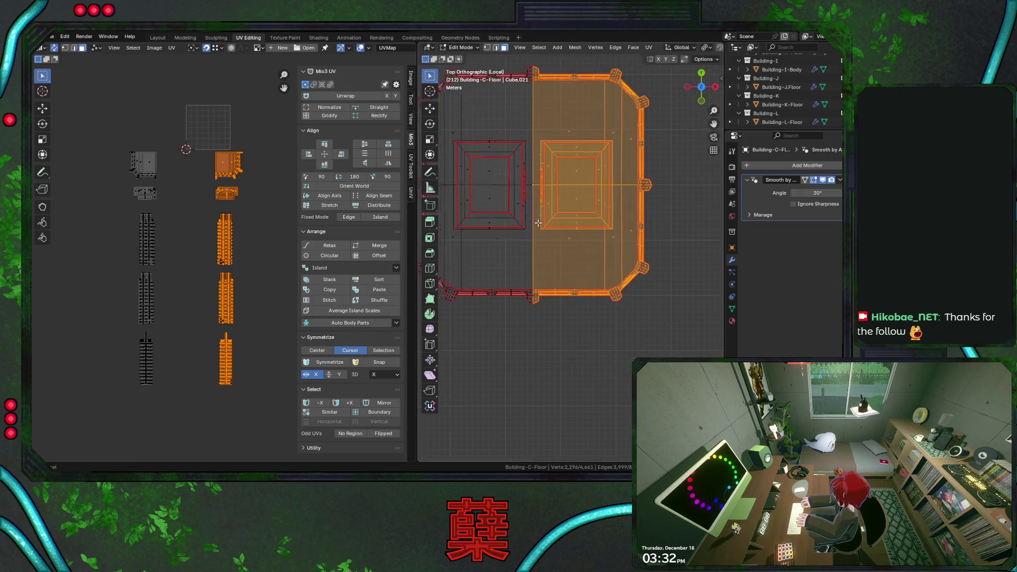
pyautogui.scroll(2, 517, 197)
pyautogui.scroll(1, 517, 197)
pyautogui.moveTo(460, 175); pyautogui.dragTo(720, 329)
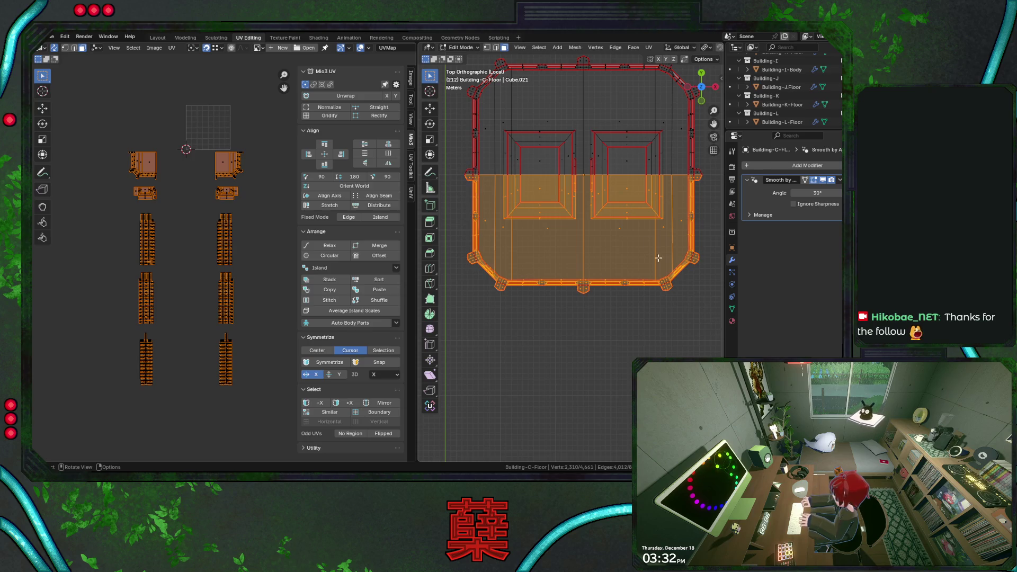
pyautogui.scroll(-1, 667, 268)
pyautogui.hotkey('ctrl', 's')
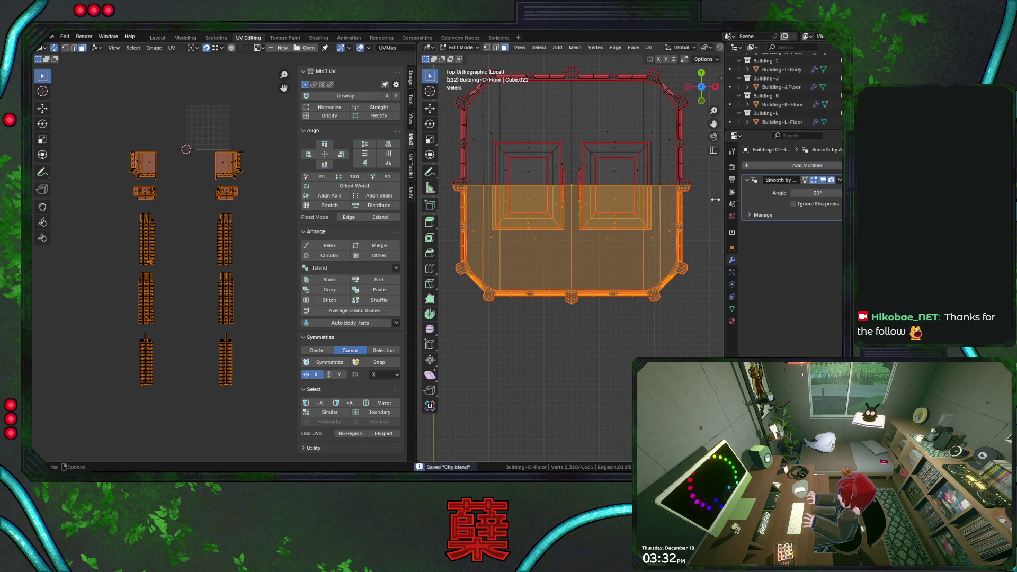
# Step: Symmetrize the lower half's UVs across Y, then redo it mirroring about the centre instead of the cursor
pyautogui.click(373, 376)
pyautogui.click(380, 405)
pyautogui.click(329, 363)
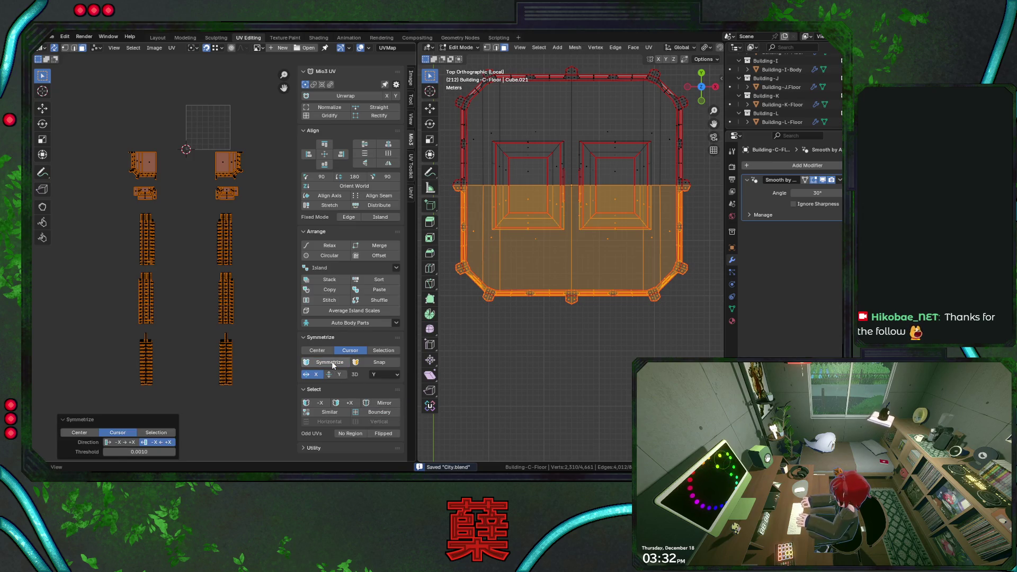
pyautogui.click(245, 322)
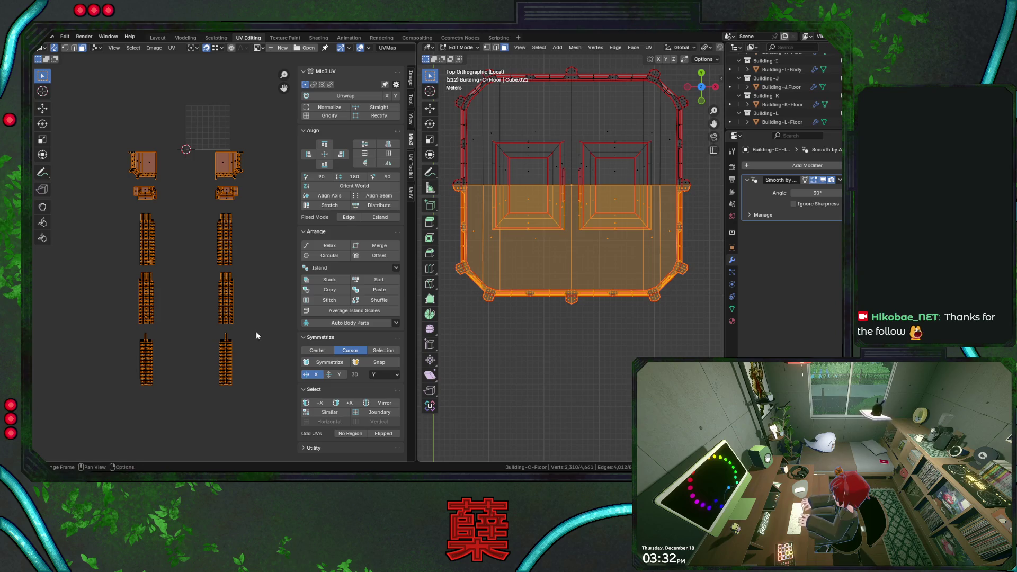
pyautogui.scroll(-3, 223, 262)
pyautogui.press('g')
pyautogui.rightClick(245, 302)
pyautogui.scroll(2, 270, 297)
pyautogui.scroll(2, 270, 297)
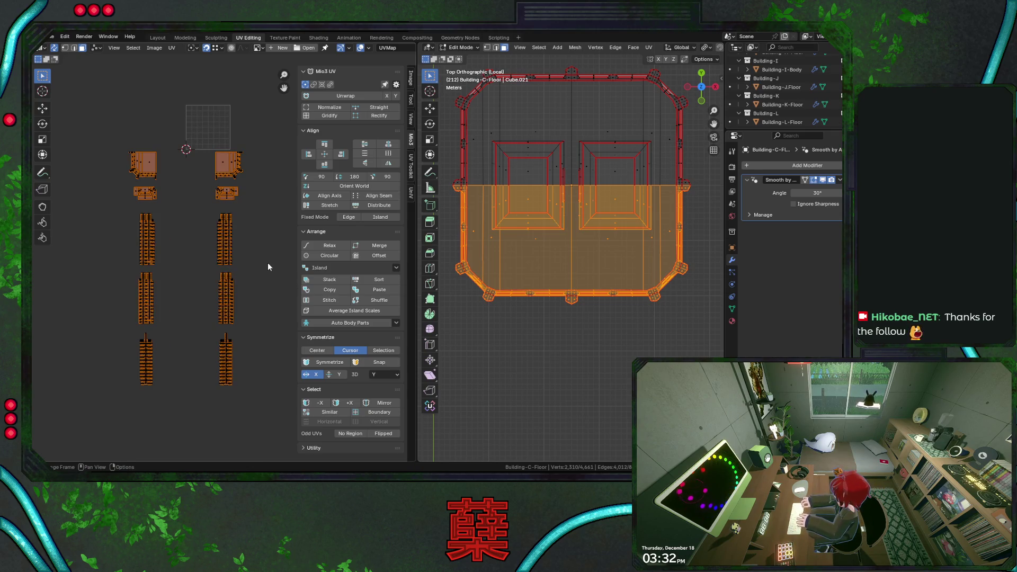
pyautogui.click(332, 365)
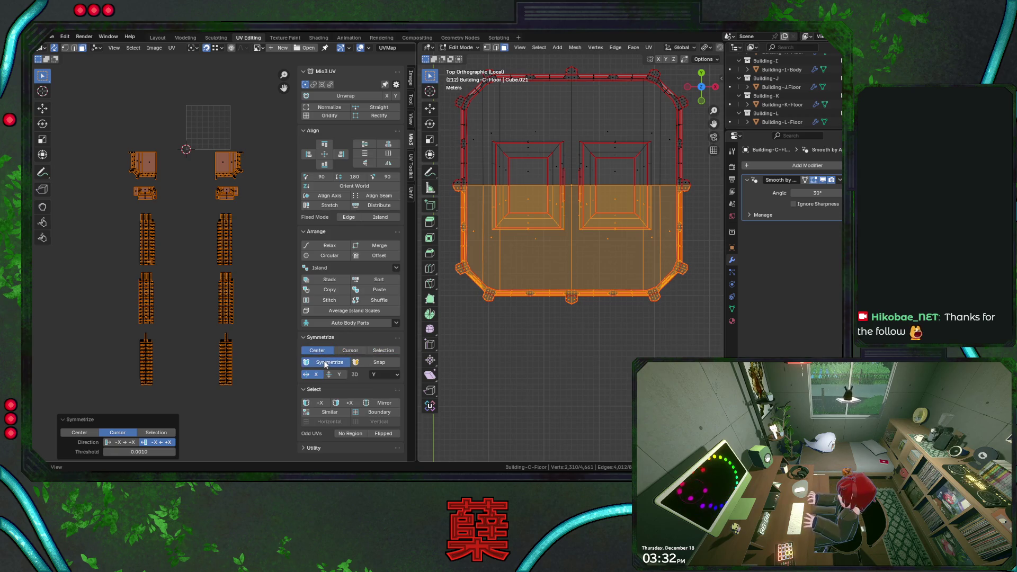
pyautogui.click(324, 364)
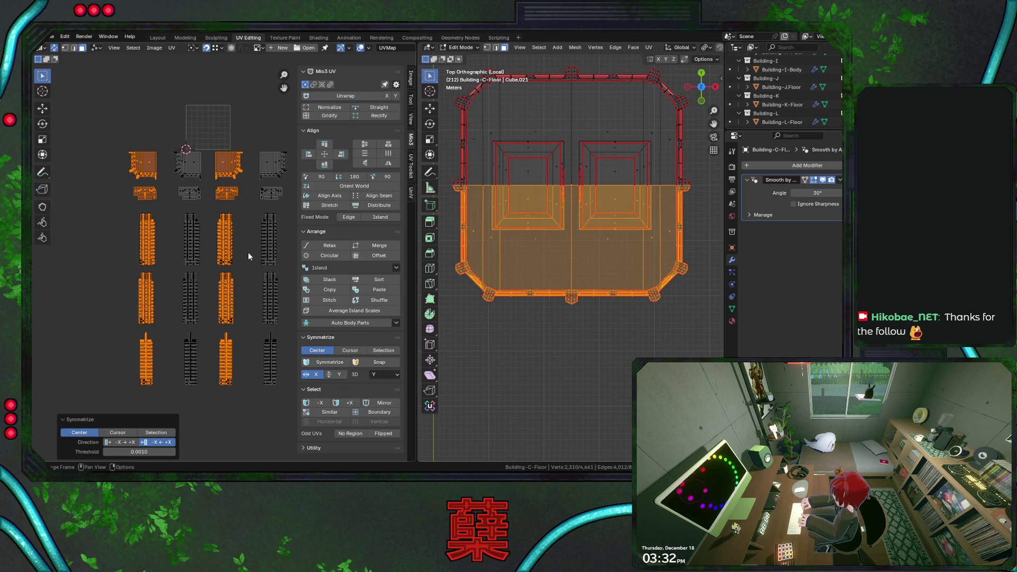
# Step: Box-select each of the four UV island columns in turn and save the file
pyautogui.moveTo(164, 138); pyautogui.dragTo(211, 388)
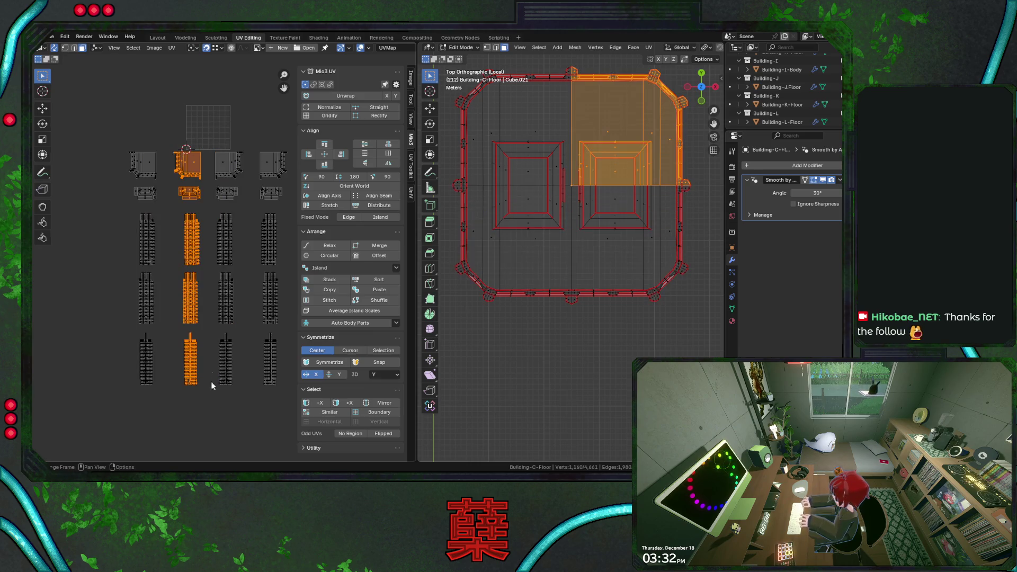
pyautogui.moveTo(214, 141); pyautogui.dragTo(259, 421)
pyautogui.moveTo(253, 133); pyautogui.dragTo(296, 421)
pyautogui.moveTo(124, 126); pyautogui.dragTo(170, 432)
pyautogui.hotkey('ctrl', 's')
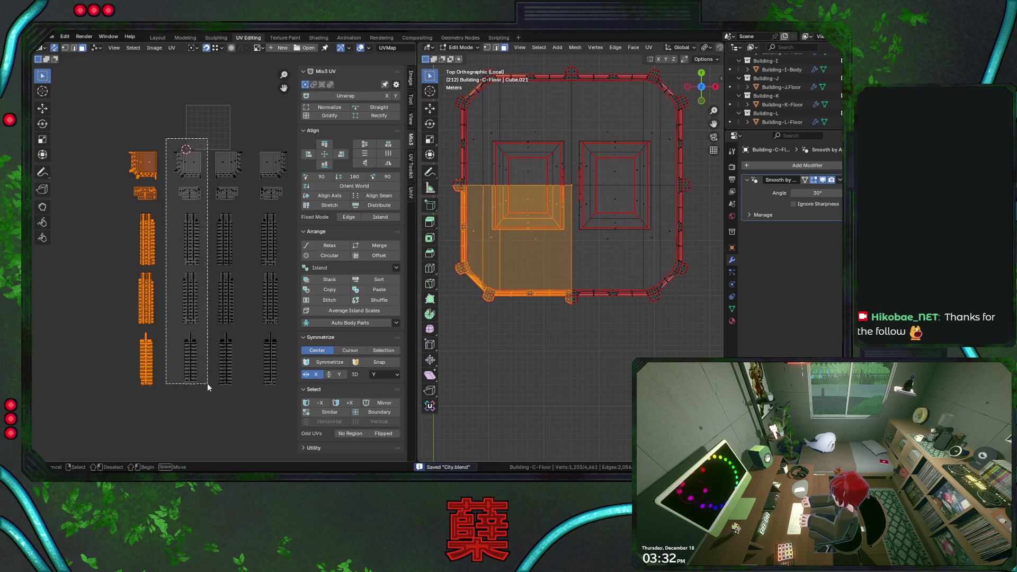
# Step: Reselect the second column, step back and forth through undo, then select every floor UV island
pyautogui.moveTo(166, 137); pyautogui.dragTo(212, 410)
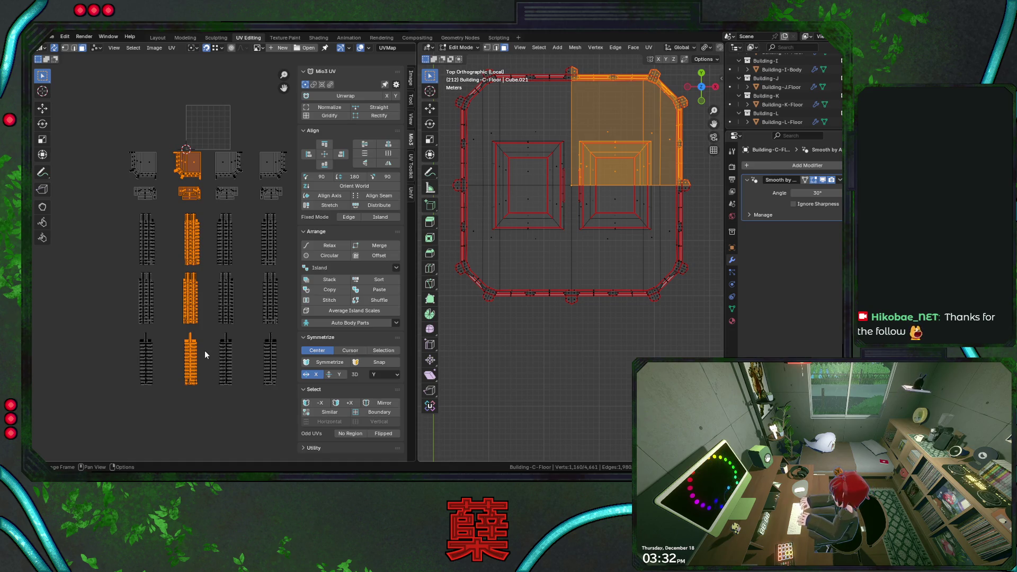
pyautogui.scroll(-1, 209, 276)
pyautogui.hotkey('ctrl', 'z')
pyautogui.hotkey('ctrl', 'z')
pyautogui.hotkey('ctrl', 'shift', 'z')
pyautogui.hotkey('ctrl', 'shift', 'z')
pyautogui.press('a')
pyautogui.hotkey('ctrl', 'z')
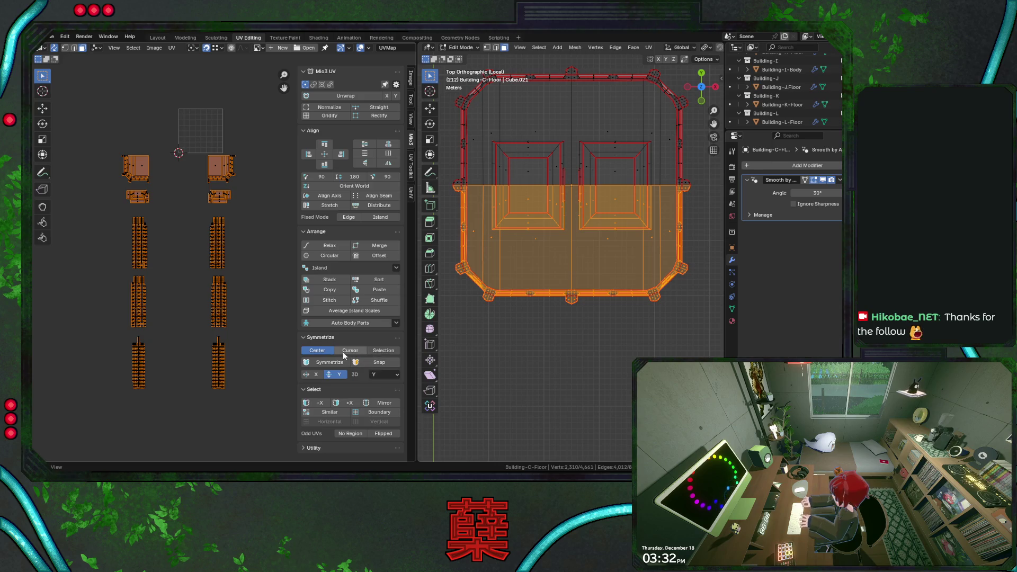
pyautogui.click(328, 362)
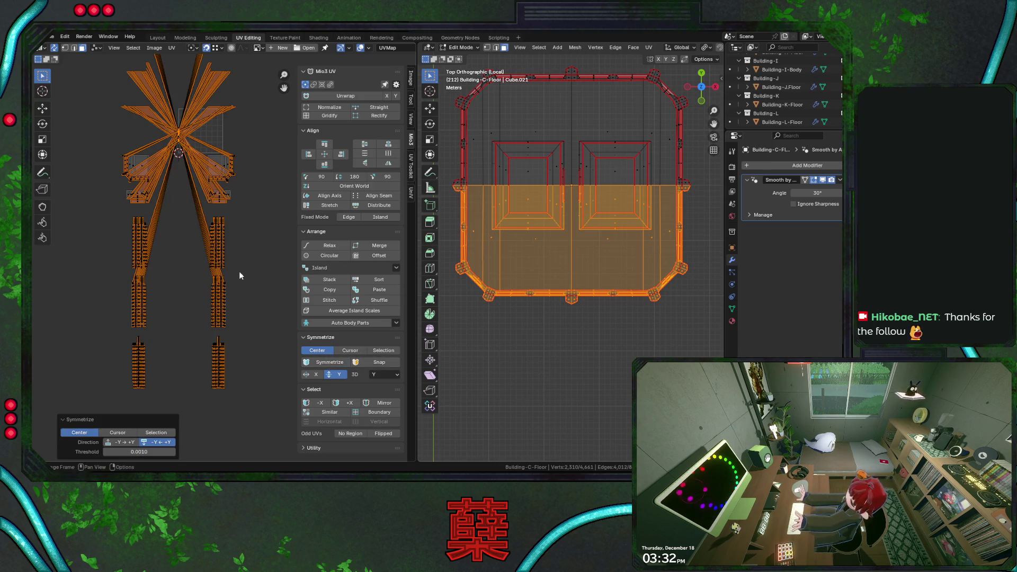
pyautogui.hotkey('ctrl', 'z')
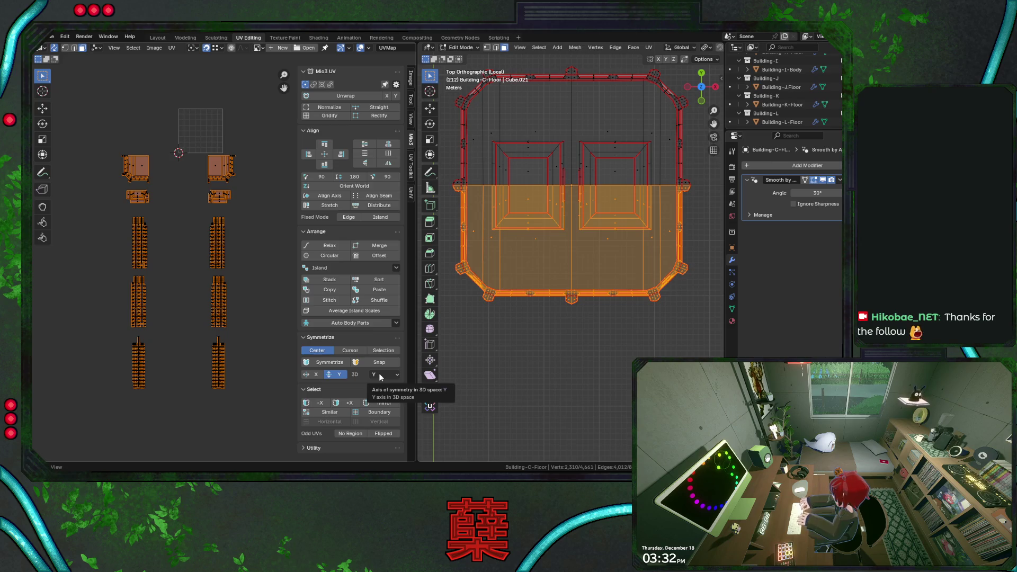
pyautogui.click(380, 375)
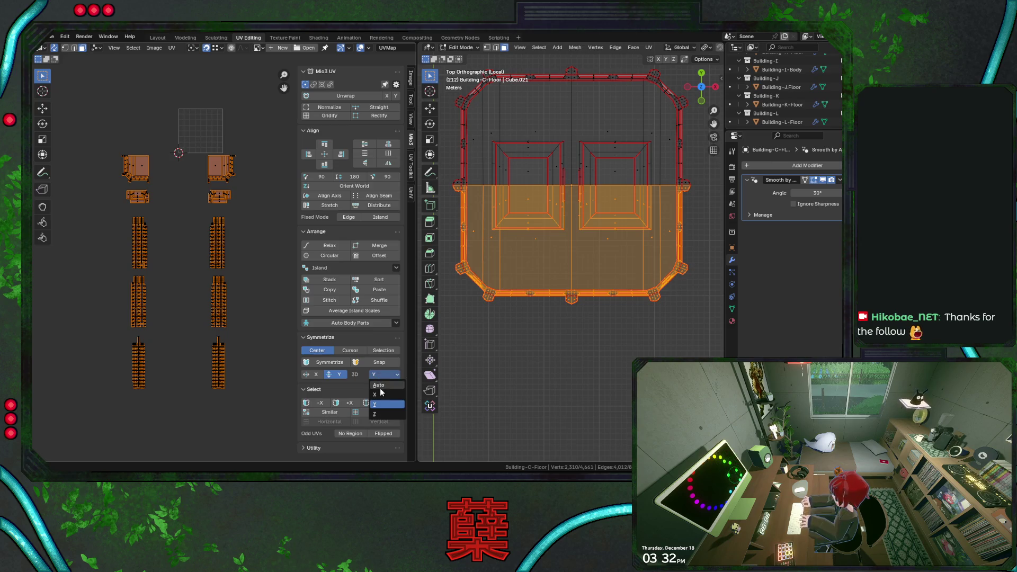
pyautogui.click(326, 360)
pyautogui.scroll(-3, 236, 244)
pyautogui.scroll(-2, 237, 244)
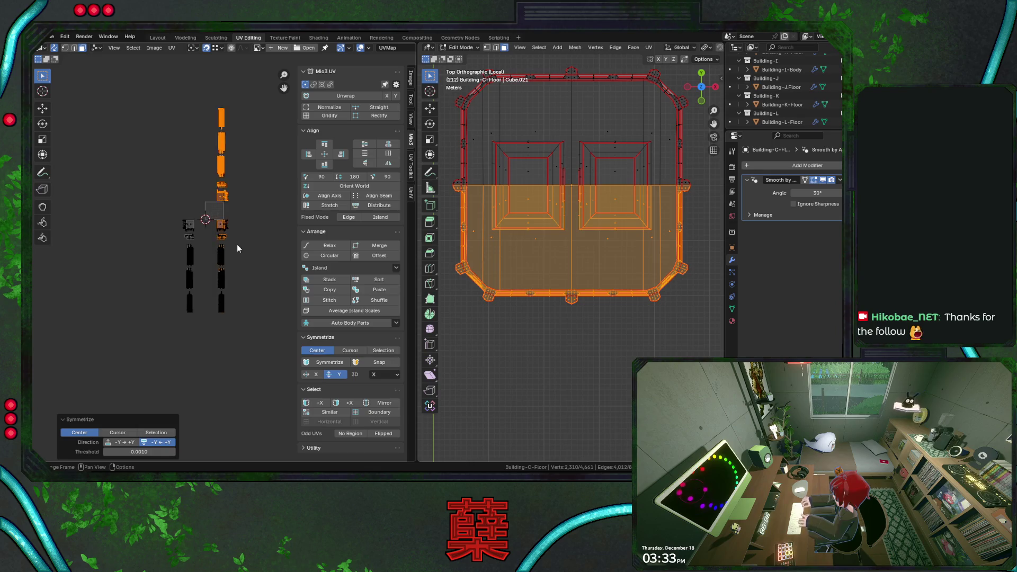
pyautogui.scroll(3, 237, 244)
pyautogui.hotkey('ctrl', 'z')
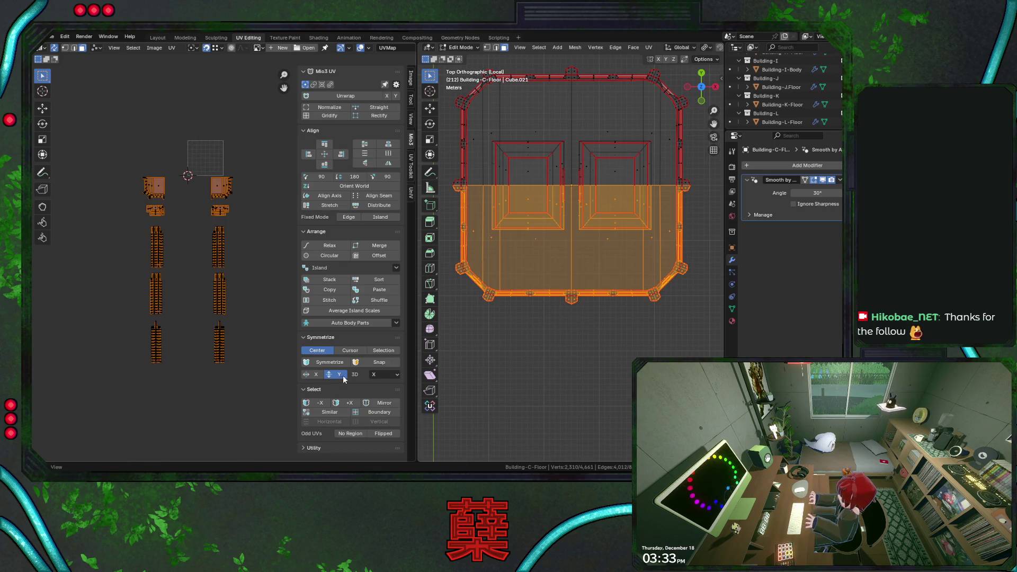
pyautogui.click(324, 363)
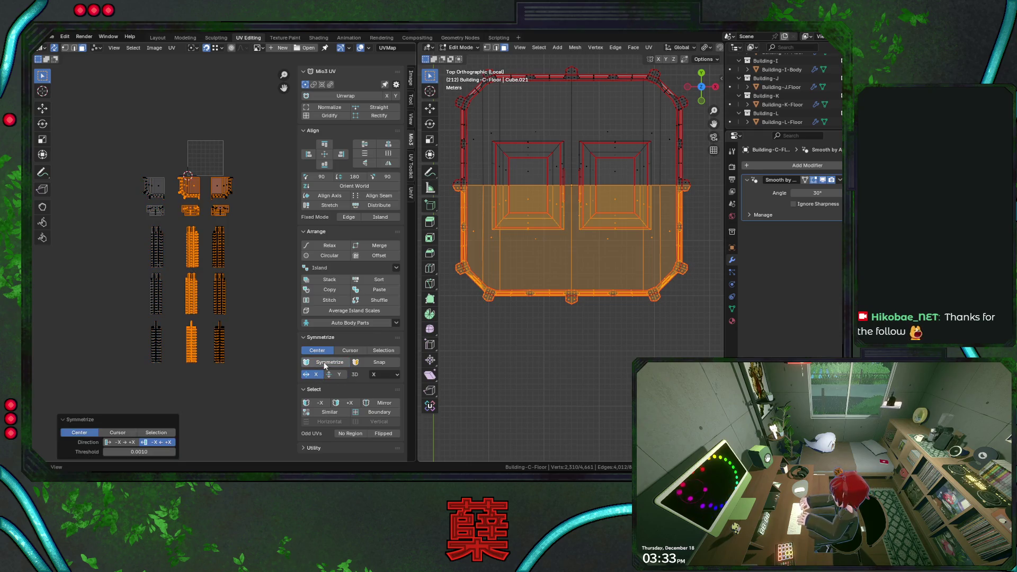
pyautogui.hotkey('ctrl', 'z')
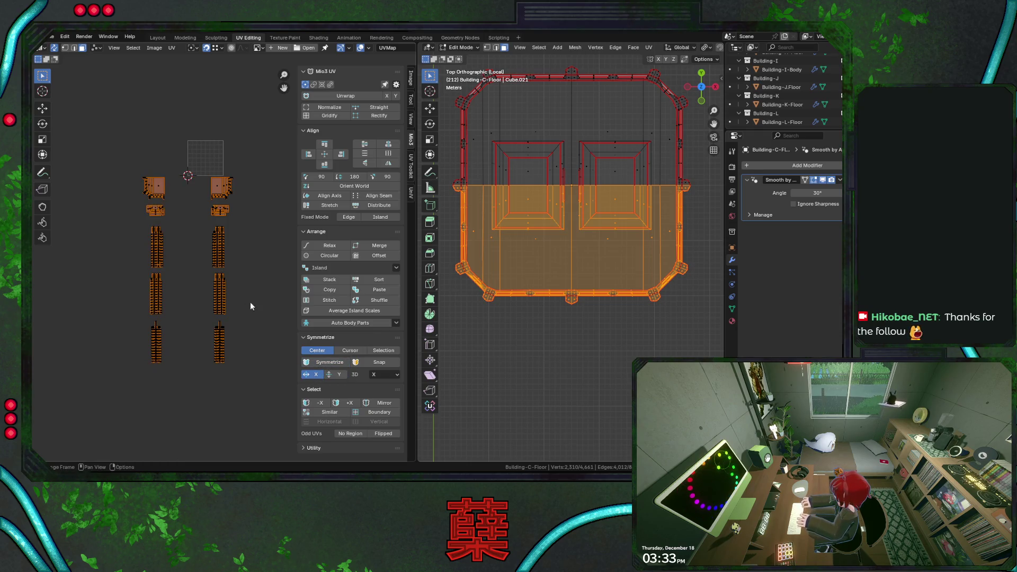
pyautogui.click(384, 375)
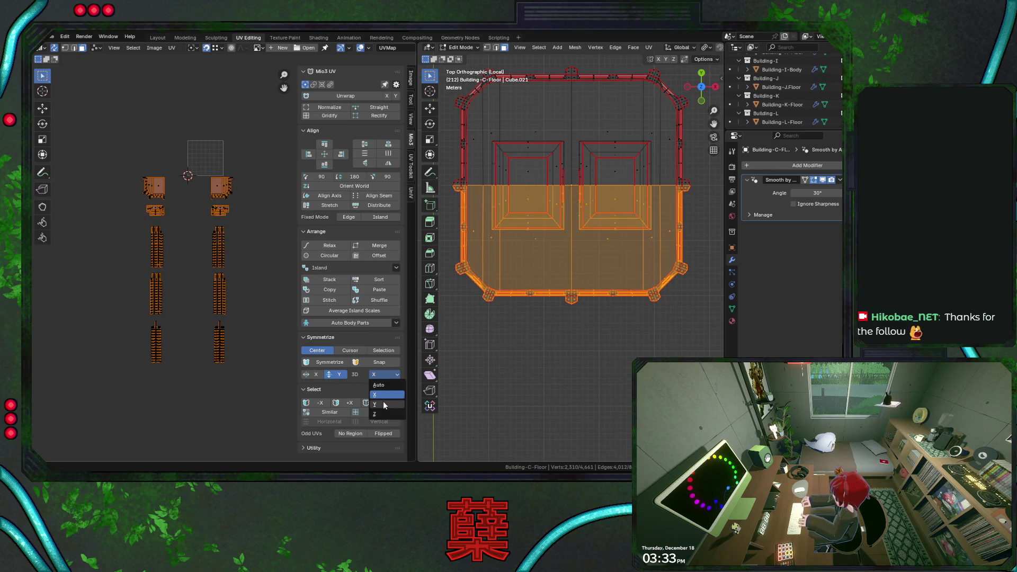
pyautogui.click(384, 401)
pyautogui.click(349, 350)
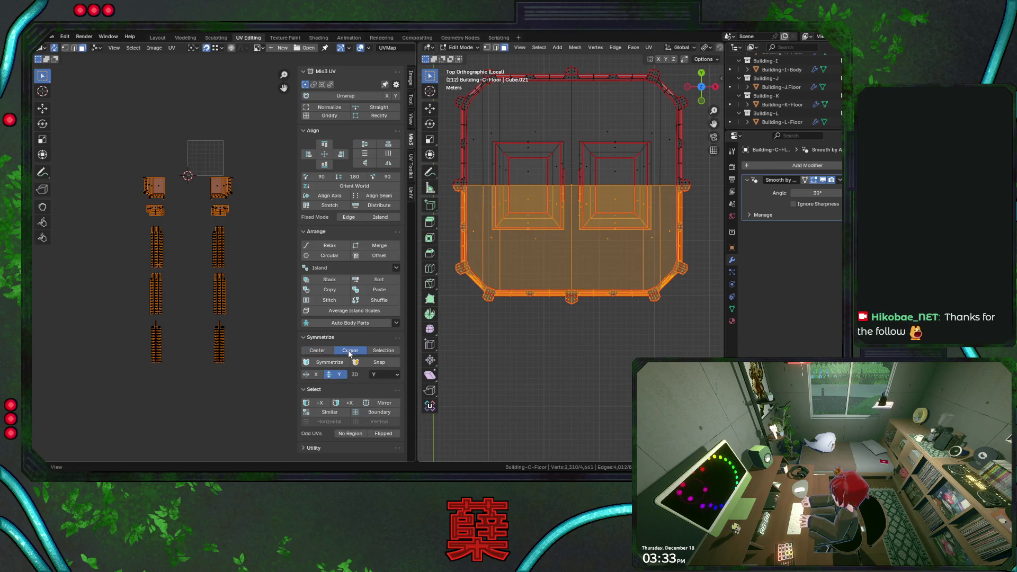
pyautogui.click(324, 362)
pyautogui.hotkey('ctrl', 'z')
pyautogui.click(383, 351)
pyautogui.click(324, 362)
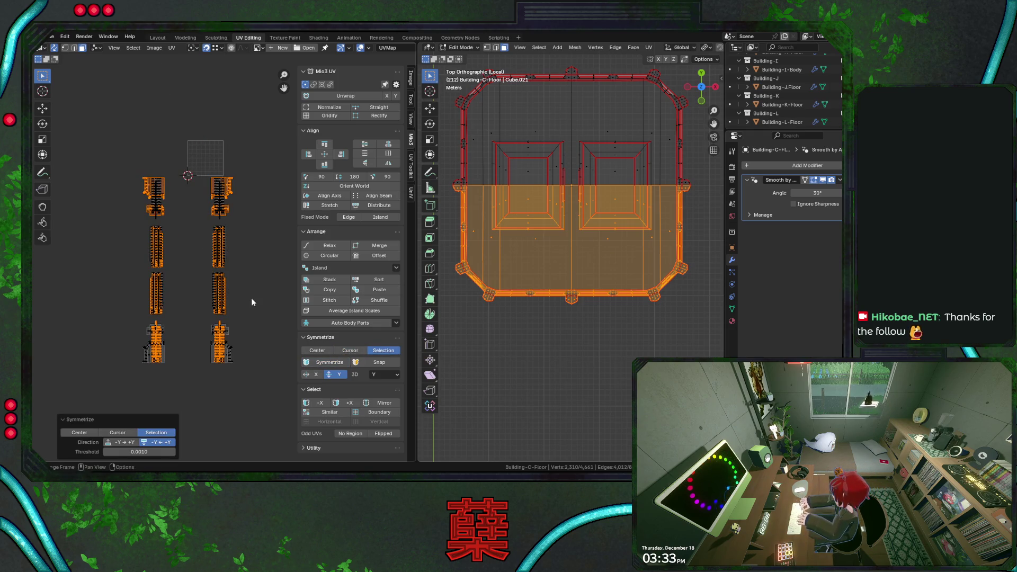
pyautogui.press('g')
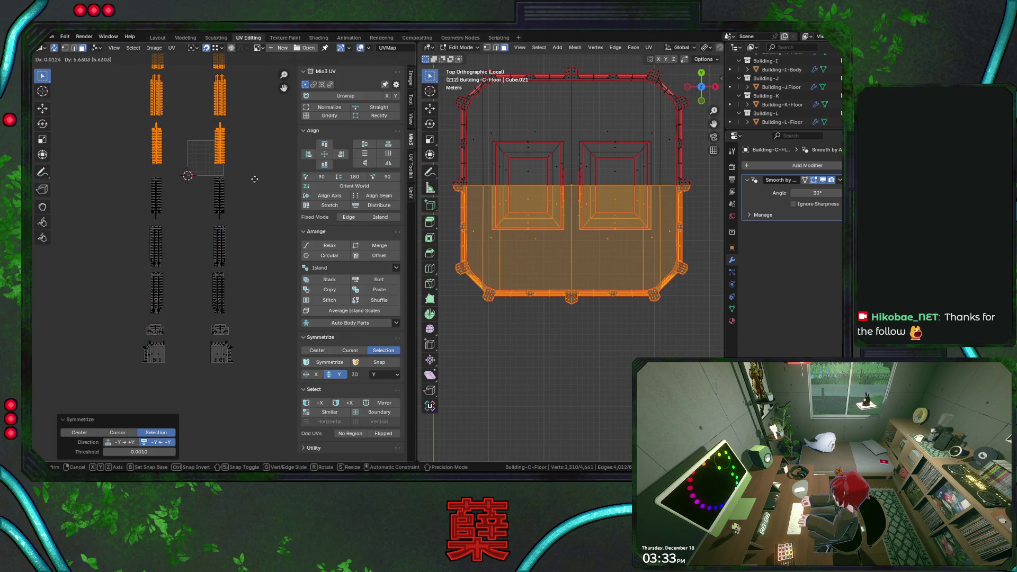
pyautogui.press('Escape')
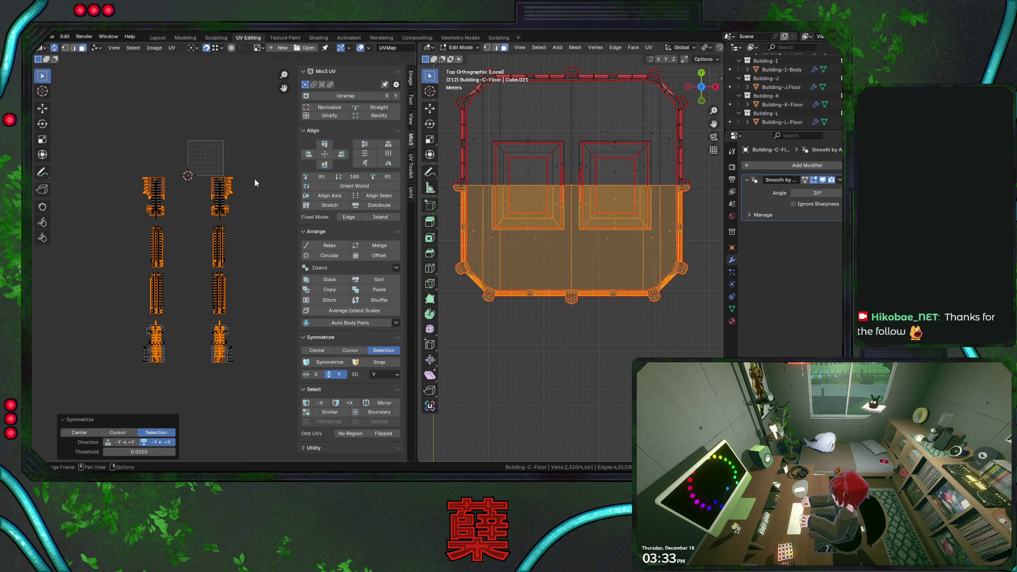
pyautogui.press('g')
pyautogui.press('Escape')
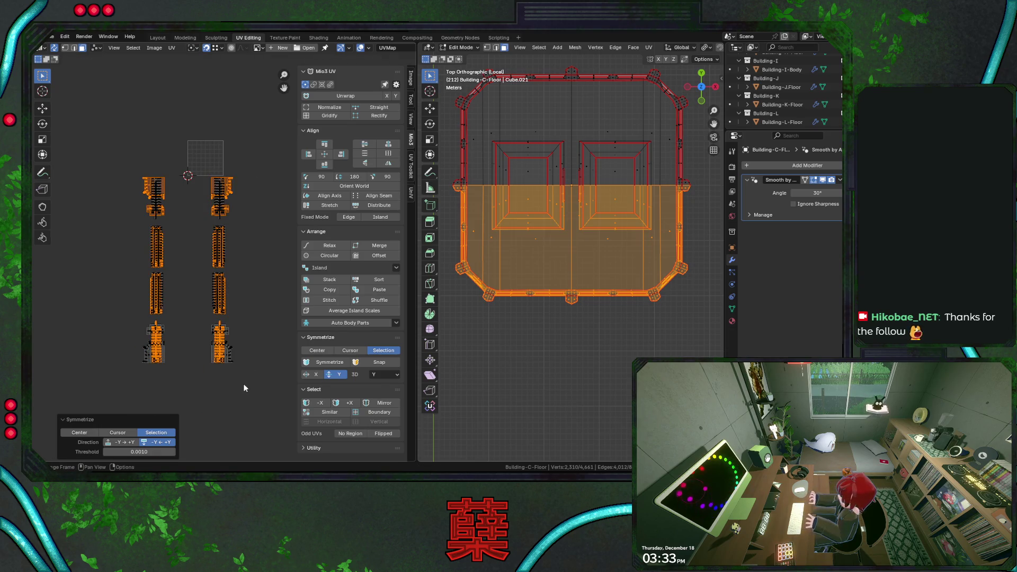
pyautogui.hotkey('ctrl', 'z')
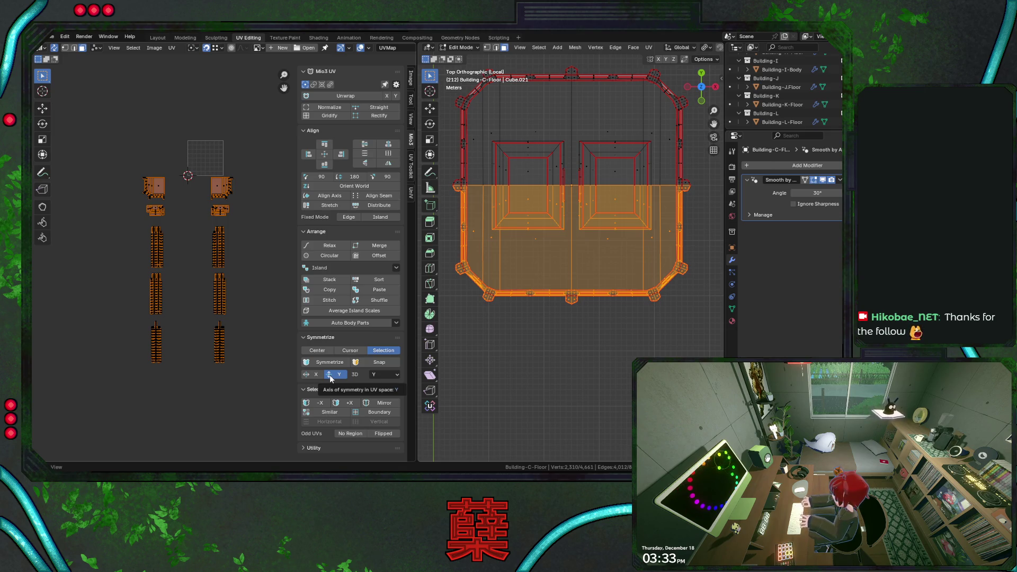
pyautogui.click(326, 351)
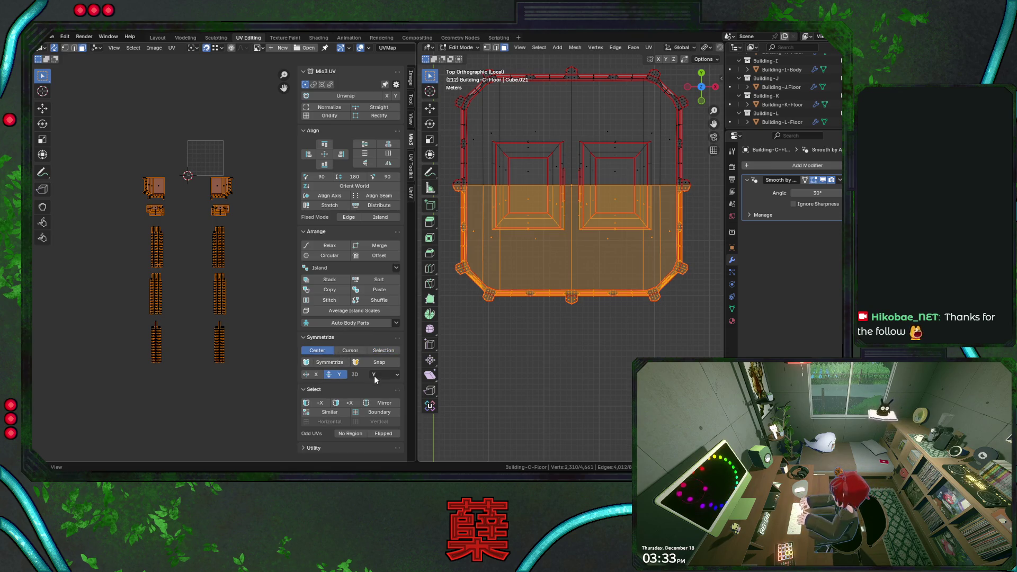
# Step: Try Symmetrize about the centre and the pivot, undoing each attempt, and cancel a move
pyautogui.click(325, 361)
pyautogui.scroll(-1, 261, 279)
pyautogui.scroll(-1, 262, 278)
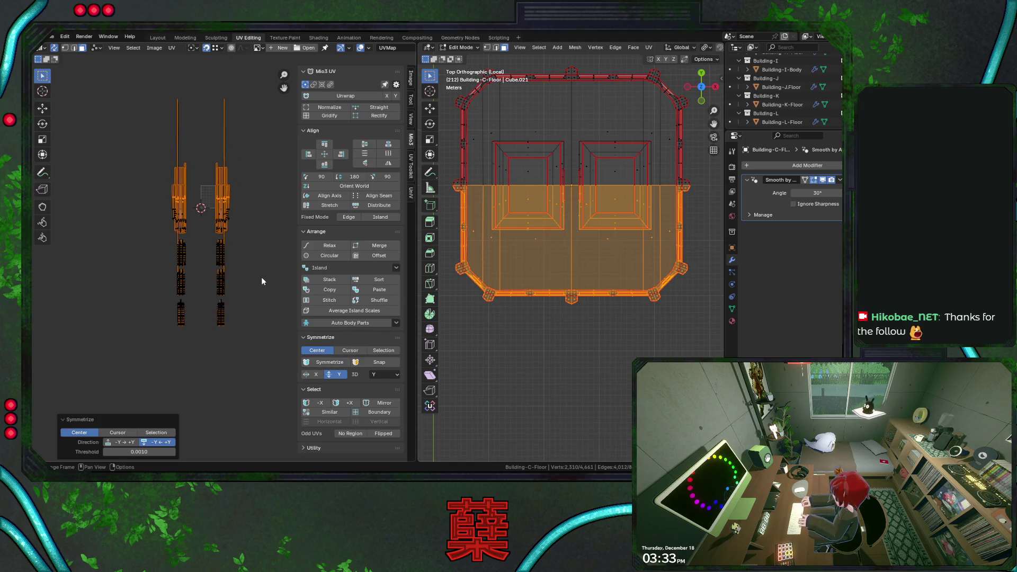
pyautogui.scroll(-2, 257, 313)
pyautogui.hotkey('ctrl', 'z')
pyautogui.click(350, 351)
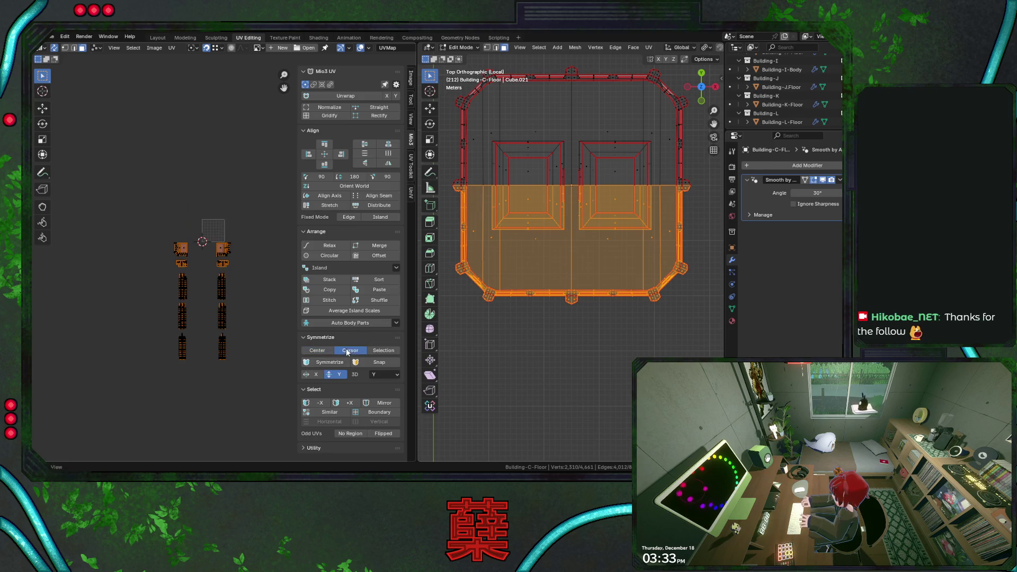
pyautogui.click(327, 362)
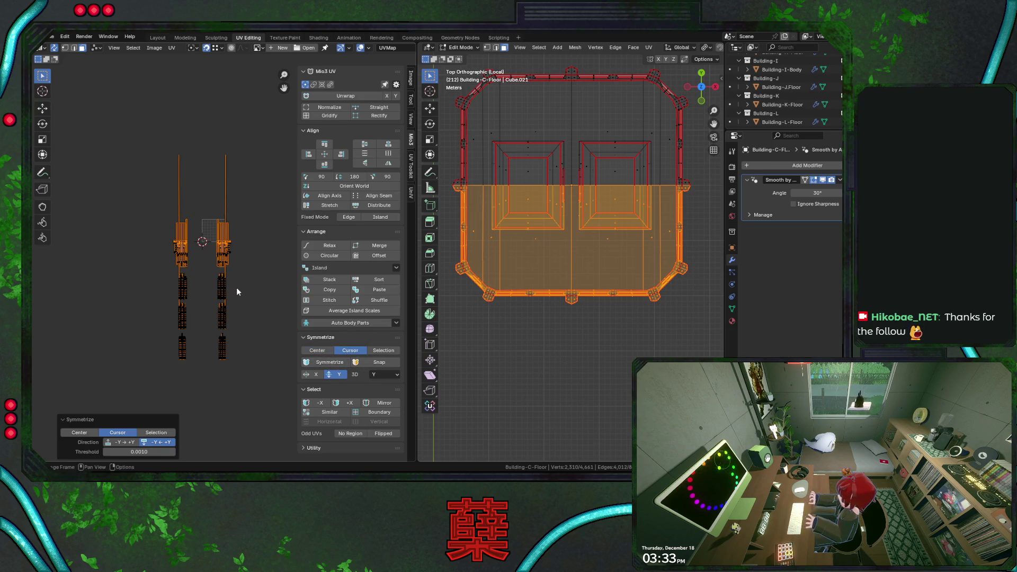
pyautogui.hotkey('ctrl', 'z')
pyautogui.press('g')
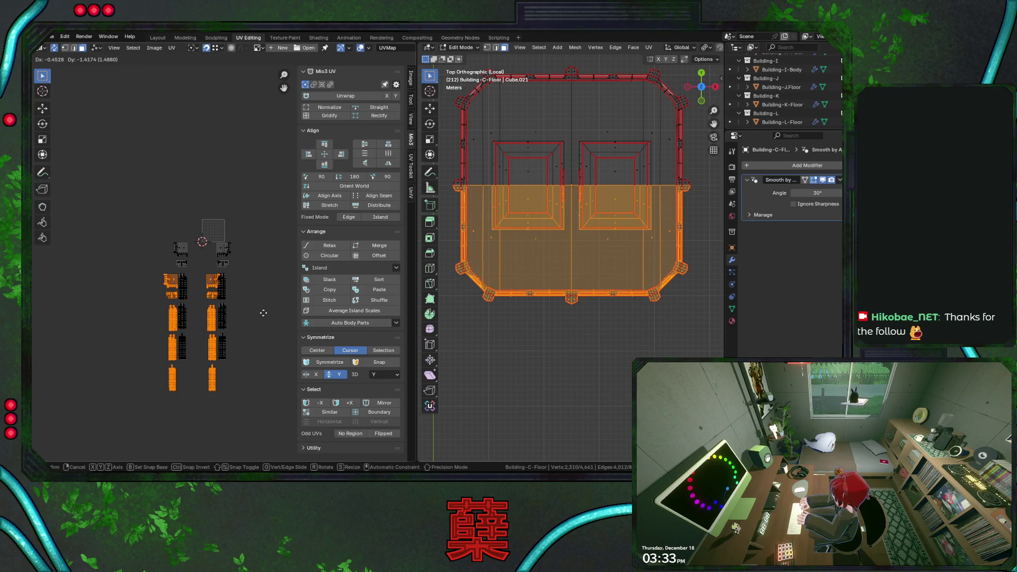
pyautogui.press('Escape')
# Step: Duplicate the floor's UV islands and slide the copies horizontally beside the originals
pyautogui.hotkey('shift', 'd')
pyautogui.press('x')
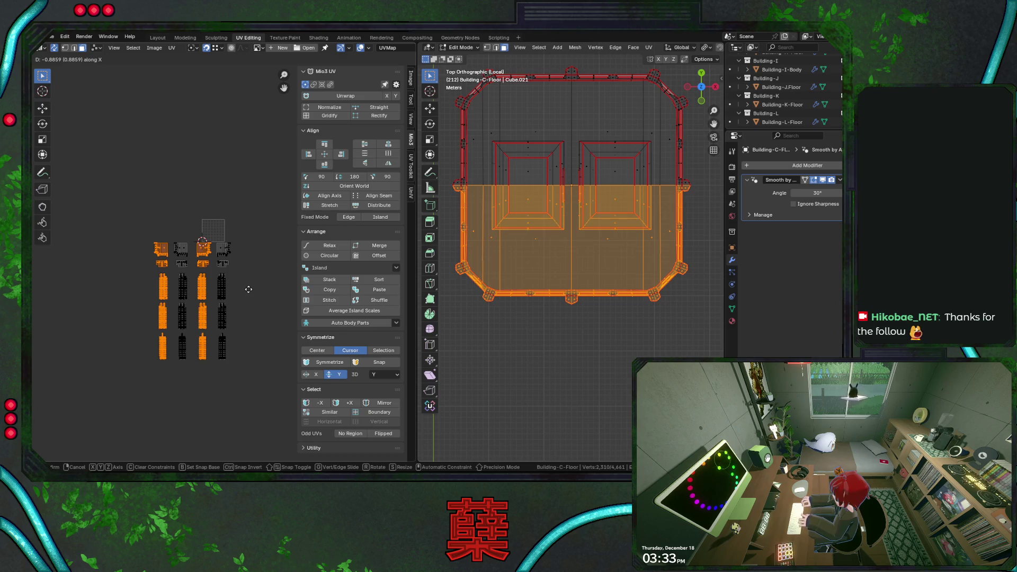
pyautogui.click(248, 289)
# Step: Retry Symmetrize by pivot and by selection with undos, then duplicate the islands along X again
pyautogui.click(322, 361)
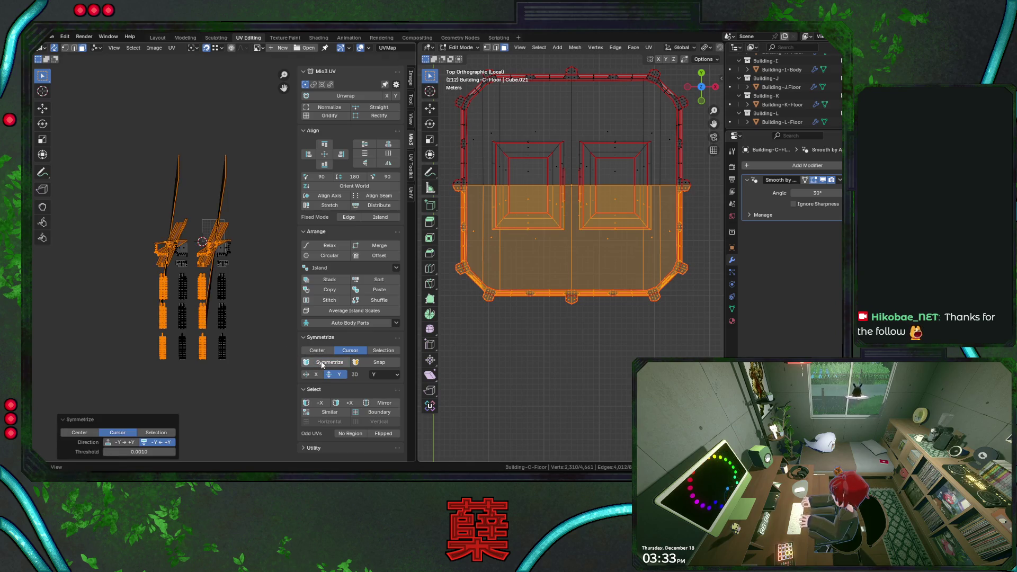
pyautogui.hotkey('ctrl', 'z')
pyautogui.click(383, 351)
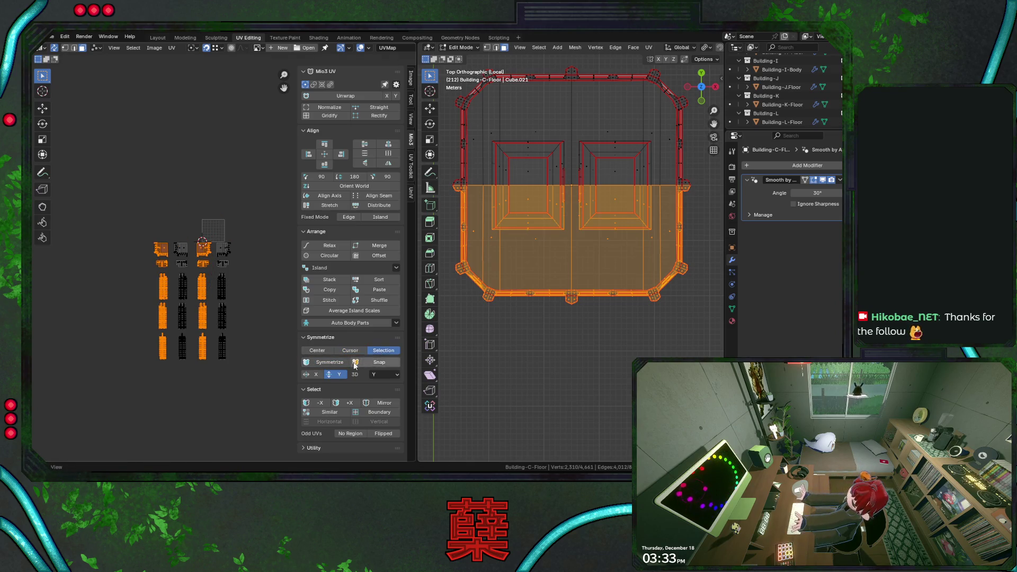
pyautogui.click(322, 361)
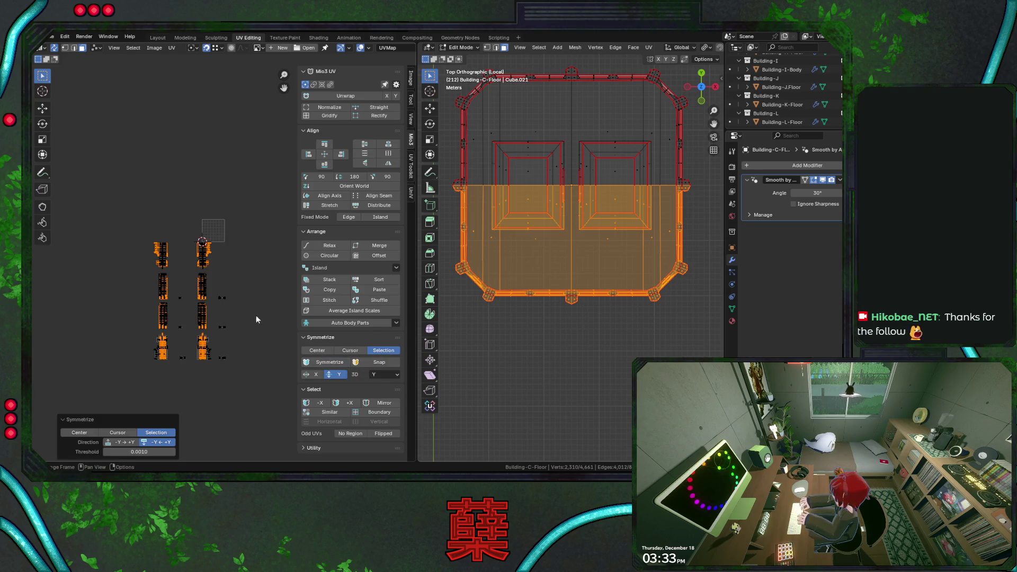
pyautogui.hotkey('ctrl', 'z')
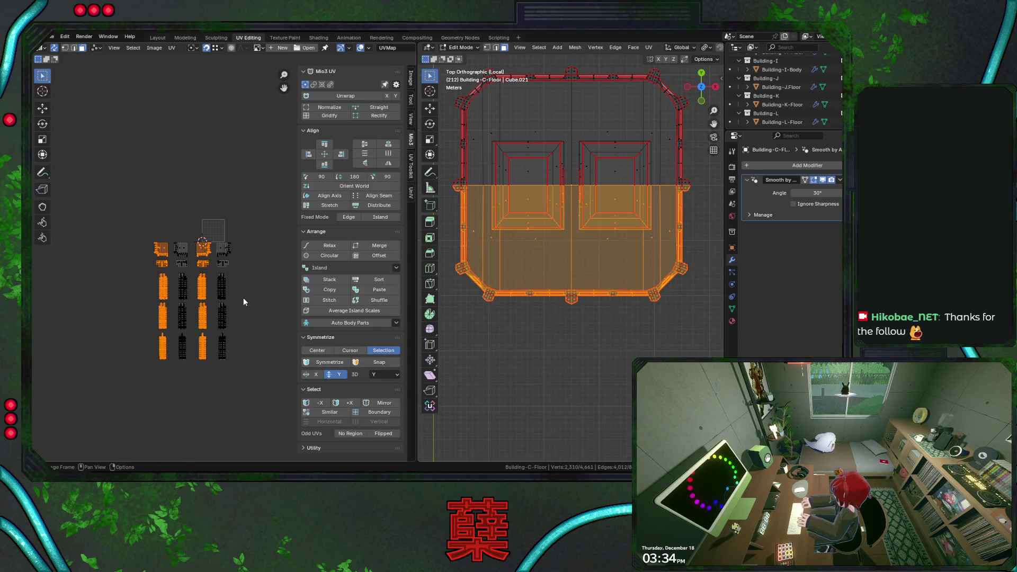
pyautogui.hotkey('ctrl', 'z')
pyautogui.click(325, 363)
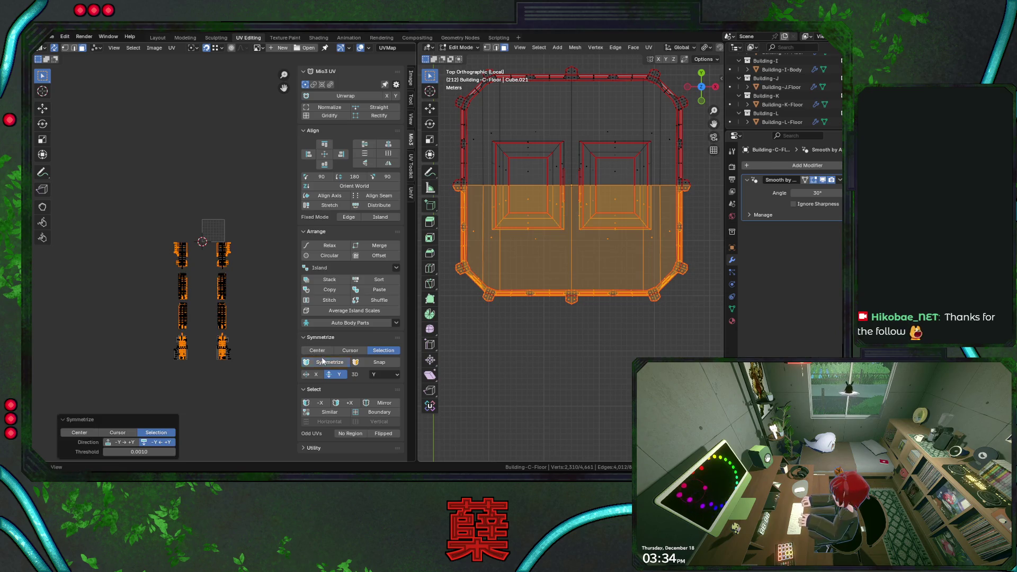
pyautogui.scroll(4, 264, 320)
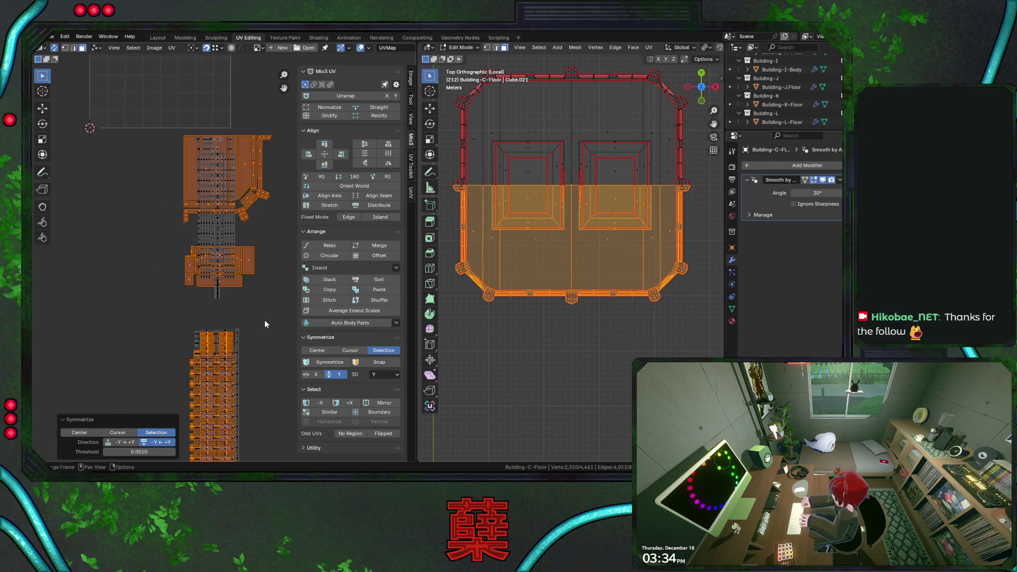
pyautogui.scroll(-2, 265, 320)
pyautogui.scroll(-2, 264, 319)
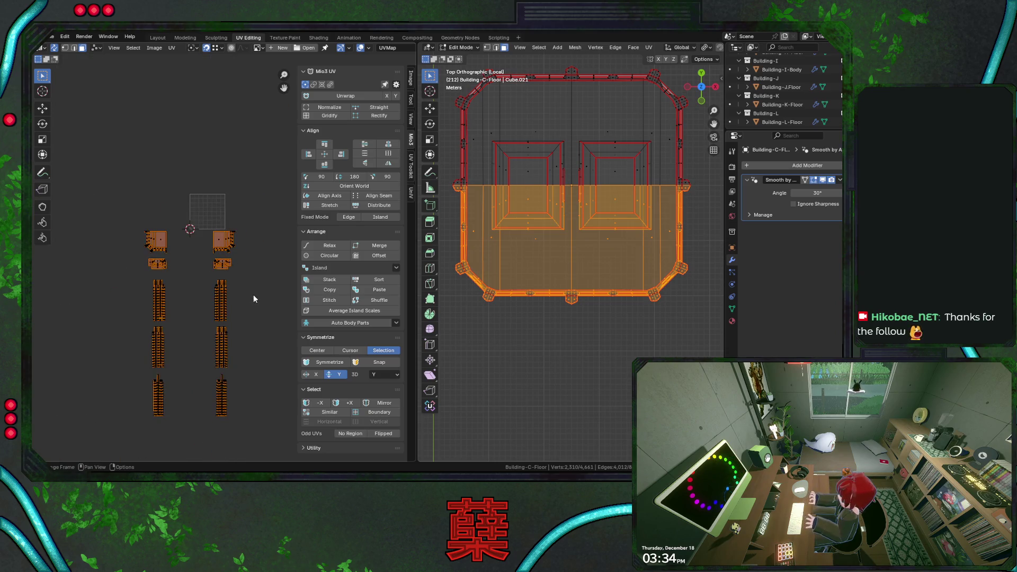
pyautogui.hotkey('shift', 'd')
pyautogui.press('x')
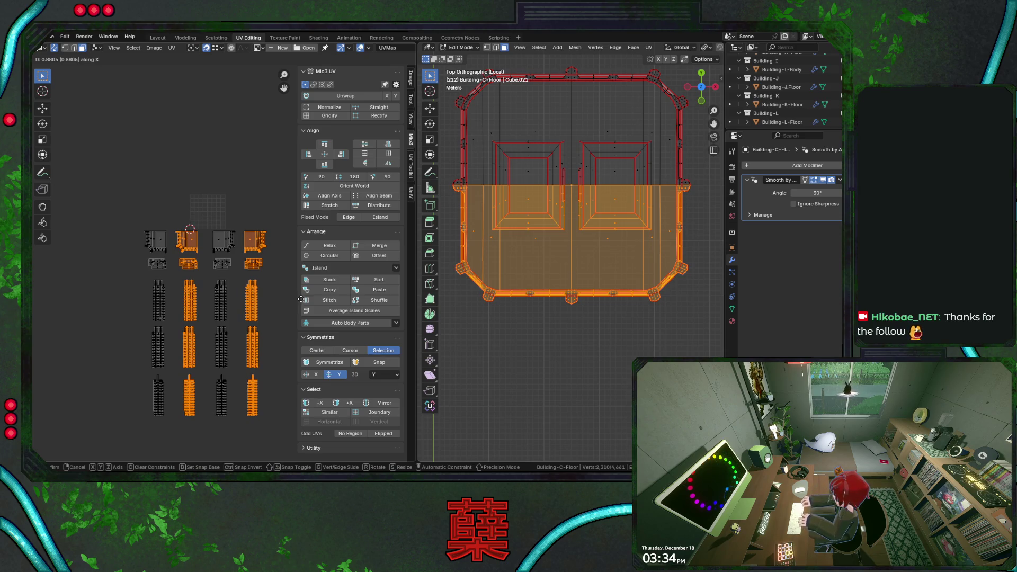
# Step: Confirm the ~0.88 m shift, preview the checker texture, and stack linked islands so four columns become two
pyautogui.click(301, 299)
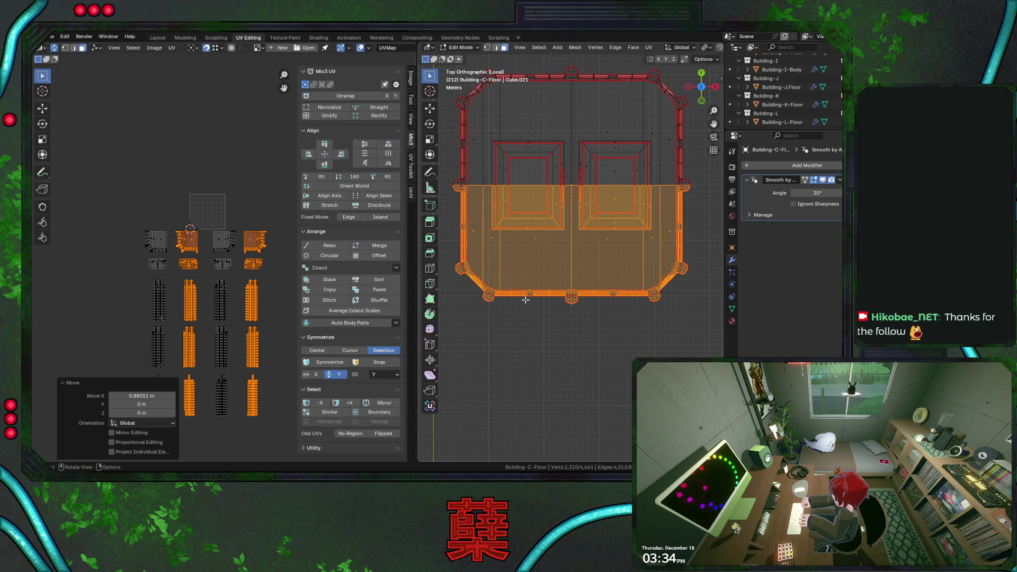
pyautogui.hotkey('alt', 'z')
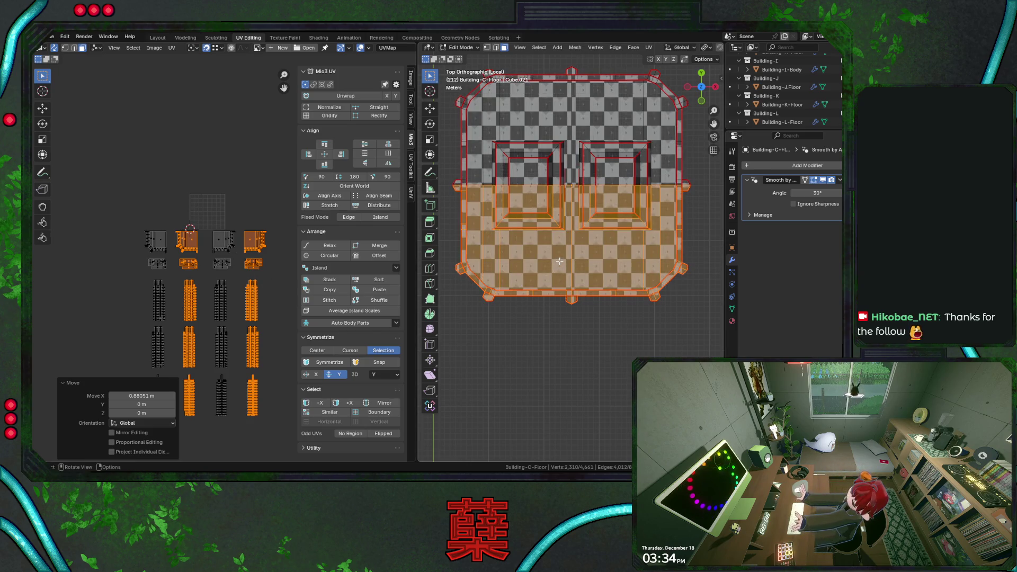
pyautogui.moveTo(210, 218); pyautogui.dragTo(240, 258)
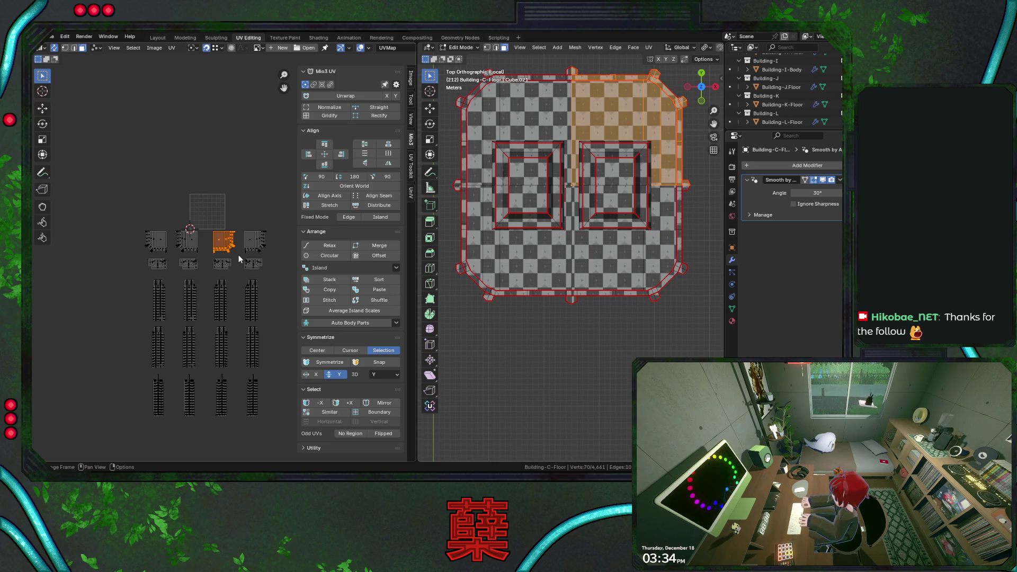
pyautogui.hotkey('ctrl', 'l')
pyautogui.hotkey('ctrl', 'z')
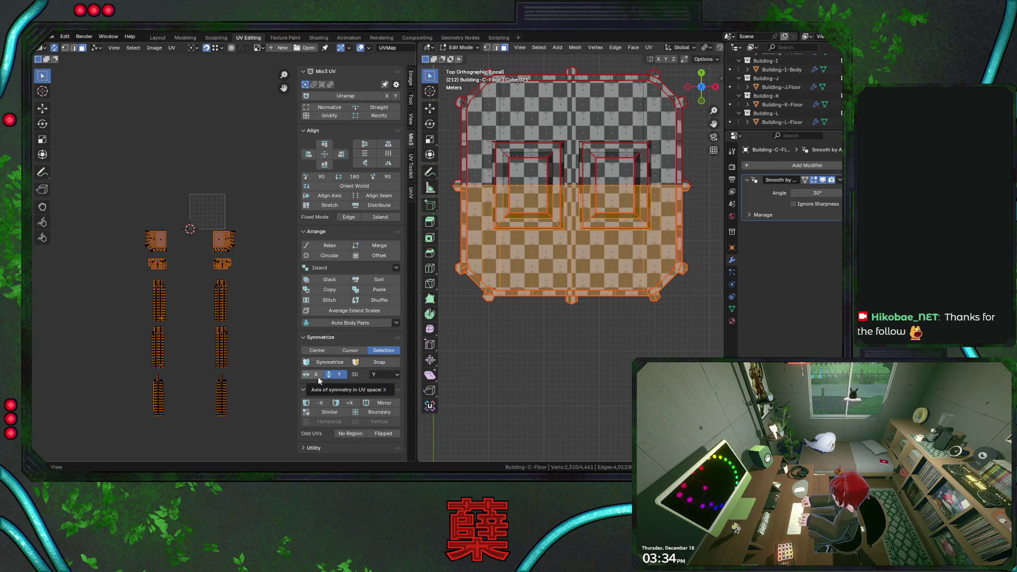
# Step: Symmetrize the UV islands with Mio3 UV, switching the mirror direction to -Y
pyautogui.click(326, 362)
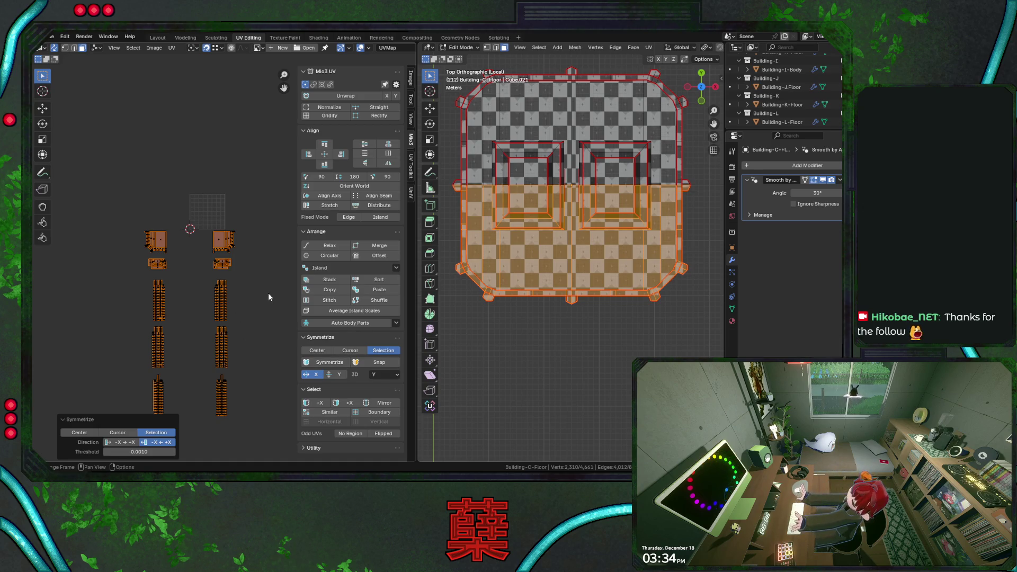
pyautogui.hotkey('ctrl', 'z')
pyautogui.hotkey('ctrl', 'shift', 'z')
pyautogui.click(337, 374)
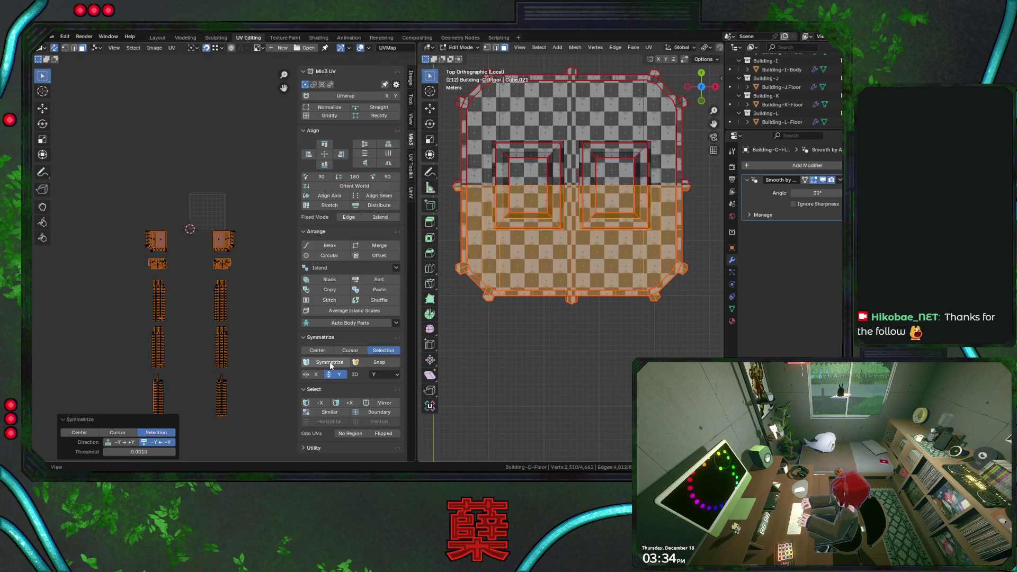
pyautogui.click(328, 363)
pyautogui.click(329, 362)
# Step: Shift the island copies sideways about 0.84 m into four columns, then grab the bottom roof island
pyautogui.press('g')
pyautogui.press('x')
pyautogui.press('x')
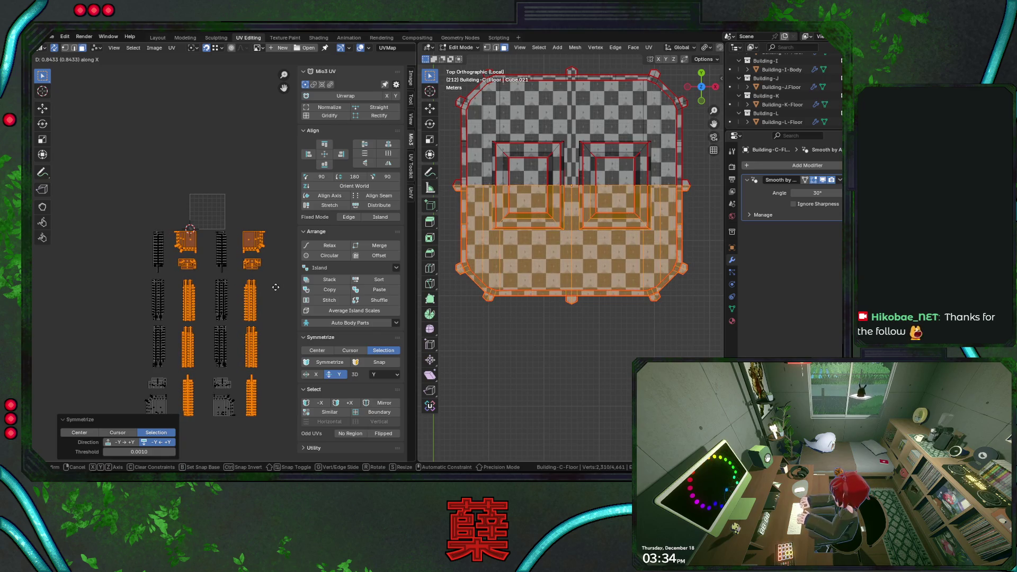
pyautogui.click(276, 286)
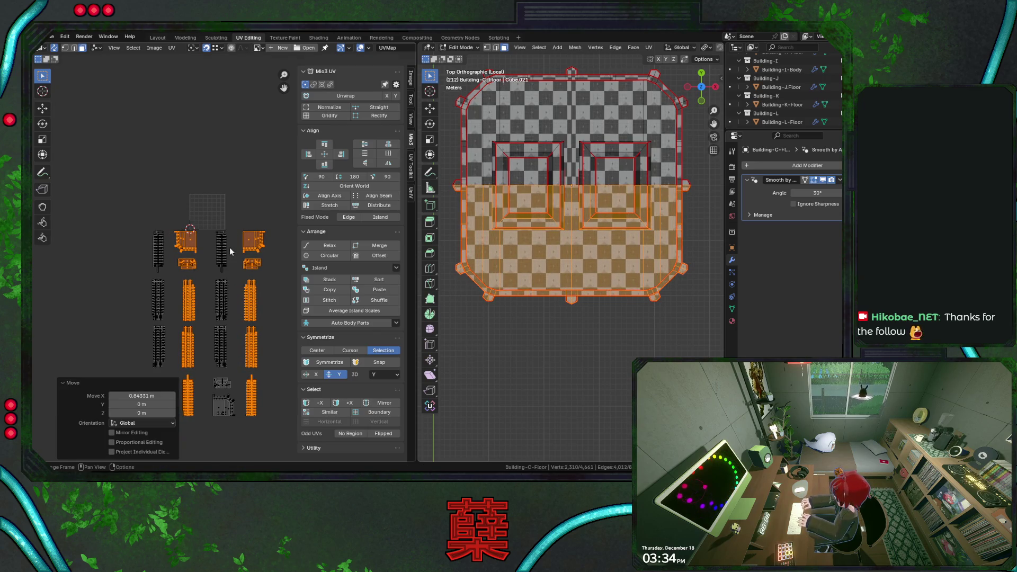
pyautogui.moveTo(215, 242); pyautogui.dragTo(236, 274)
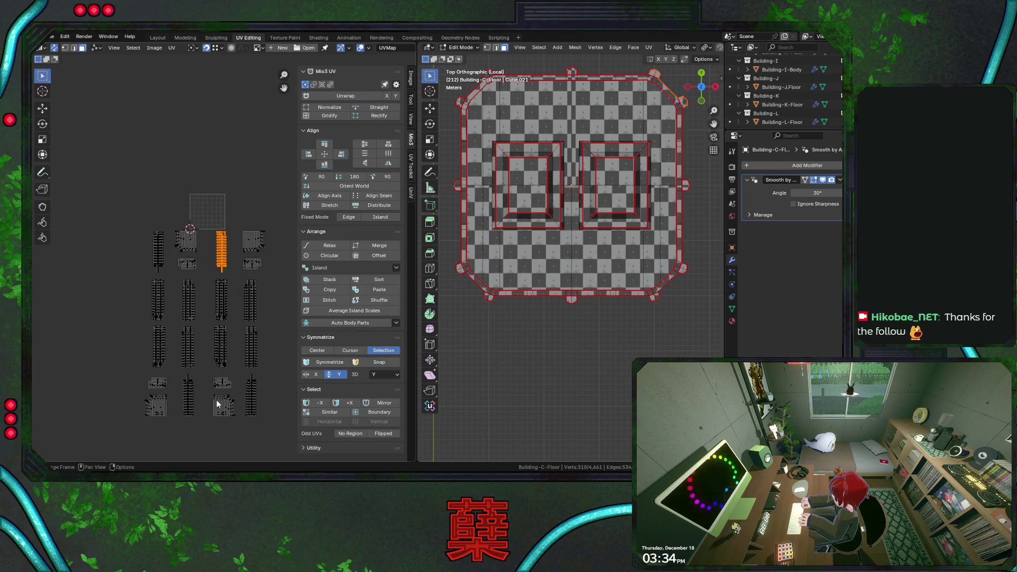
pyautogui.moveTo(215, 394); pyautogui.dragTo(237, 425)
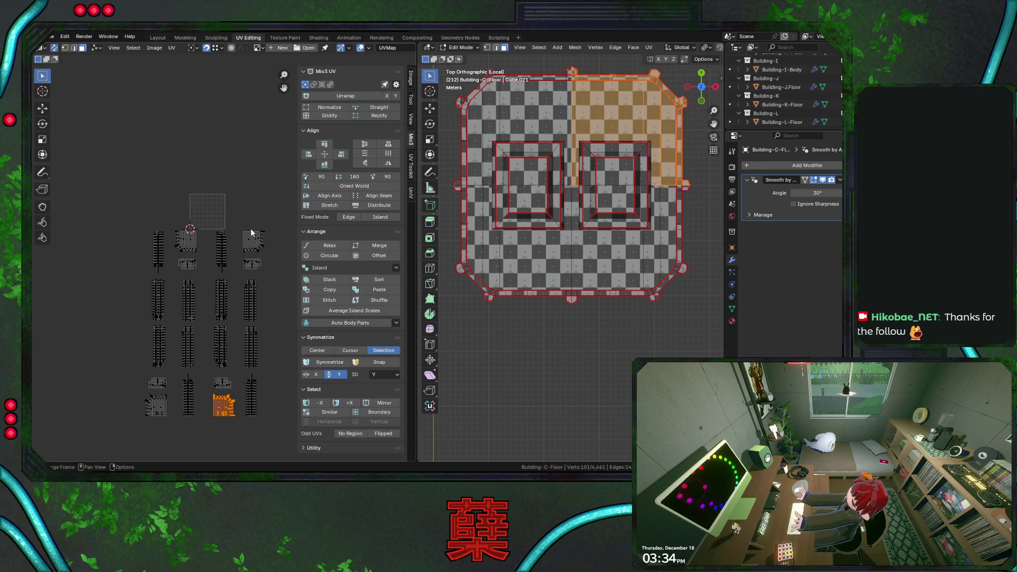
pyautogui.press('g')
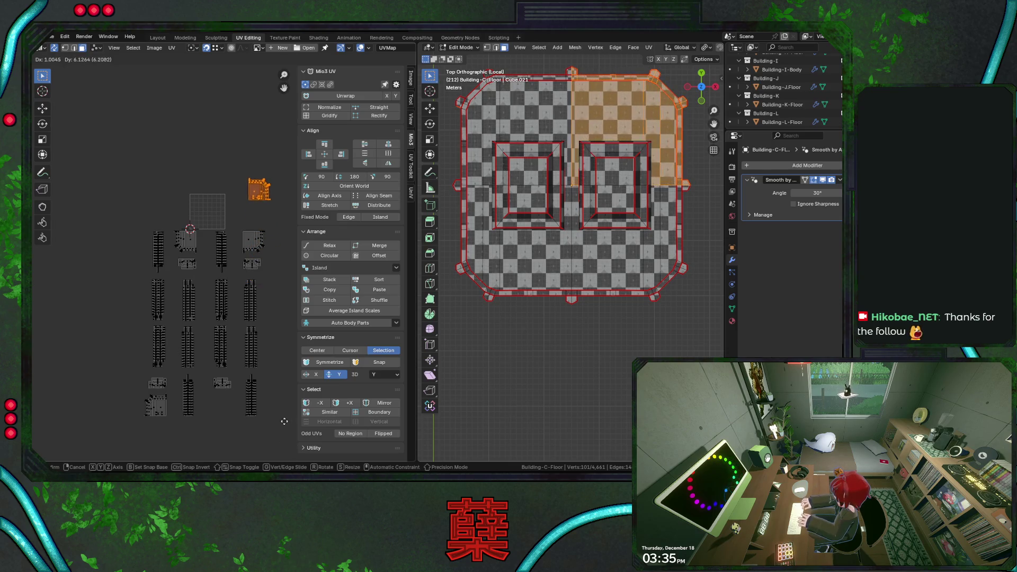
# Step: Set the roof island down in its new spot and bring the other UV islands into view
pyautogui.click(261, 407)
pyautogui.scroll(1, 262, 249)
pyautogui.scroll(-2, 198, 332)
pyautogui.moveTo(199, 332); pyautogui.dragTo(224, 259, button='middle')
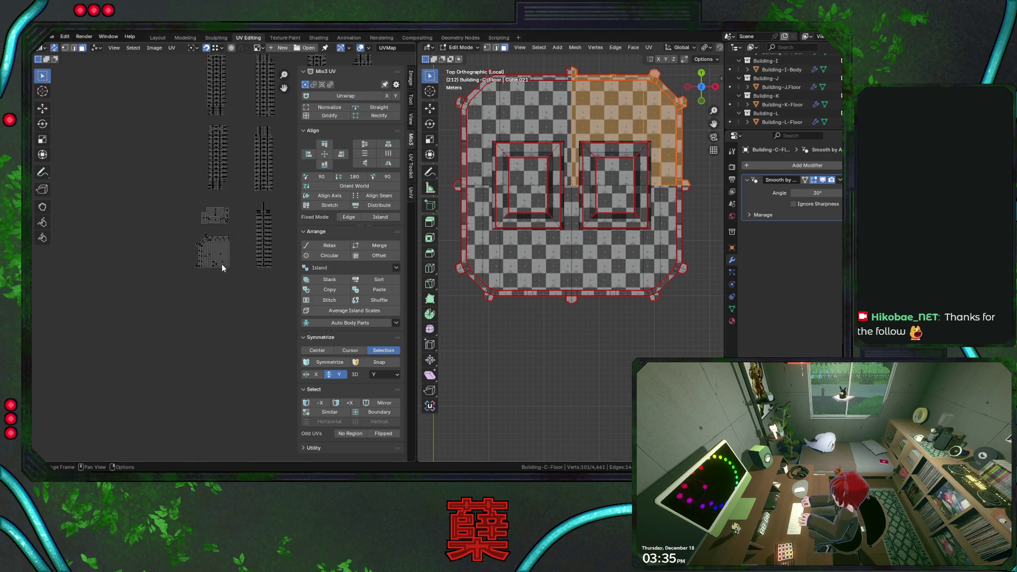
pyautogui.scroll(3, 219, 267)
pyautogui.scroll(3, 219, 267)
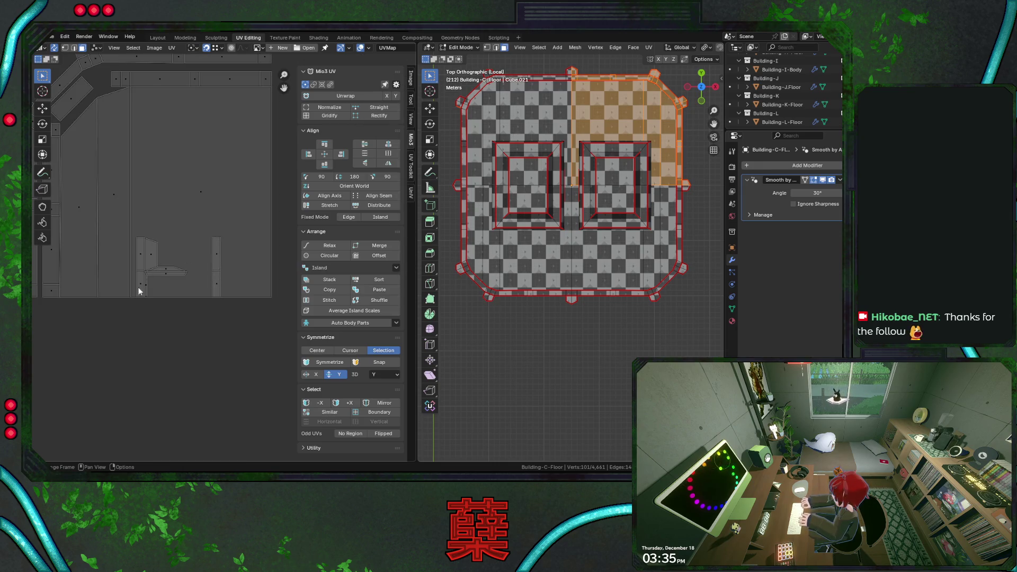
pyautogui.scroll(1, 152, 295)
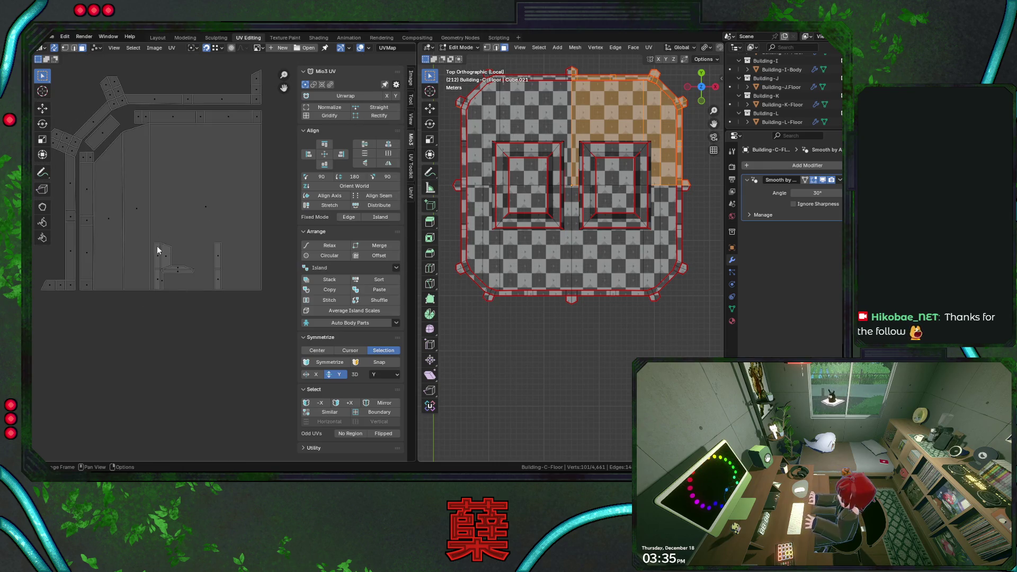
pyautogui.scroll(-1, 161, 258)
pyautogui.click(171, 256)
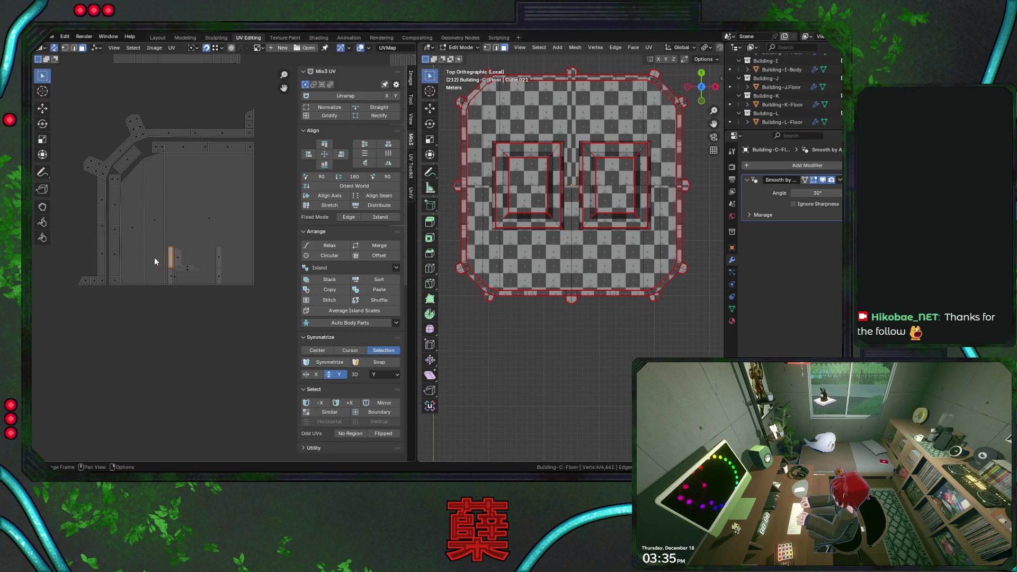
# Step: Select the raised inner-square block on the roof via linked faces and view it in perspective
pyautogui.click(522, 168)
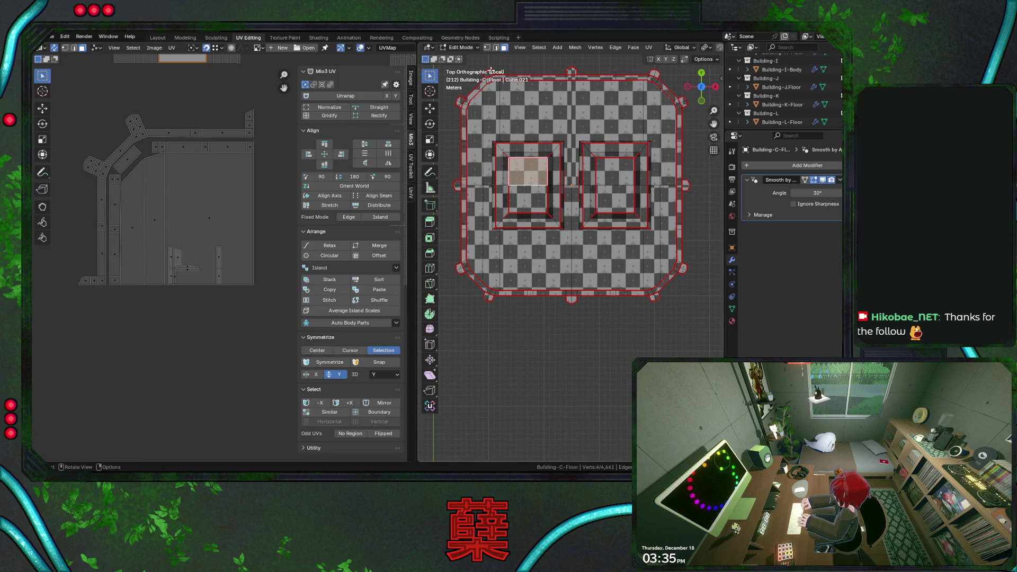
pyautogui.press('l')
pyautogui.hotkey('ctrl', 'l')
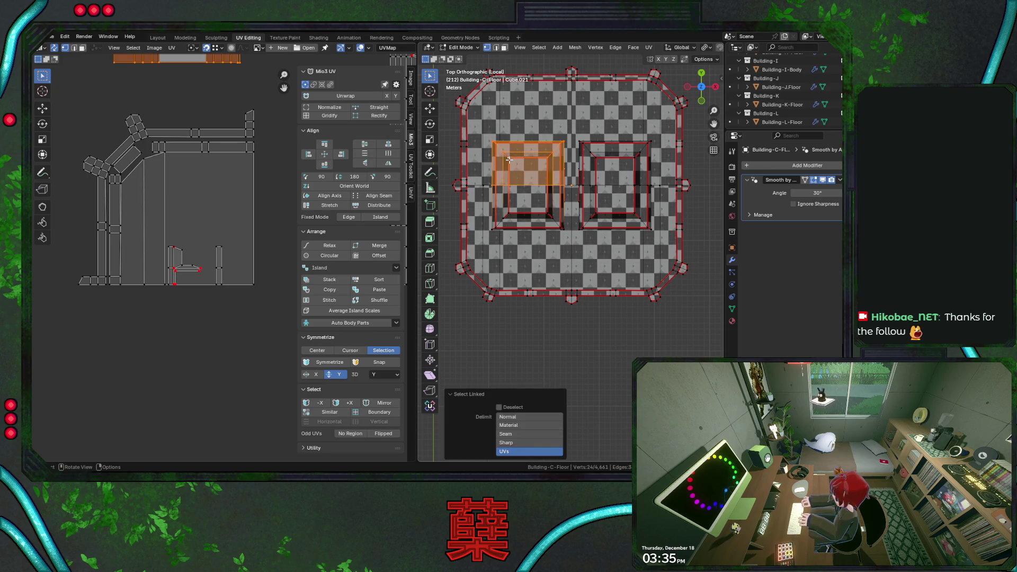
pyautogui.keyDown('shift'); pyautogui.click(516, 206); pyautogui.keyUp('shift')
pyautogui.hotkey('ctrl', 'l')
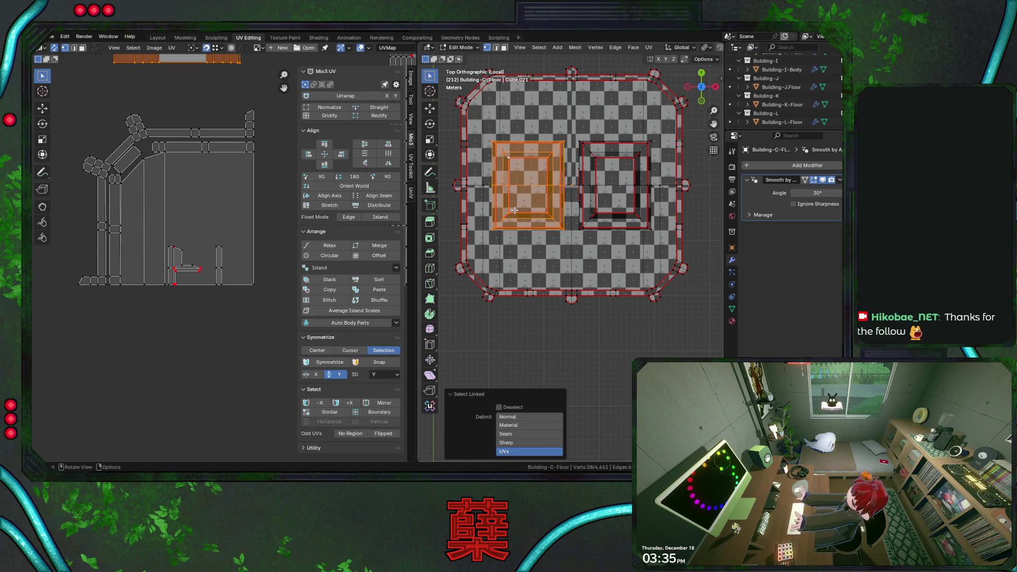
pyautogui.moveTo(569, 231); pyautogui.dragTo(632, 234, button='middle')
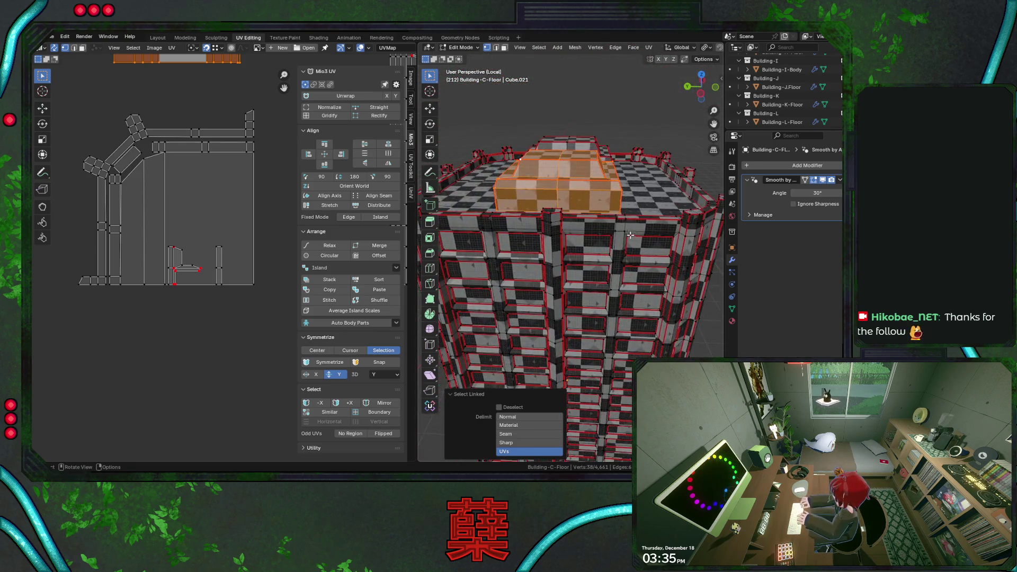
# Step: Select the stray raised roof piece by linked faces and delete its vertices
pyautogui.click(548, 231)
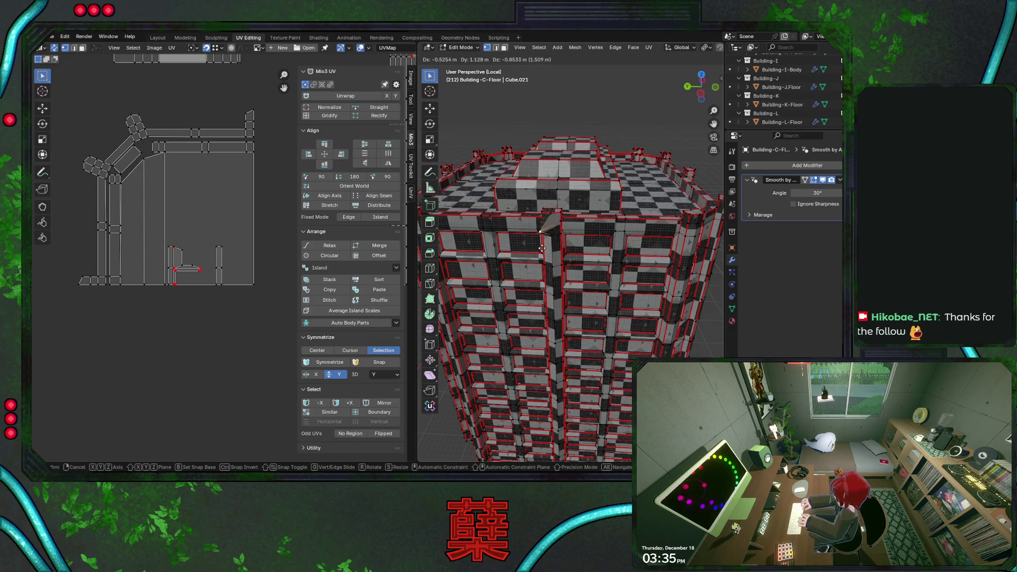
pyautogui.press('l')
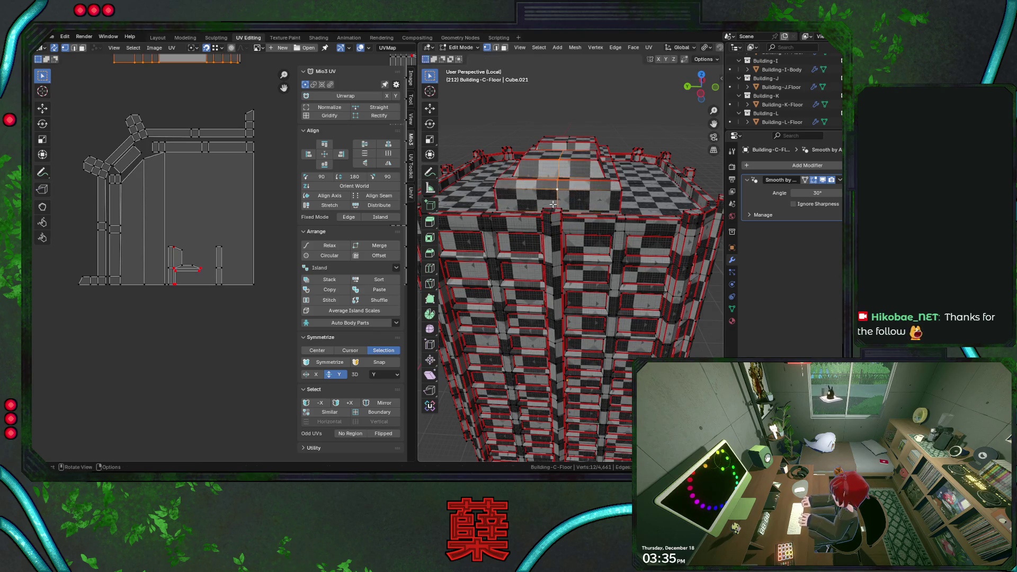
pyautogui.press('l')
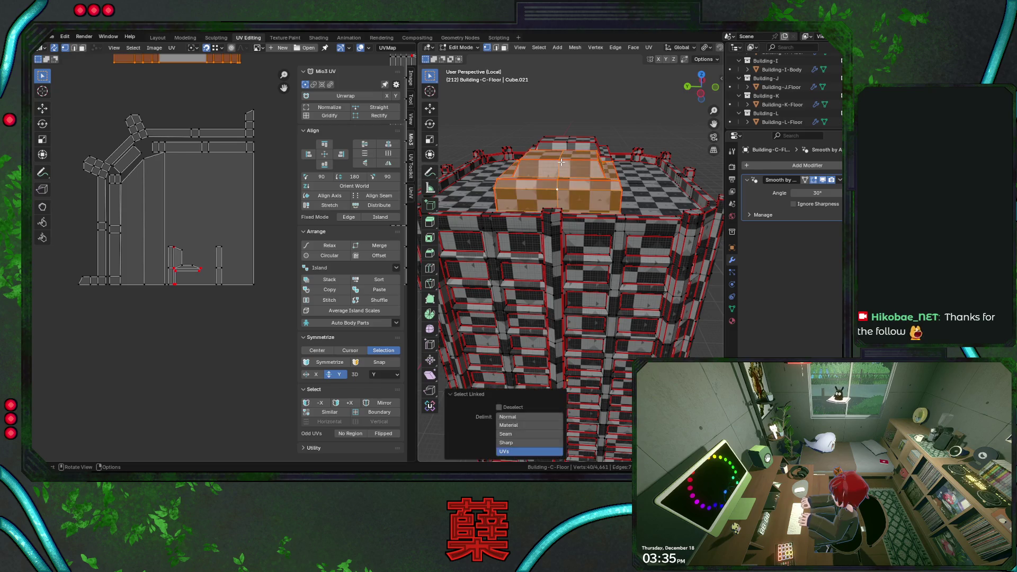
pyautogui.press('x')
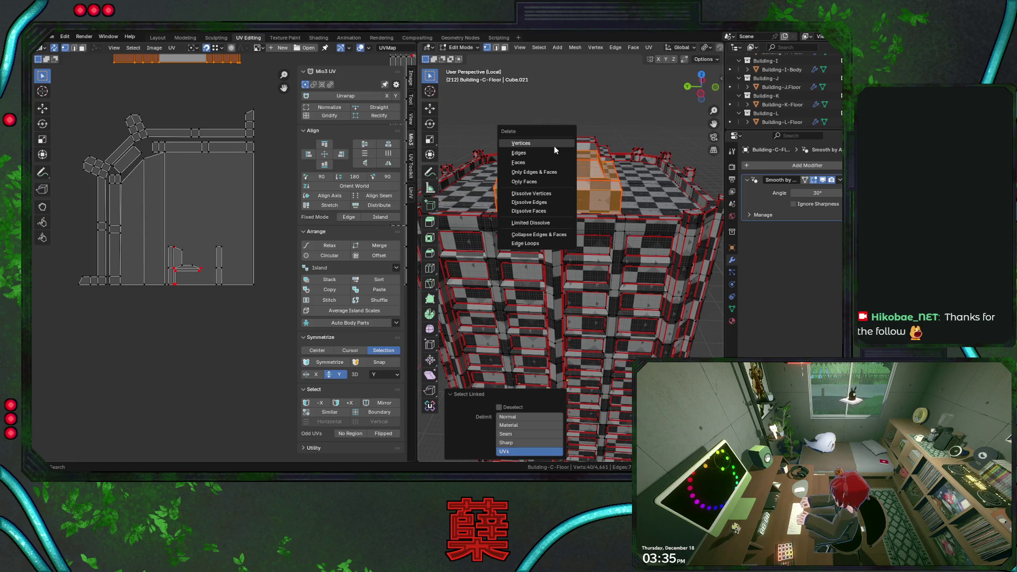
pyautogui.click(554, 146)
# Step: Select the linked wall-strip islands, isolate and frame them, clear their pins, and save City.blend
pyautogui.press('l')
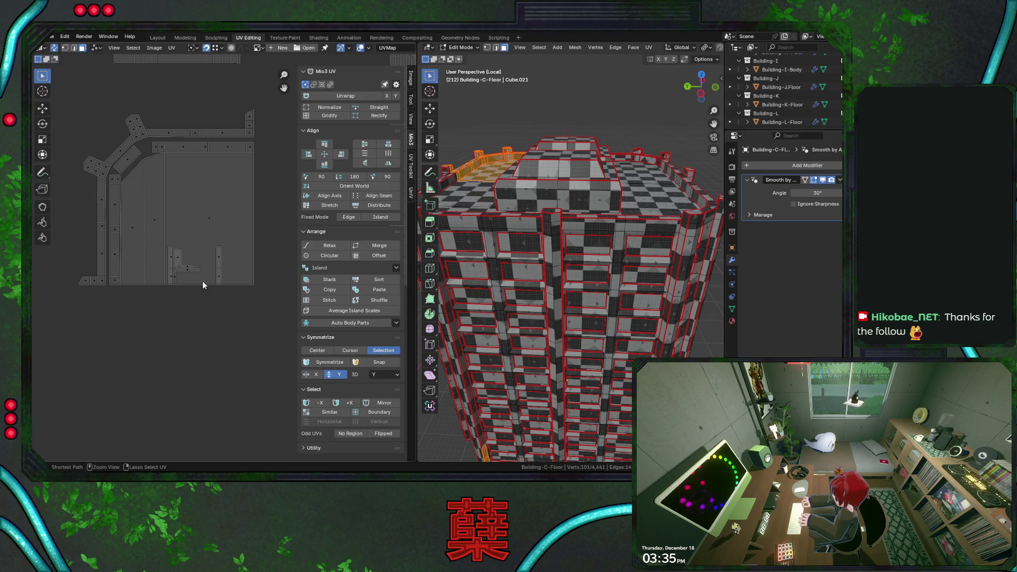
pyautogui.press('l')
pyautogui.press('h')
pyautogui.press('s')
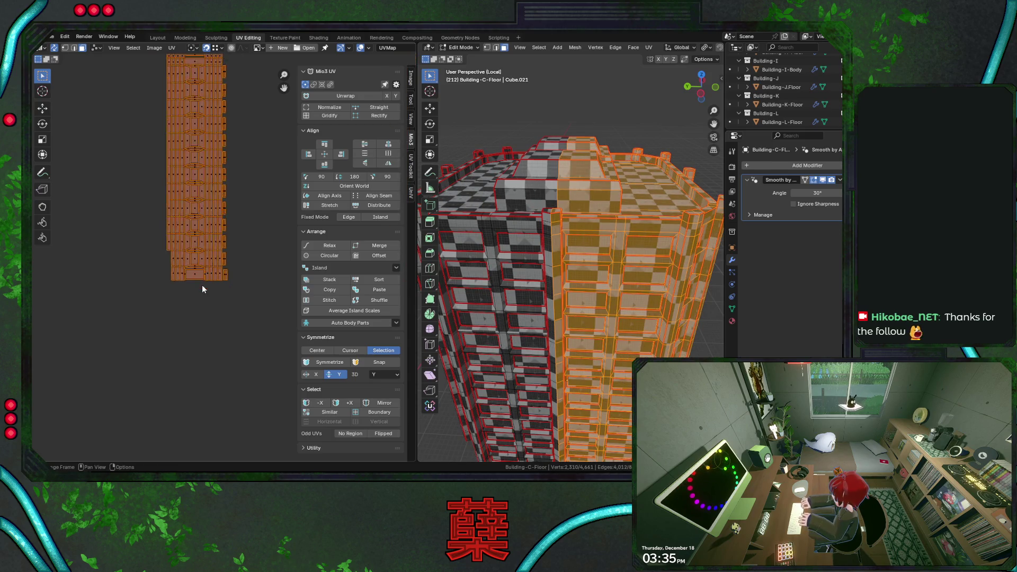
pyautogui.press('Home')
pyautogui.click(169, 343)
pyautogui.hotkey('ctrl', 's')
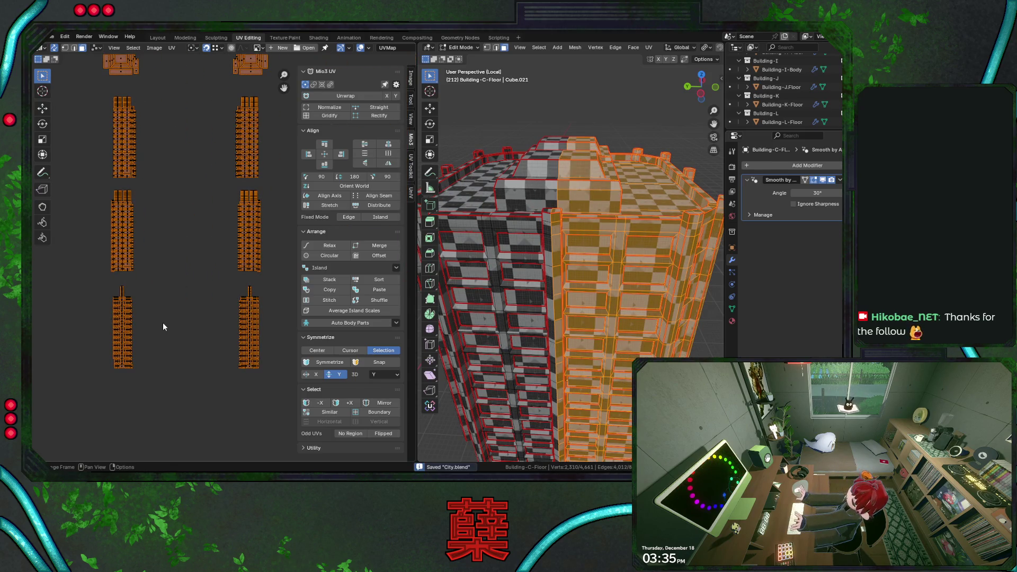
# Step: Clear pins, symmetrize the wall islands and slide them horizontally, then undo the symmetry
pyautogui.hotkey('alt', 'p')
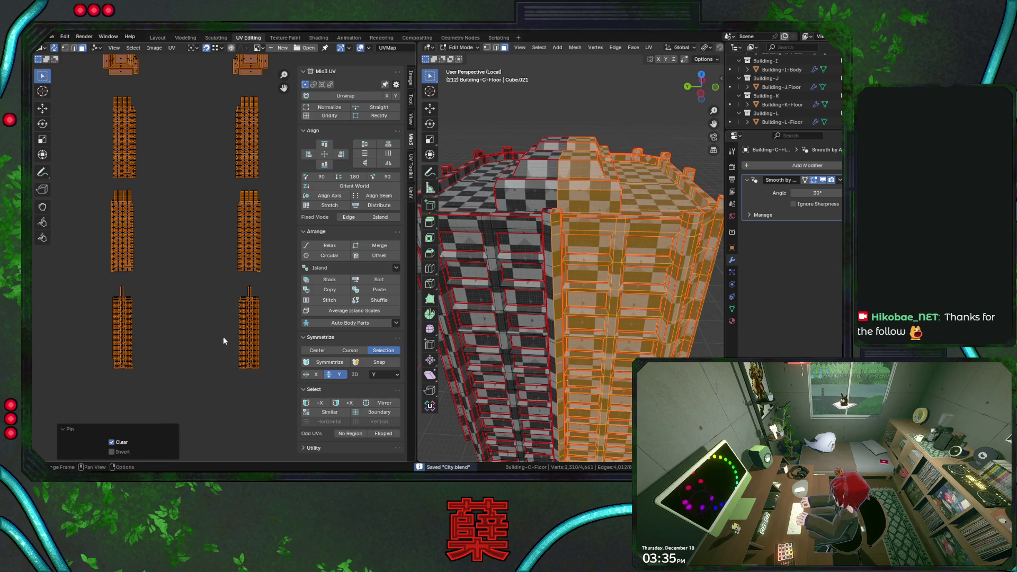
pyautogui.scroll(-2, 163, 323)
pyautogui.click(315, 363)
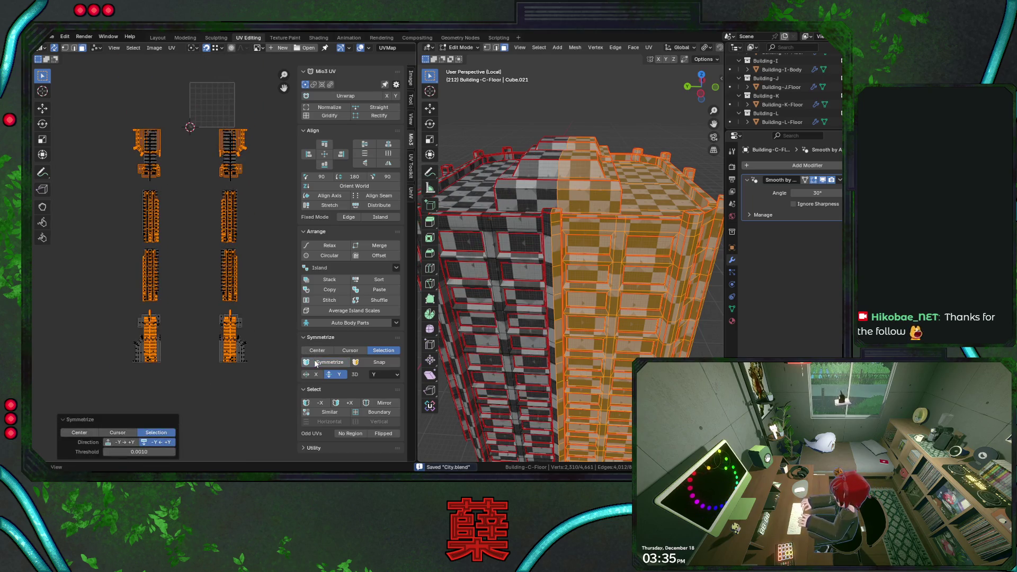
pyautogui.press('g')
pyautogui.press('x')
pyautogui.click(144, 299)
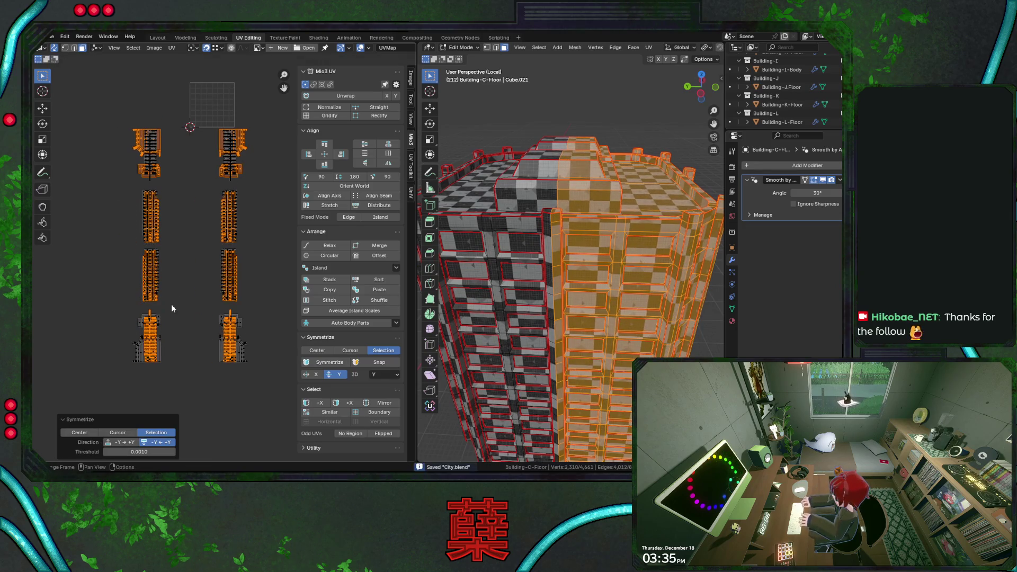
pyautogui.hotkey('ctrl', 'z')
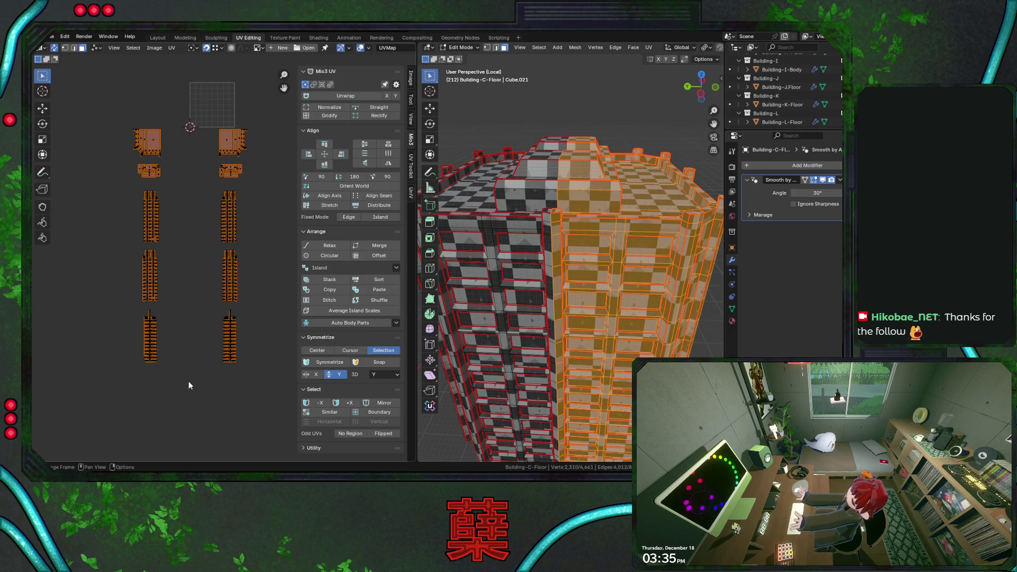
# Step: Offset the overlapping half of the UV islands horizontally
pyautogui.hotkey('shift', 'd')
pyautogui.press('x')
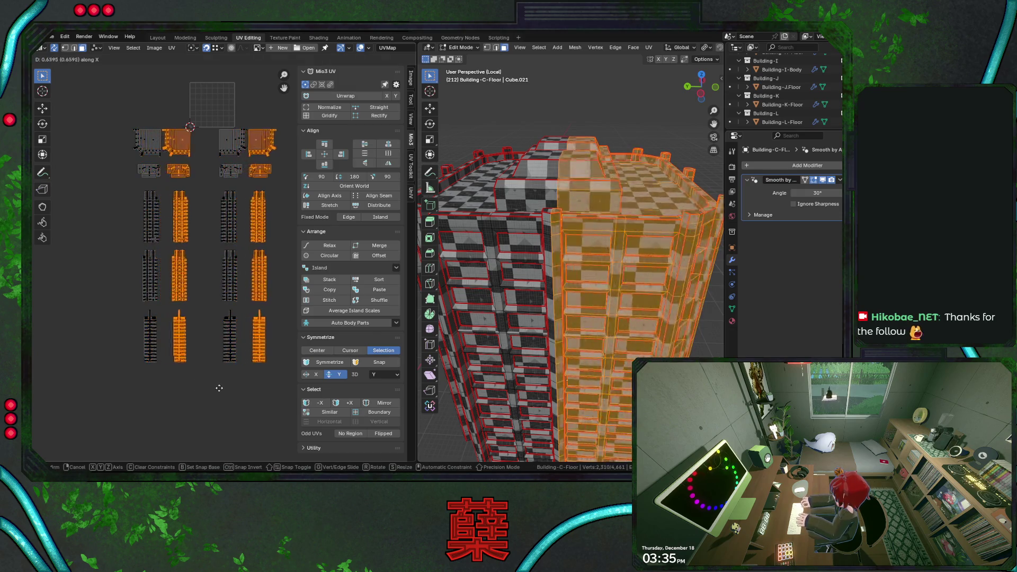
pyautogui.click(221, 389)
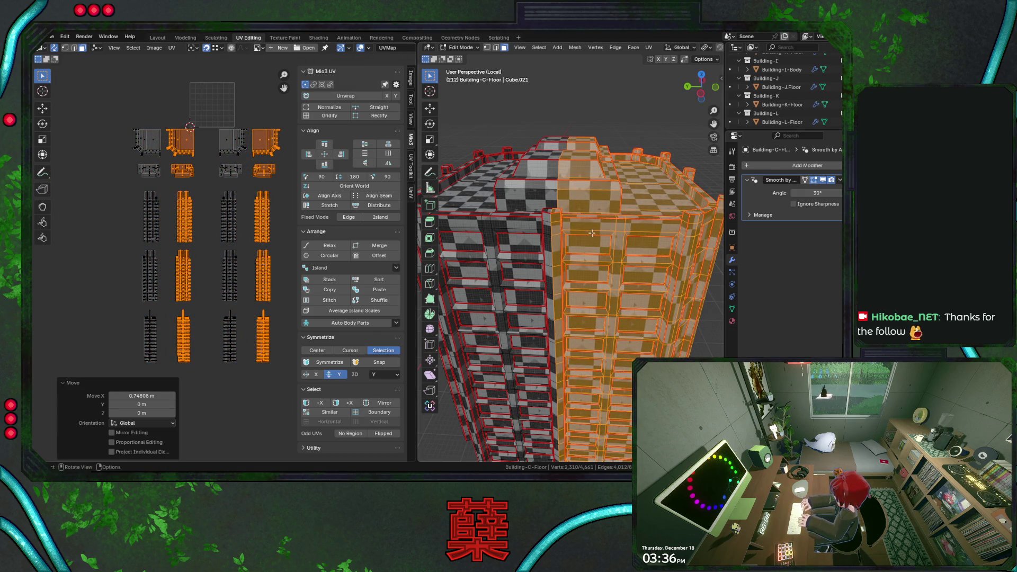
# Step: Select the two stray duplicate rooftop pieces by linked faces and delete their vertices
pyautogui.click(499, 64)
pyautogui.click(507, 181)
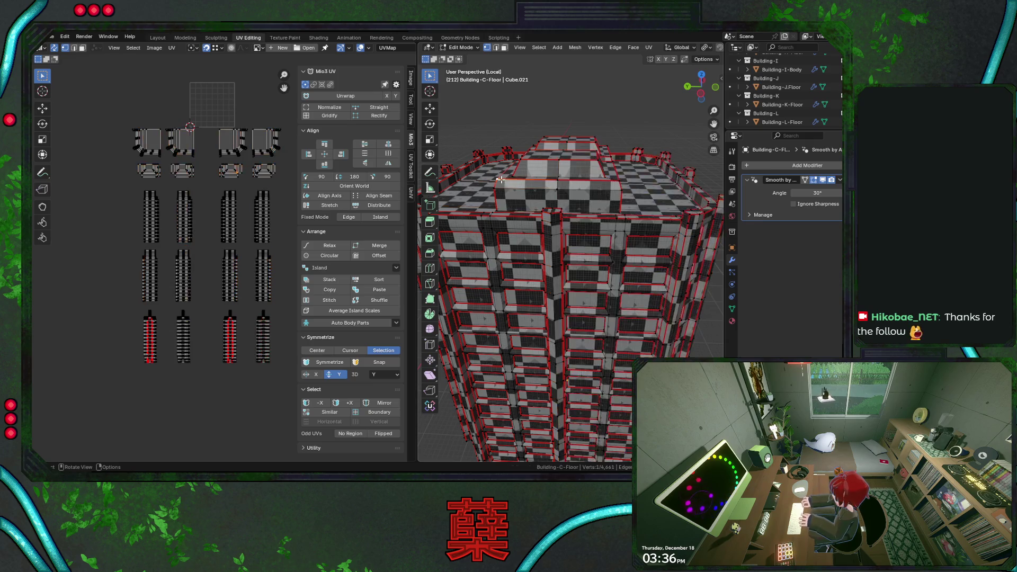
pyautogui.press('l')
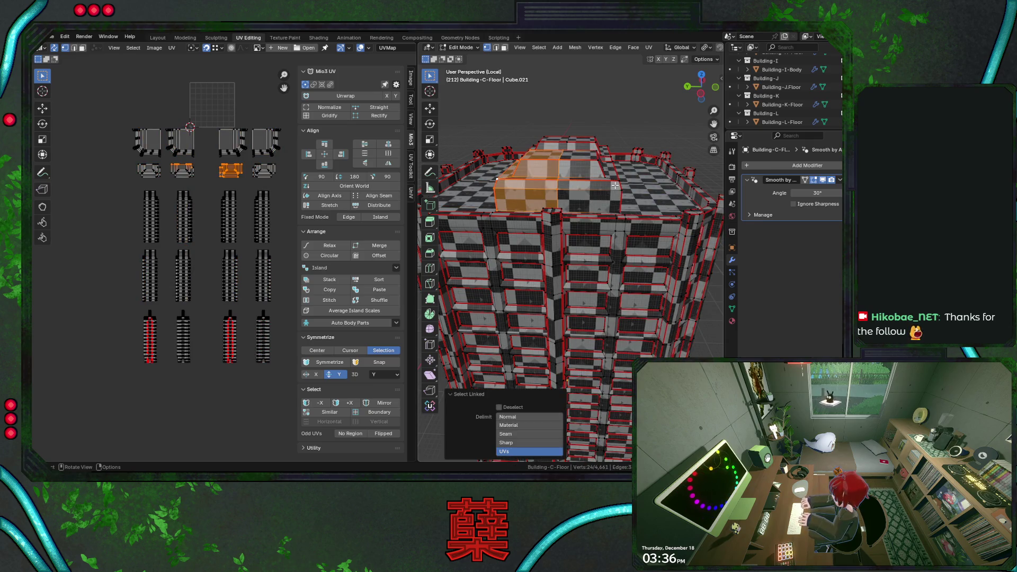
pyautogui.keyDown('shift'); pyautogui.click(614, 185); pyautogui.keyUp('shift')
pyautogui.press('l')
pyautogui.press('x')
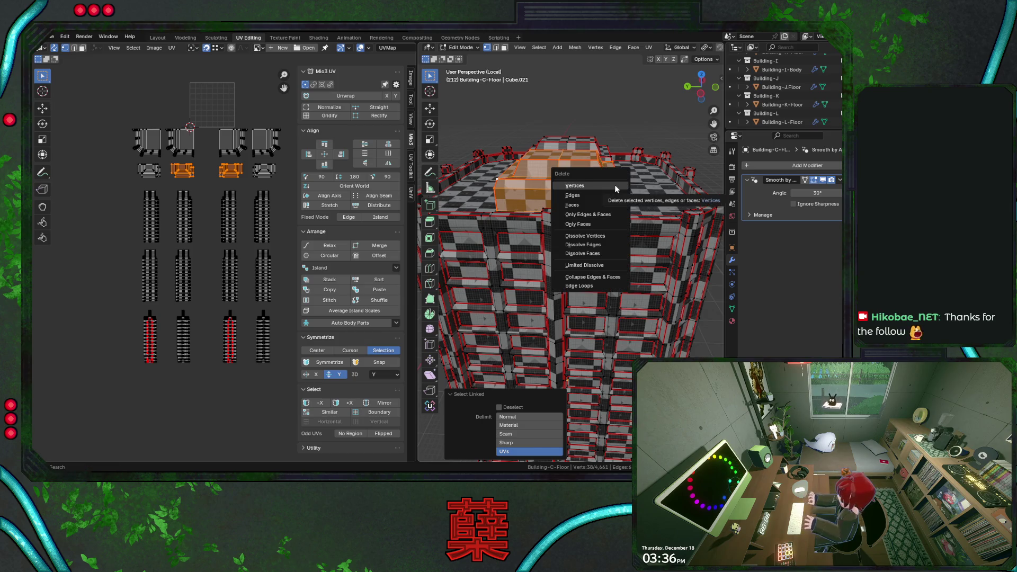
pyautogui.click(615, 185)
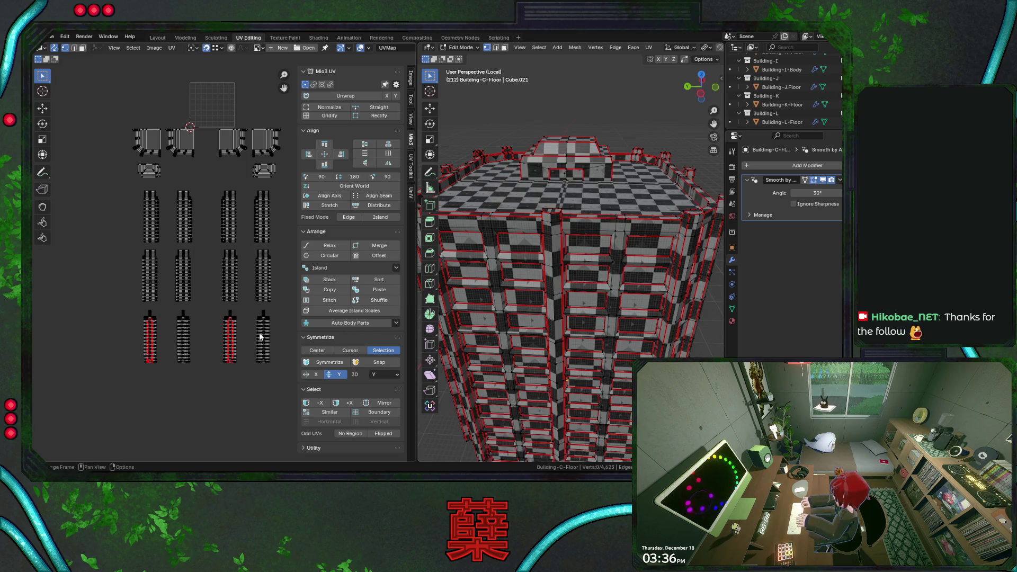
# Step: Select all building faces, deselect again, and save City.blend
pyautogui.press('a')
pyautogui.press('m')
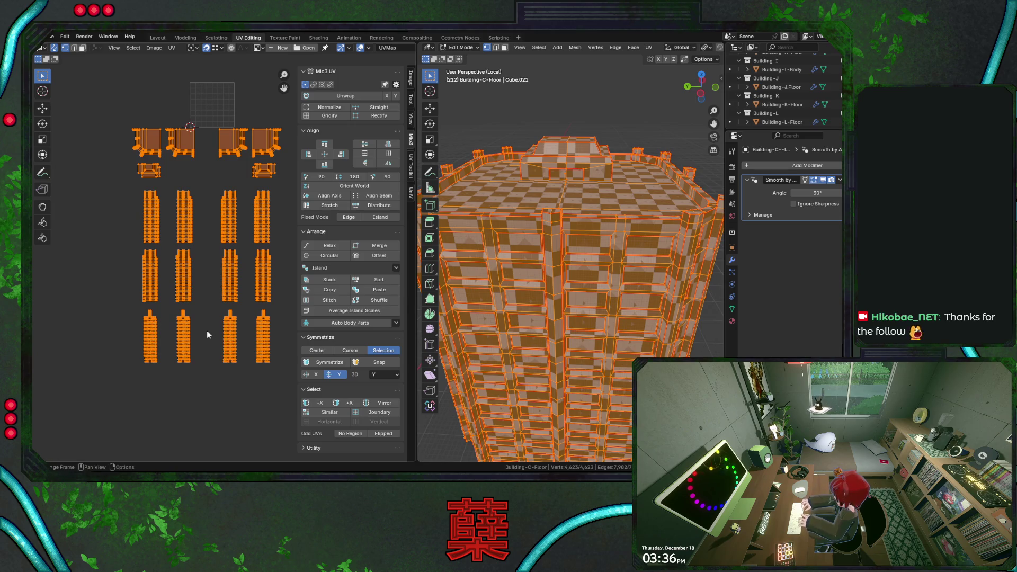
pyautogui.hotkey('alt', 'a')
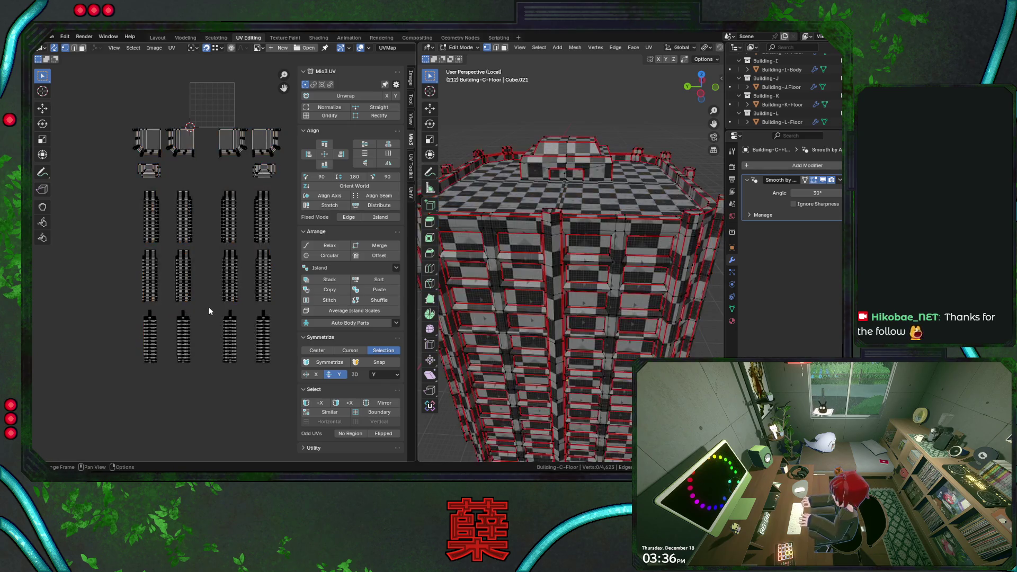
pyautogui.press('a')
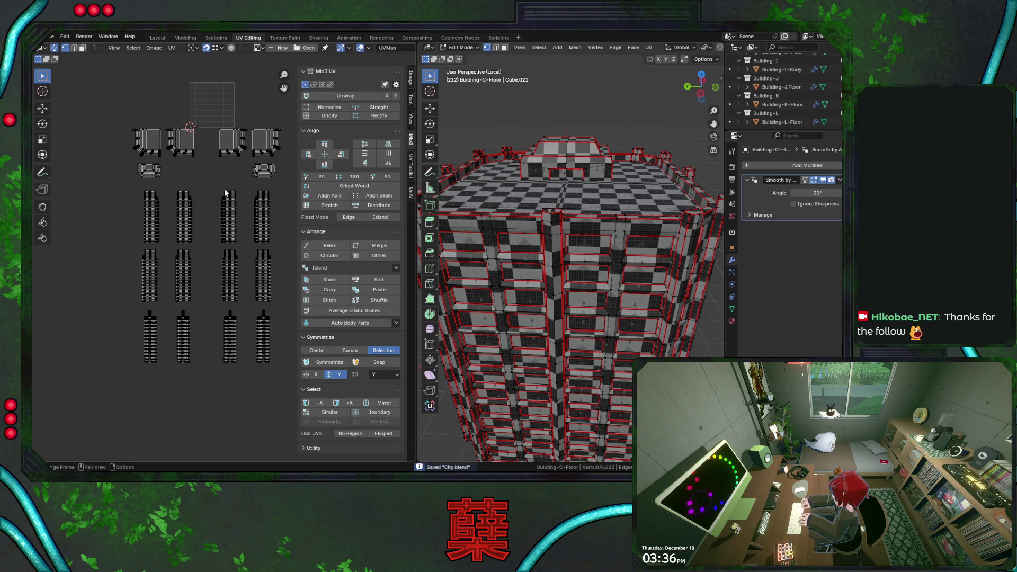
# Step: In island select mode, slide a roof-quarter island about 0.59 m beside the other roof islands
pyautogui.moveTo(193, 185); pyautogui.dragTo(180, 204, button='middle')
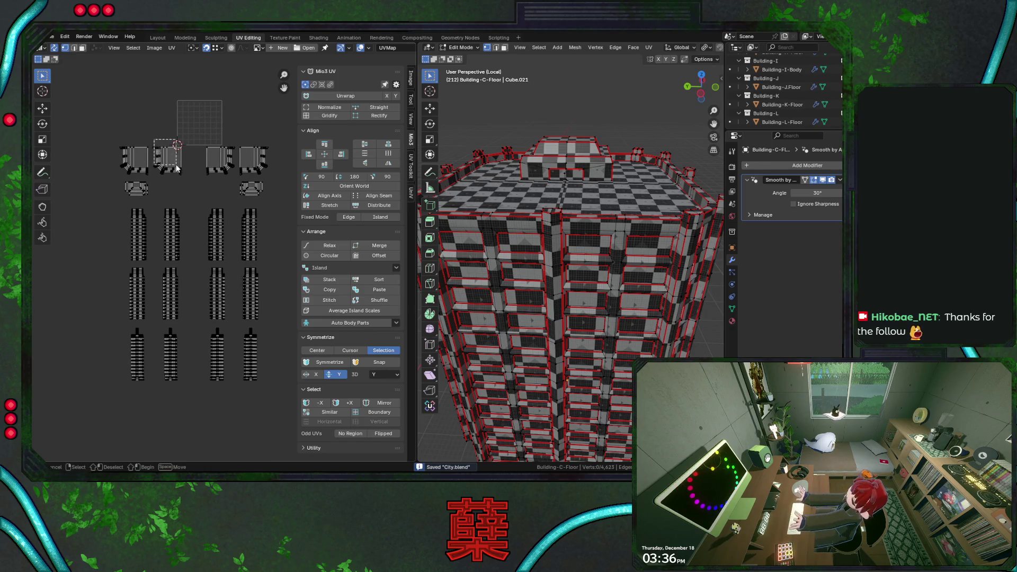
pyautogui.click(197, 181)
pyautogui.click(80, 48)
pyautogui.moveTo(151, 141); pyautogui.dragTo(184, 169)
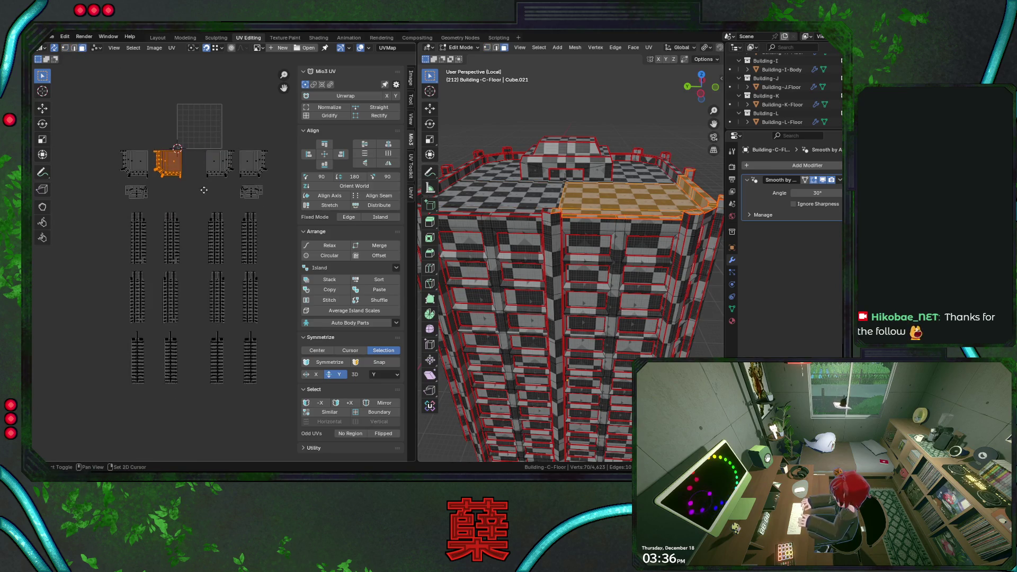
pyautogui.scroll(3, 203, 186)
pyautogui.press('g')
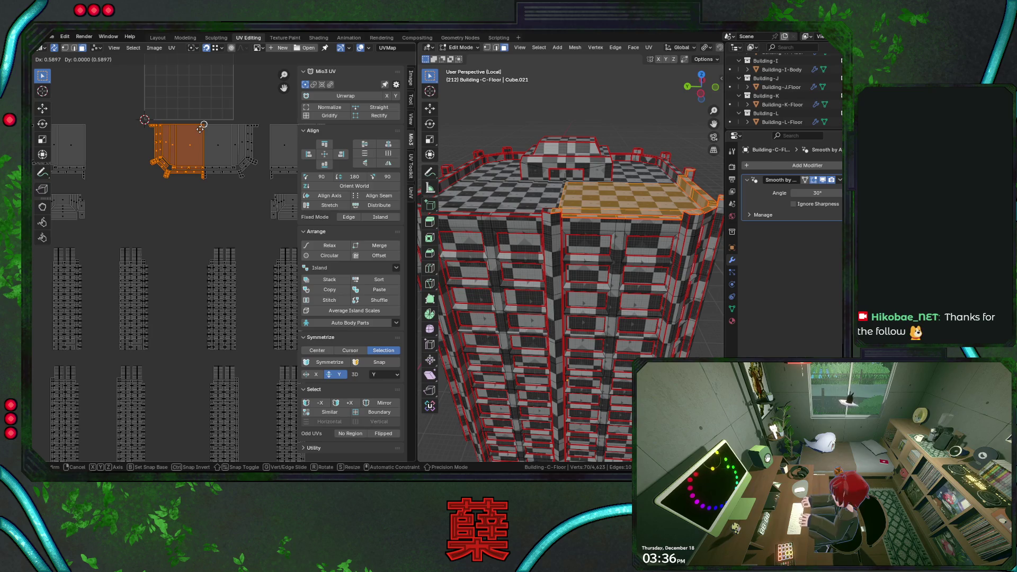
pyautogui.click(203, 127)
pyautogui.scroll(-3, 202, 132)
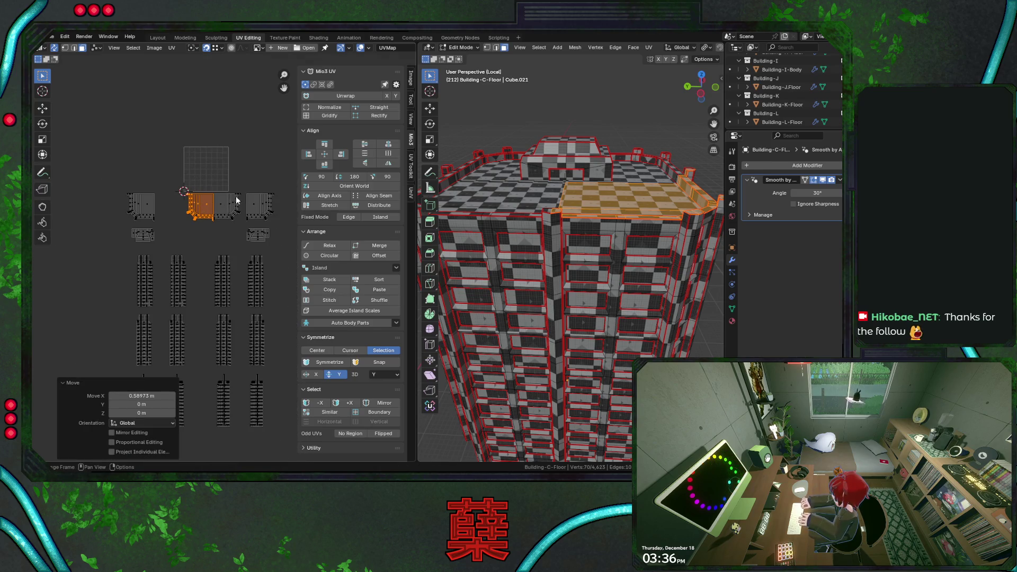
pyautogui.scroll(1, 238, 198)
pyautogui.moveTo(249, 170); pyautogui.dragTo(291, 214)
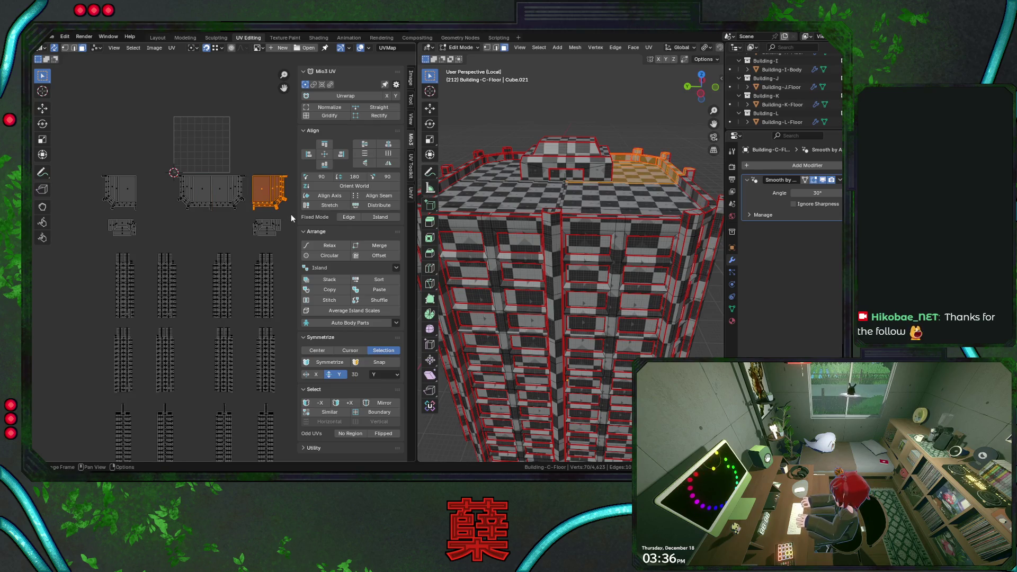
pyautogui.moveTo(556, 278); pyautogui.dragTo(503, 253, button='middle')
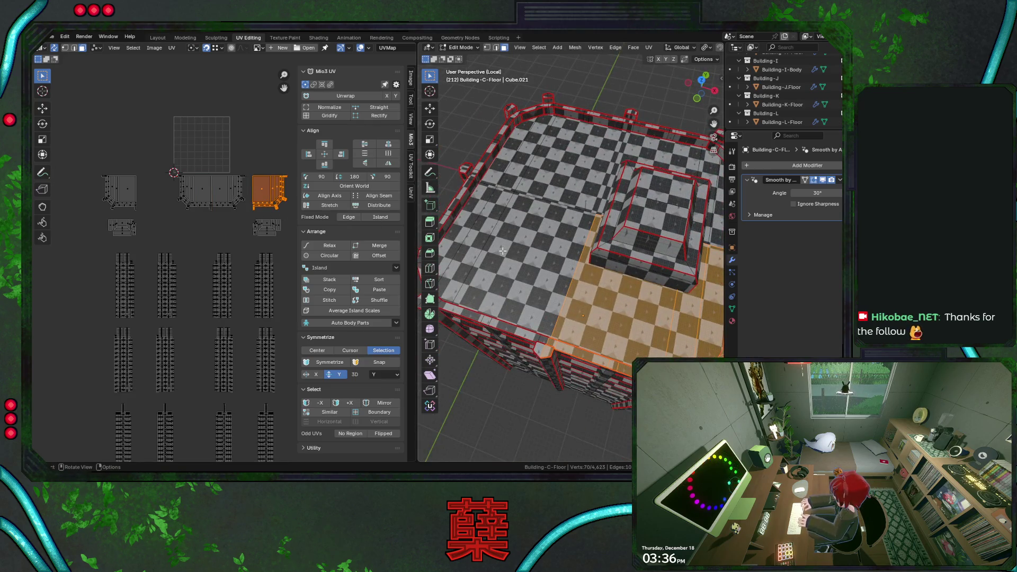
# Step: From top ortho view, rotate the corner roof-quarter island 90 degrees
pyautogui.press('KP_7')
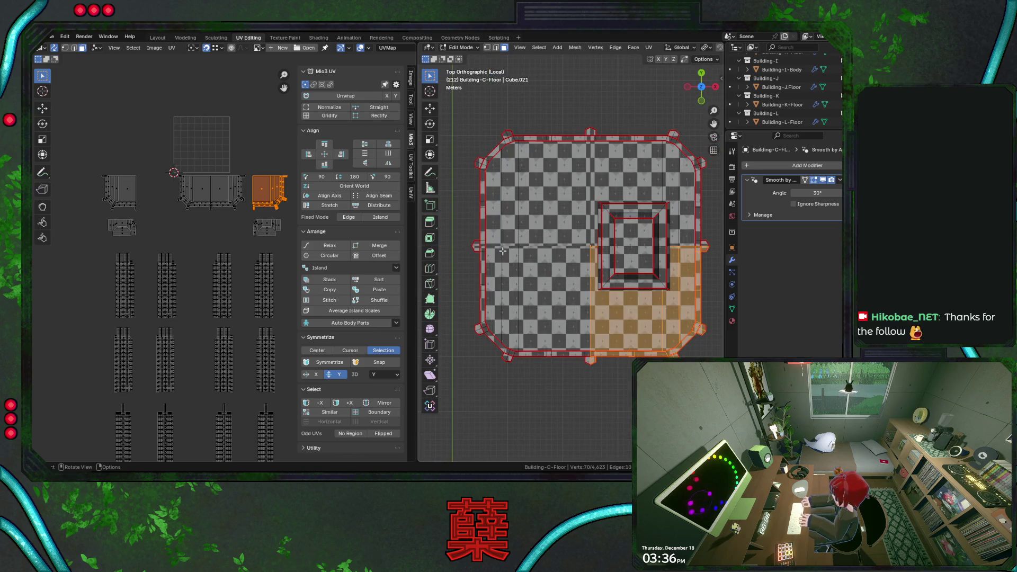
pyautogui.moveTo(206, 223); pyautogui.dragTo(189, 220, button='middle')
pyautogui.press('r')
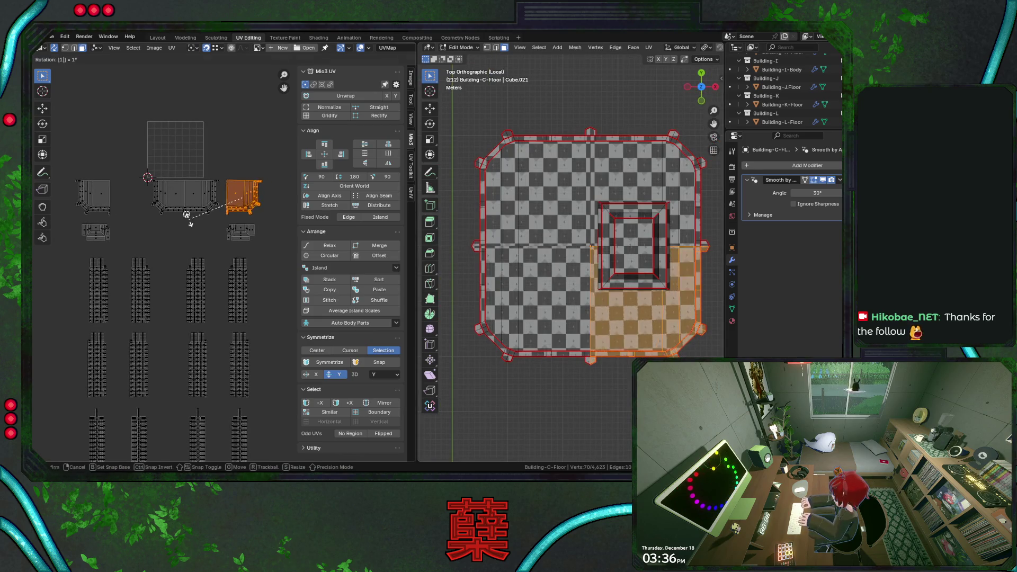
pyautogui.press('Return')
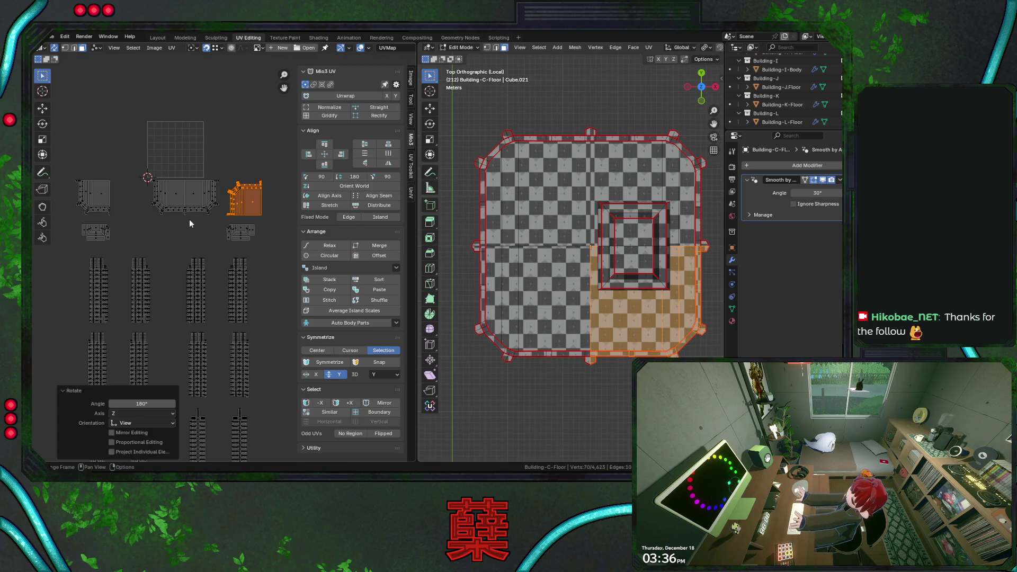
pyautogui.press('r')
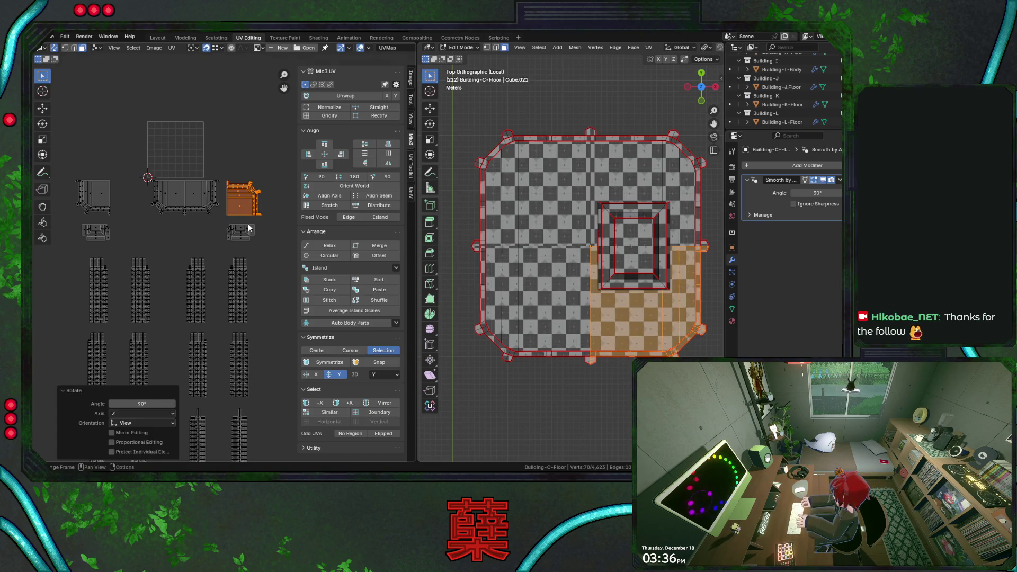
# Step: Move the rotated roof island up above the UV grid square
pyautogui.press('g')
pyautogui.click(176, 105)
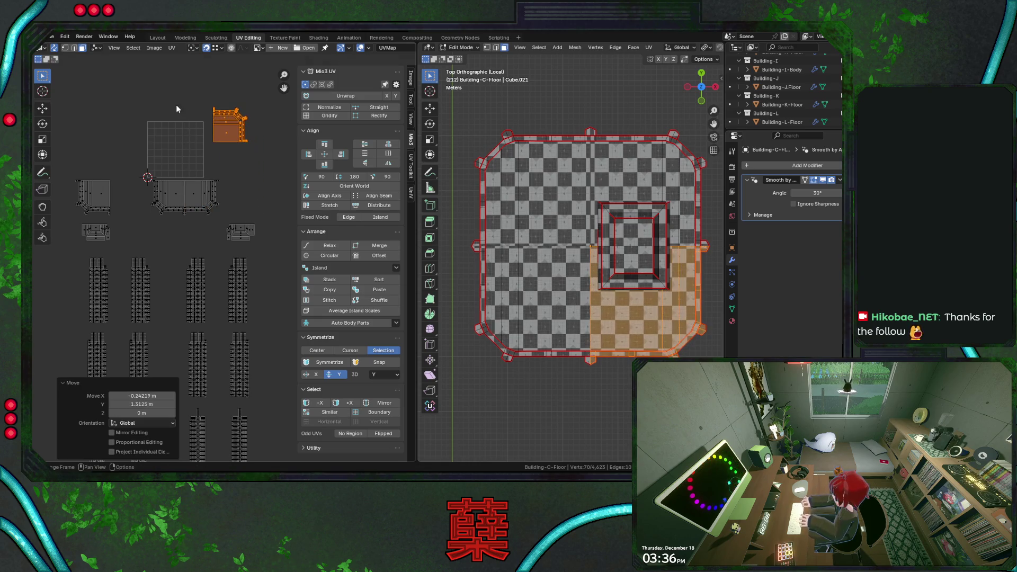
pyautogui.press('g')
pyautogui.click(185, 180)
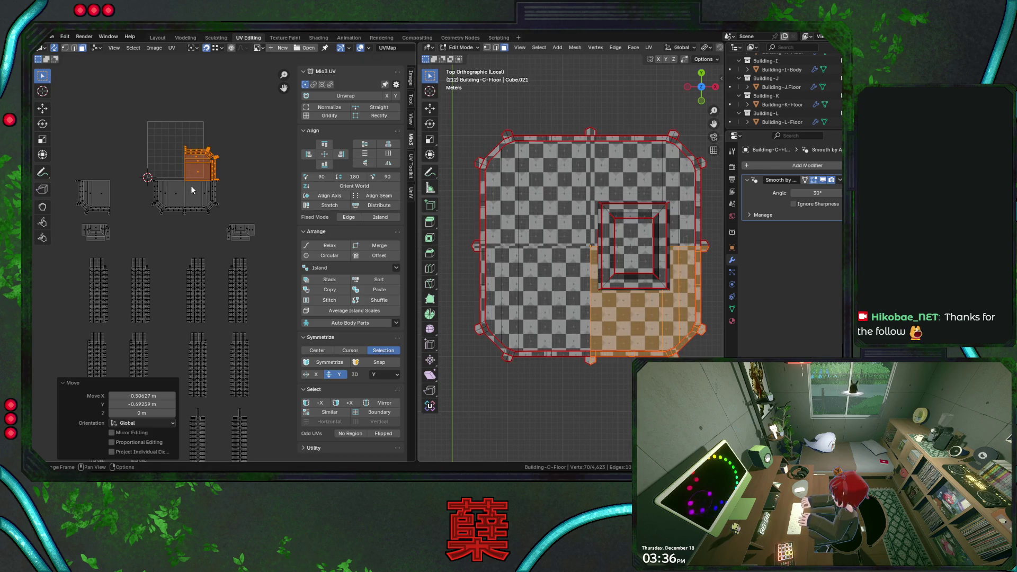
# Step: Pick the corner roof island again and reposition it and another roof island above the grid
pyautogui.click(192, 190)
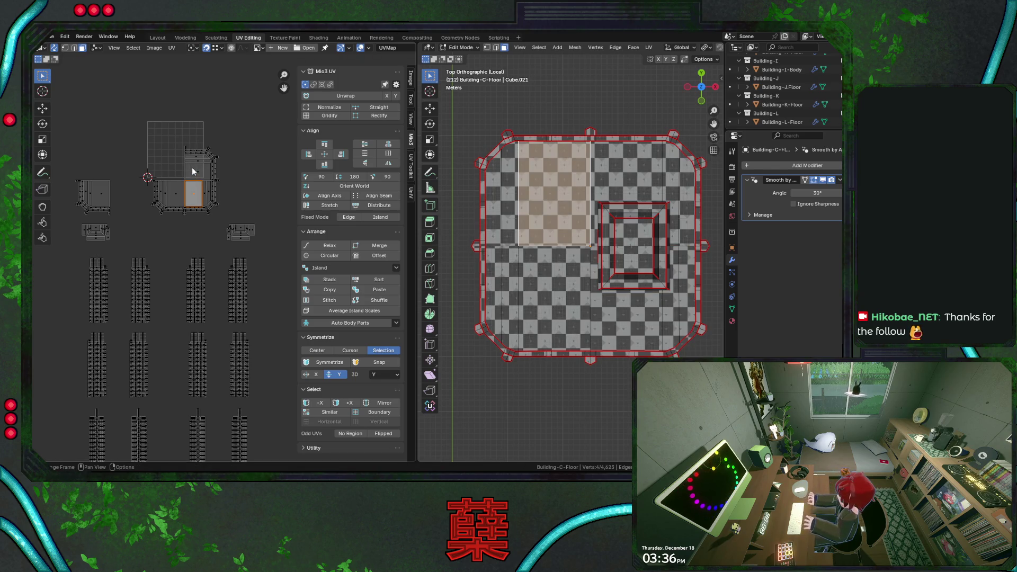
pyautogui.click(192, 167)
pyautogui.press('l')
pyautogui.press('g')
pyautogui.click(250, 187)
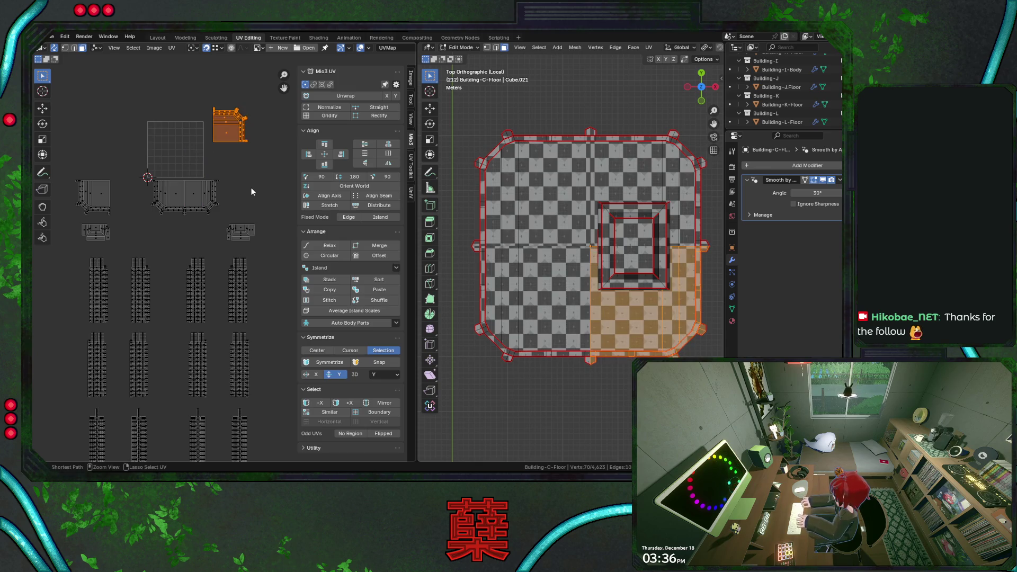
pyautogui.press('g')
# Step: Pick the roof-quarter islands one by one to line them up in a row above the wall strips
pyautogui.click(245, 199)
pyautogui.moveTo(223, 168); pyautogui.dragTo(306, 405)
pyautogui.moveTo(104, 187); pyautogui.dragTo(131, 392)
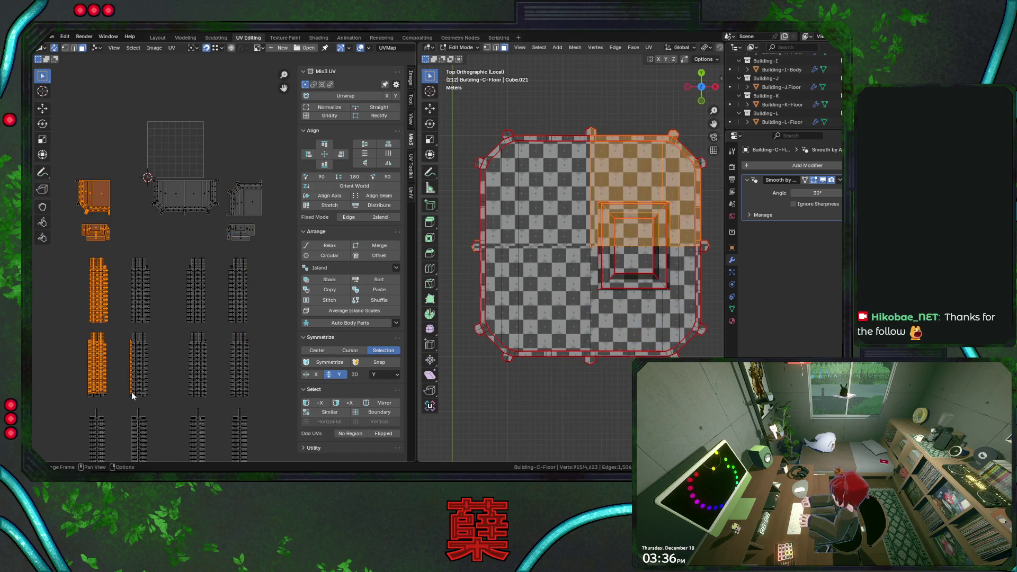
pyautogui.moveTo(145, 167); pyautogui.dragTo(223, 224)
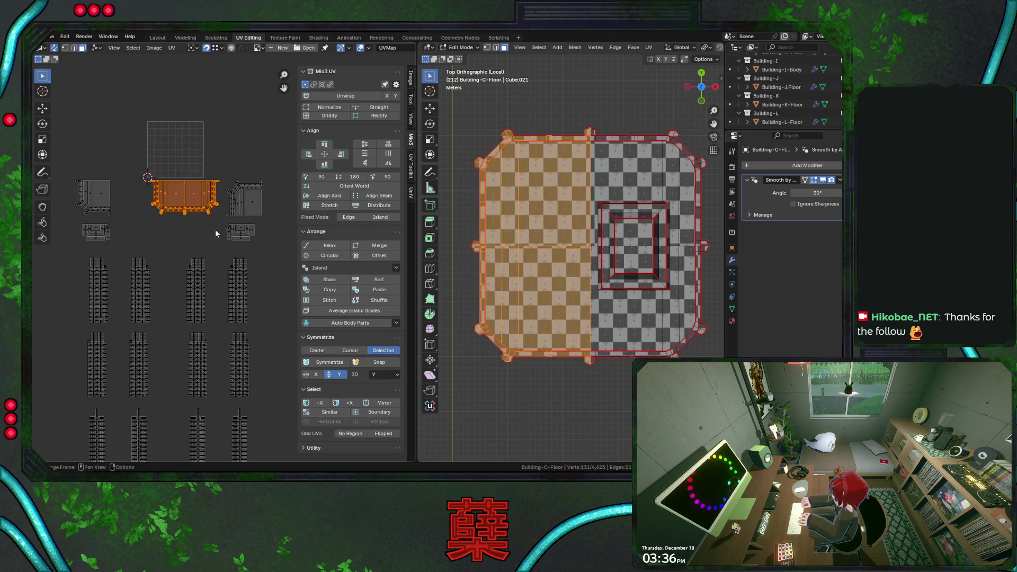
pyautogui.scroll(-2, 572, 239)
pyautogui.click(96, 290)
pyautogui.click(244, 198)
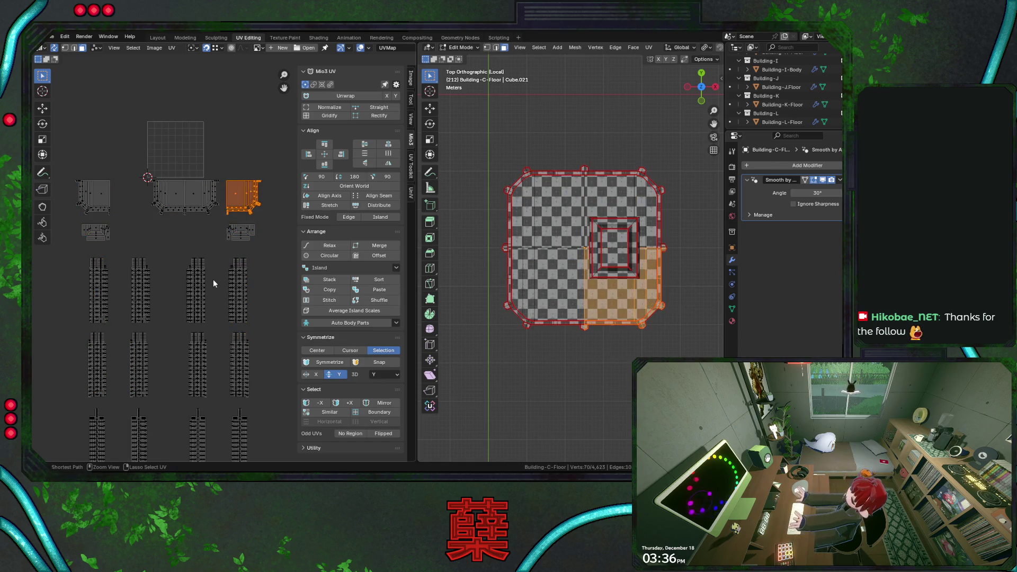
pyautogui.click(135, 198)
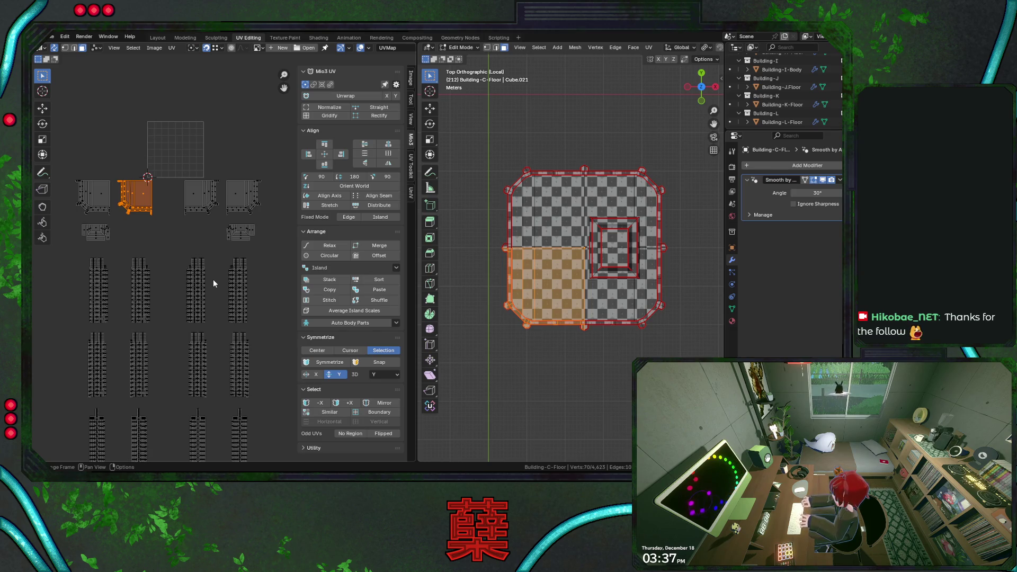
# Step: Undo back to before the UV offset and rooftop deletion so the duplicate block returns
pyautogui.press('a')
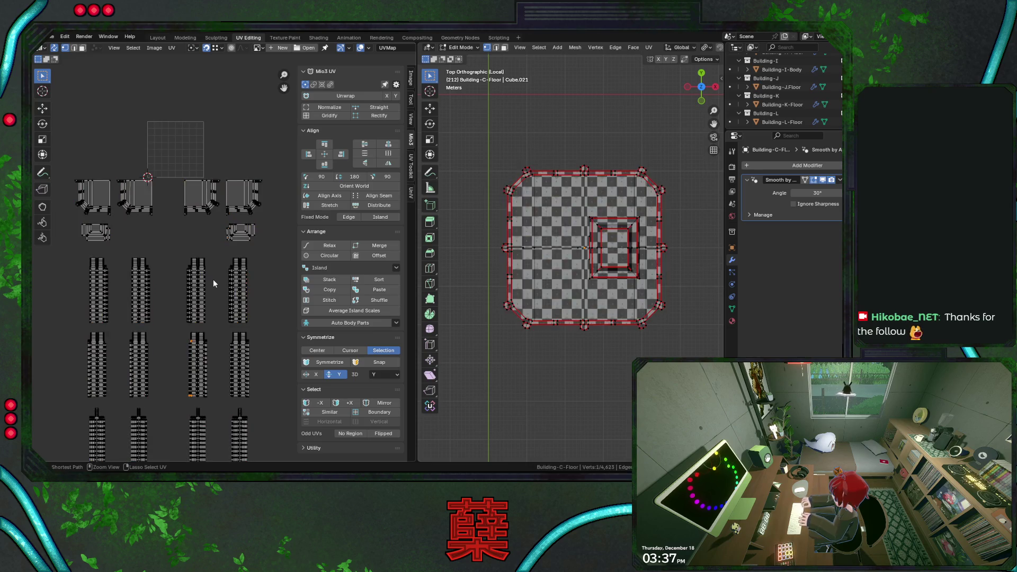
pyautogui.press('a')
pyautogui.press('a')
pyautogui.press('a')
pyautogui.press('a')
pyautogui.hotkey('ctrl', 'z')
pyautogui.hotkey('ctrl', 'z')
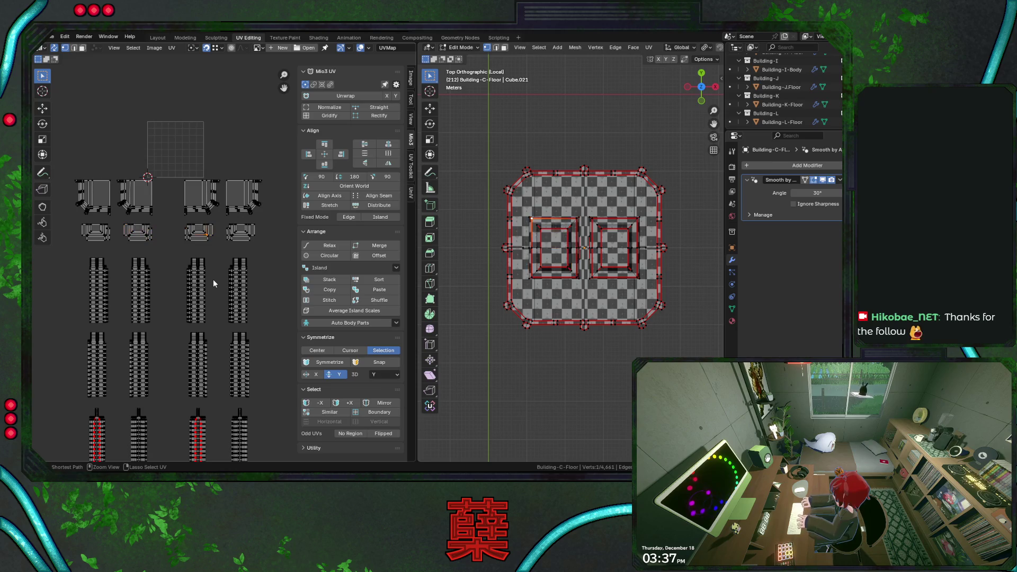
pyautogui.hotkey('ctrl', 'z')
pyautogui.hotkey('ctrl', 'z')
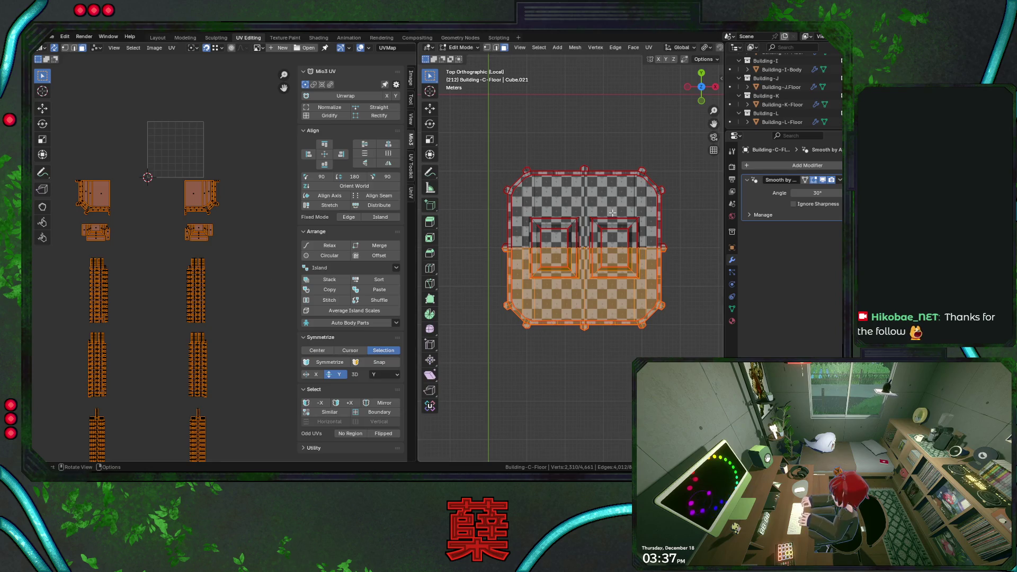
pyautogui.scroll(3, 585, 229)
pyautogui.scroll(-2, 585, 230)
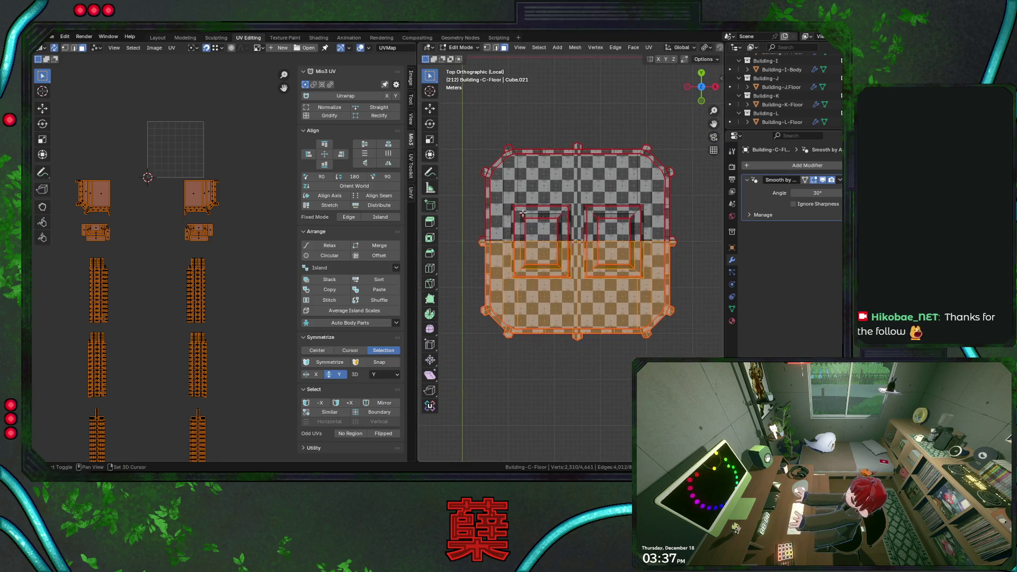
pyautogui.press('KP_1')
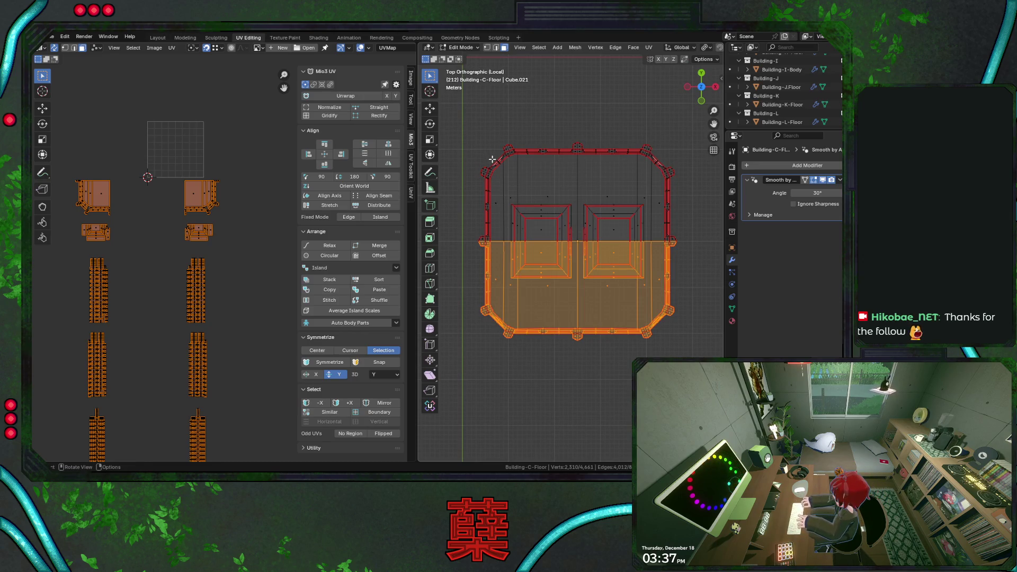
pyautogui.hotkey('ctrl', 'i')
pyautogui.press('x')
pyautogui.click(491, 159)
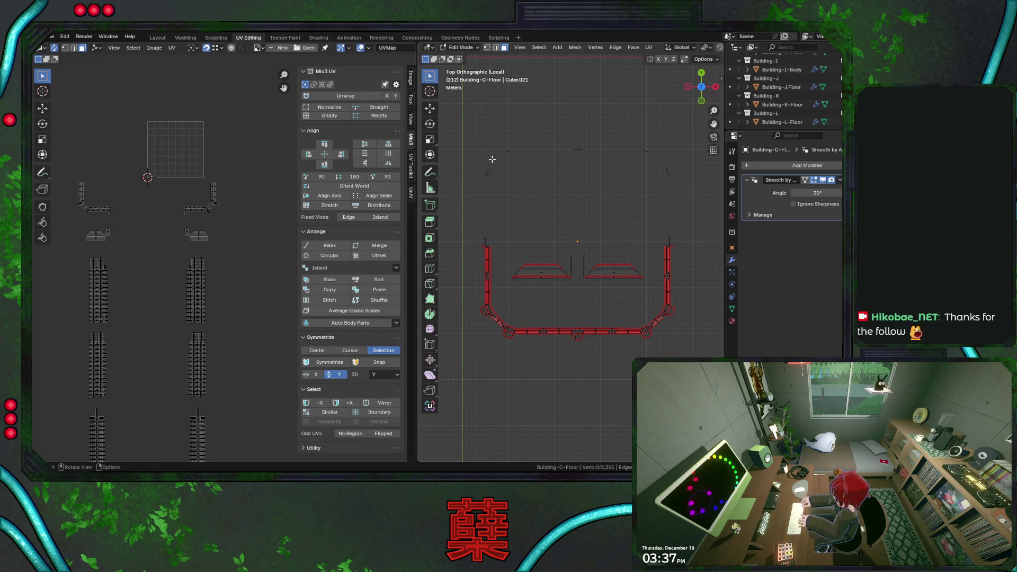
pyautogui.hotkey('ctrl', 'z')
pyautogui.moveTo(546, 204)
pyautogui.mouseDown(button='middle')
pyautogui.moveTo(624, 212)
pyautogui.moveTo(602, 250)
pyautogui.mouseUp(button='middle')
pyautogui.moveTo(590, 288)
pyautogui.mouseDown(button='middle')
pyautogui.moveTo(608, 219)
pyautogui.moveTo(587, 293)
pyautogui.moveTo(566, 303)
pyautogui.mouseUp(button='middle')
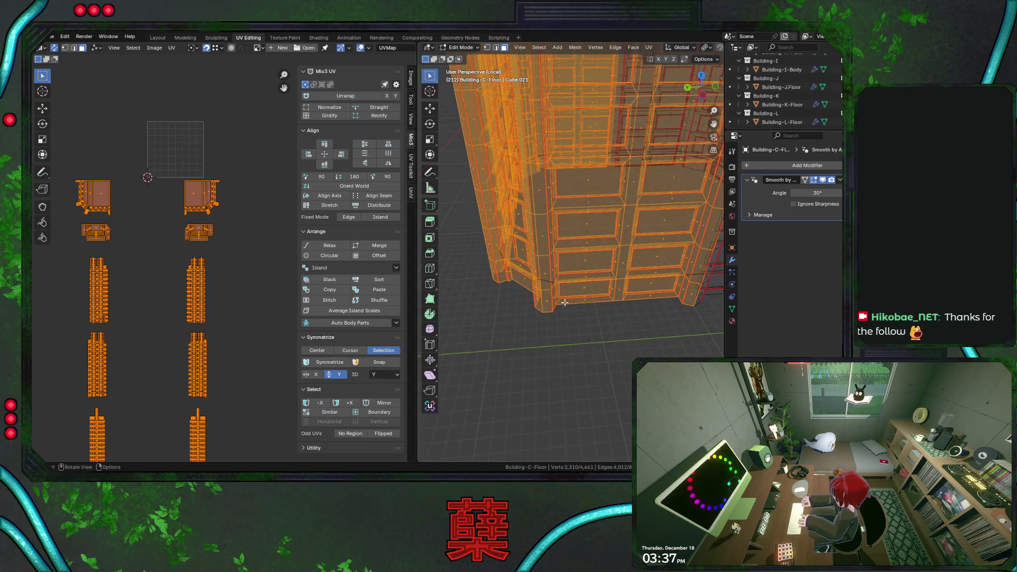
# Step: Delete the selected duplicate copy of the building as faces, after undoing a first attempt
pyautogui.rightClick(546, 285)
pyautogui.click(604, 301)
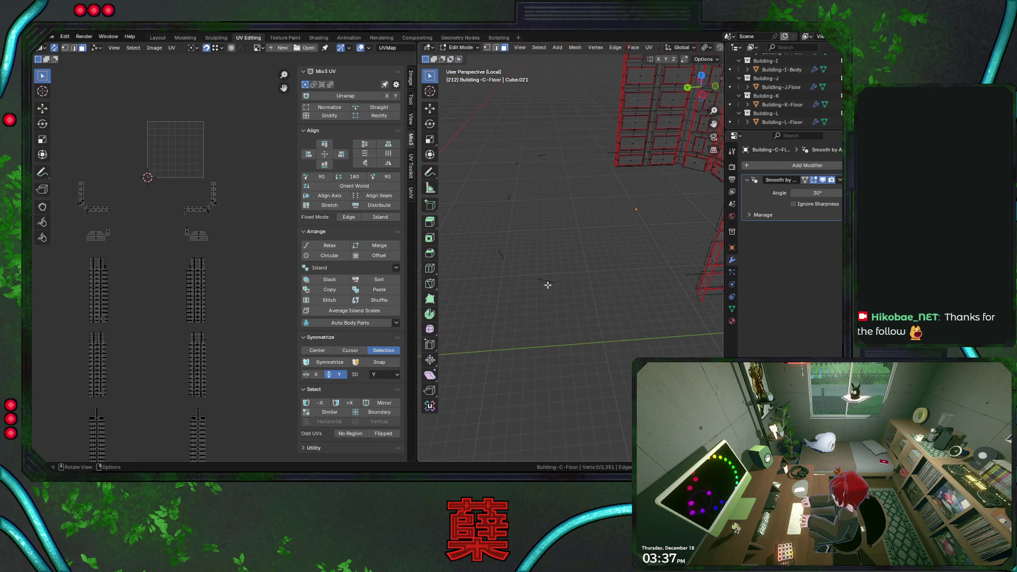
pyautogui.hotkey('ctrl', 'z')
pyautogui.press('x')
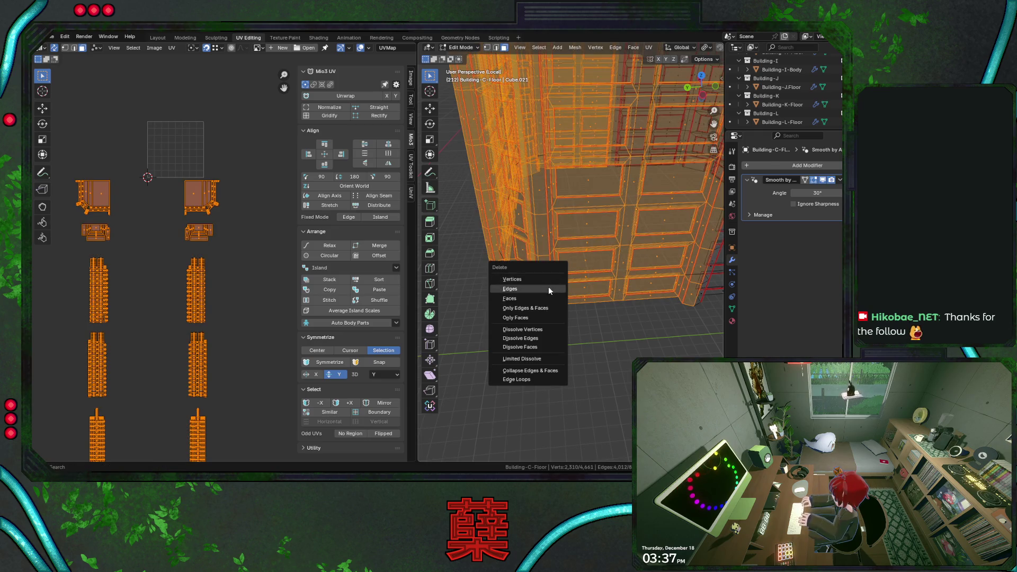
pyautogui.click(544, 297)
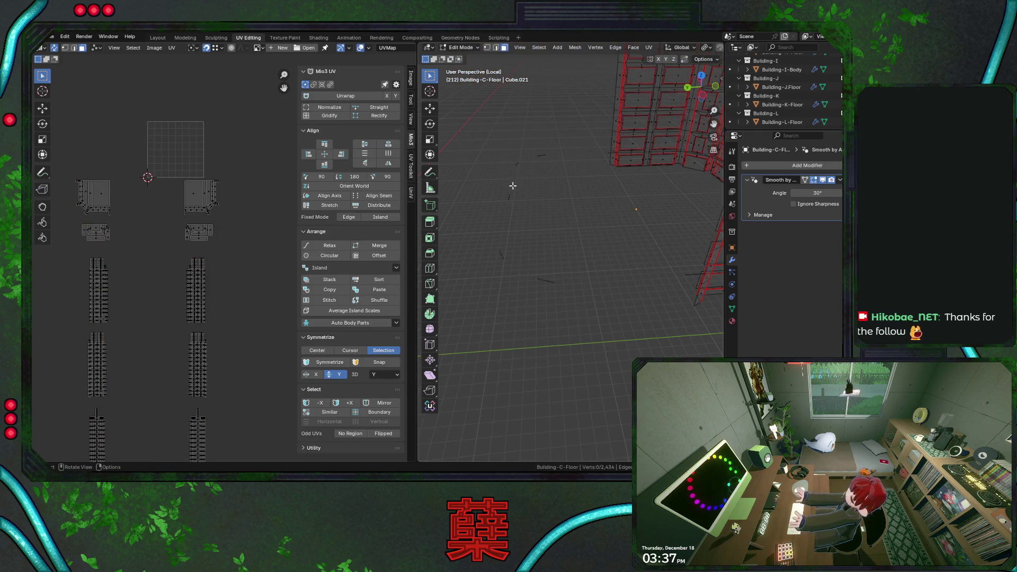
# Step: Box-select and delete the stray edge fragments beside the building, then return to solid display
pyautogui.moveTo(485, 112); pyautogui.dragTo(604, 338)
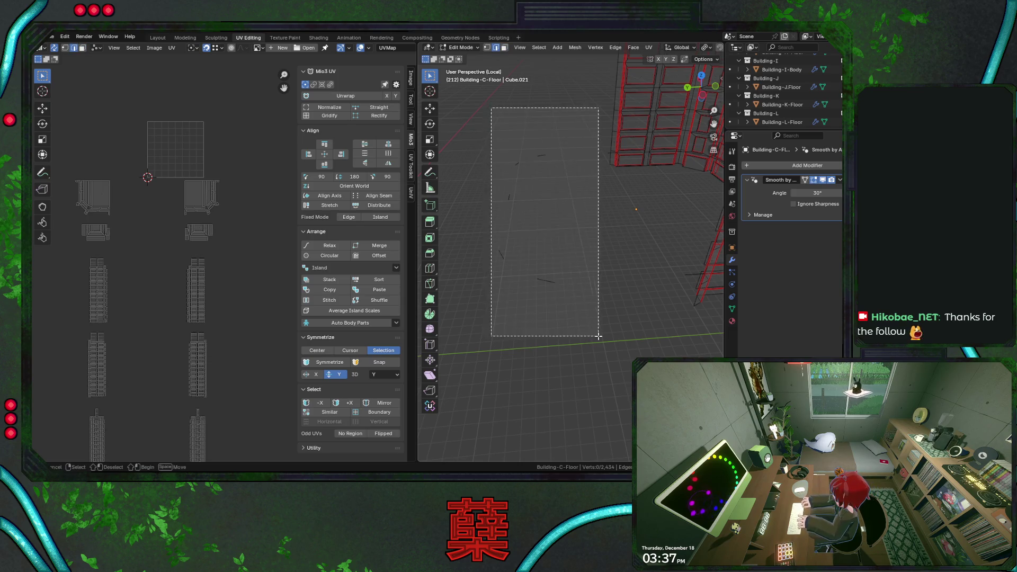
pyautogui.moveTo(616, 311)
pyautogui.mouseDown(button='middle')
pyautogui.moveTo(569, 274)
pyautogui.moveTo(599, 294)
pyautogui.mouseUp(button='middle')
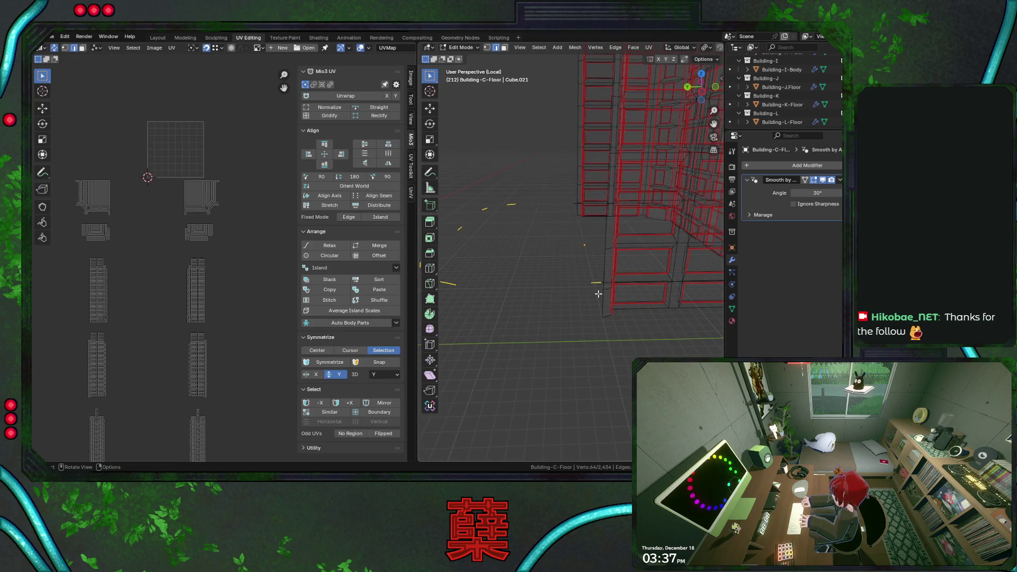
pyautogui.press('x')
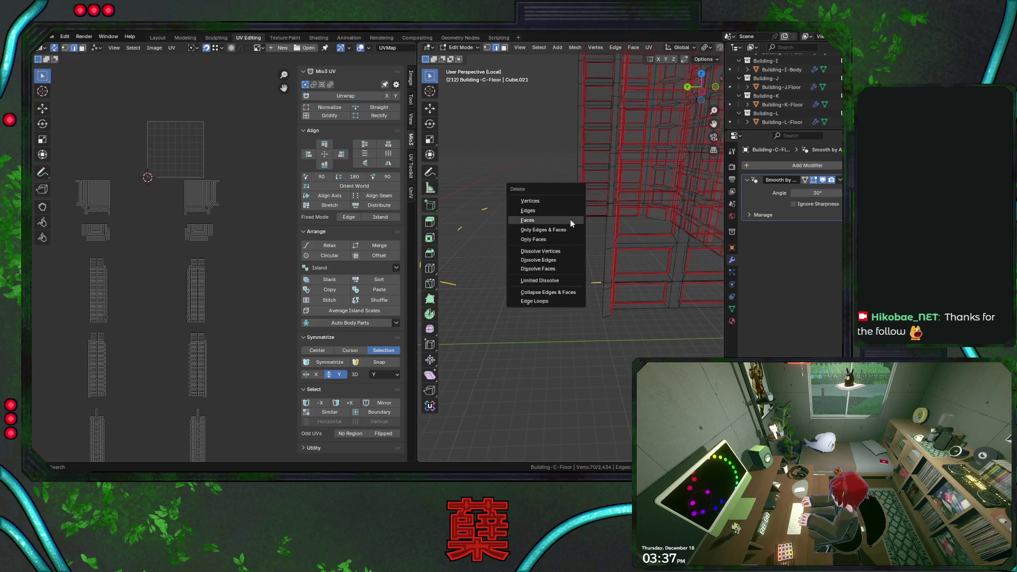
pyautogui.click(565, 212)
pyautogui.moveTo(604, 300); pyautogui.dragTo(699, 297, button='middle')
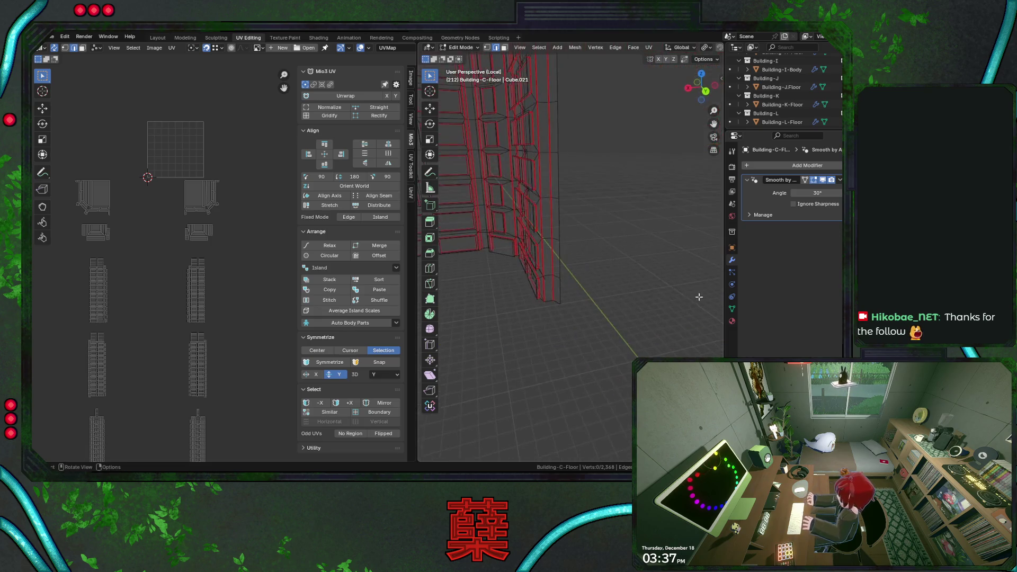
pyautogui.moveTo(548, 287); pyautogui.dragTo(556, 279, button='middle')
pyautogui.hotkey('shift', 'z')
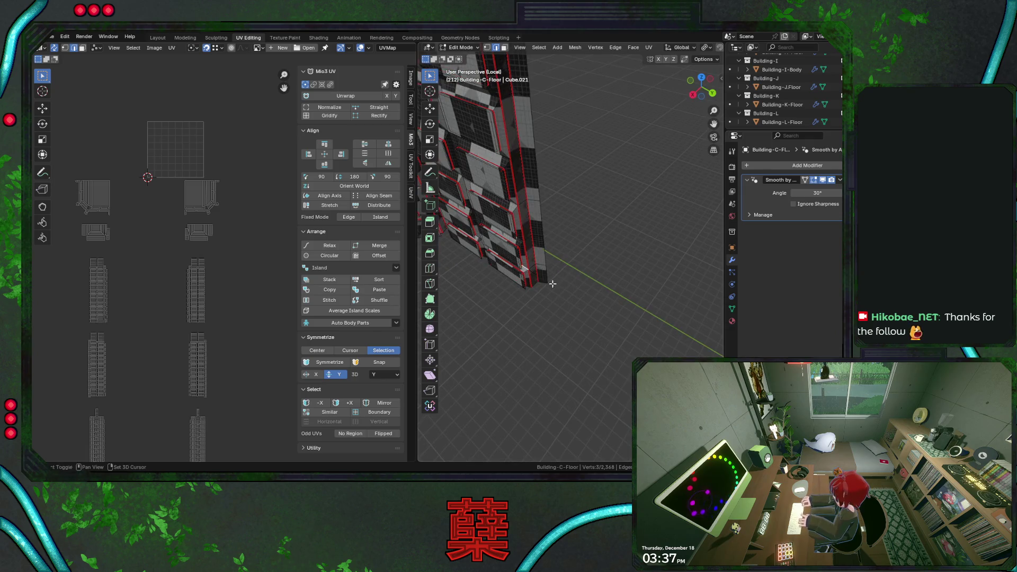
# Step: Inspect the mesh from several angles and merge the stray vertex pair
pyautogui.rightClick(528, 272)
pyautogui.click(539, 287)
pyautogui.moveTo(549, 286)
pyautogui.mouseDown(button='middle')
pyautogui.moveTo(577, 295)
pyautogui.moveTo(545, 272)
pyautogui.moveTo(539, 284)
pyautogui.mouseUp(button='middle')
pyautogui.rightClick(539, 284)
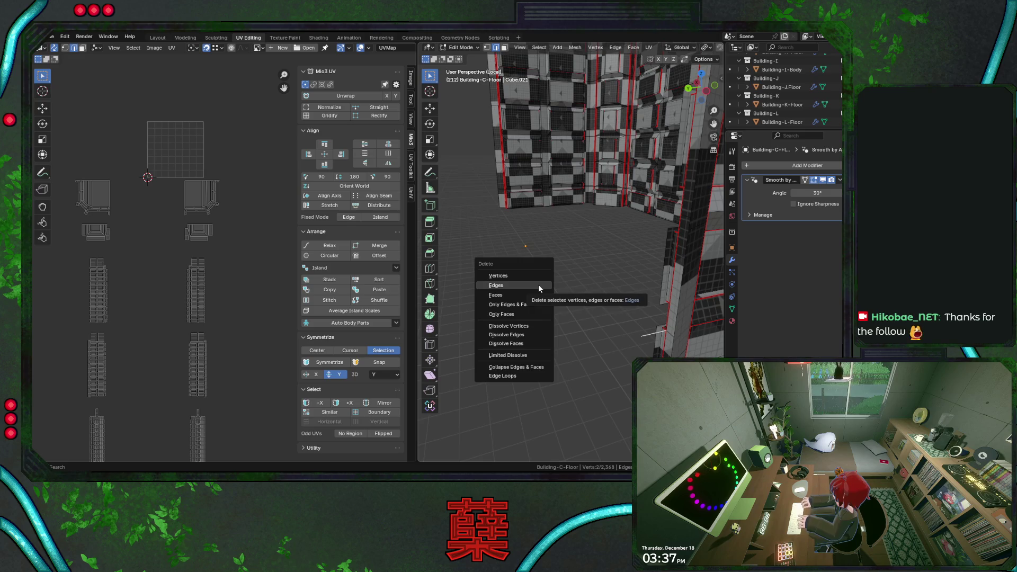
pyautogui.press('Escape')
pyautogui.rightClick(504, 209)
pyautogui.press('Escape')
pyautogui.moveTo(524, 239); pyautogui.dragTo(607, 310, button='middle')
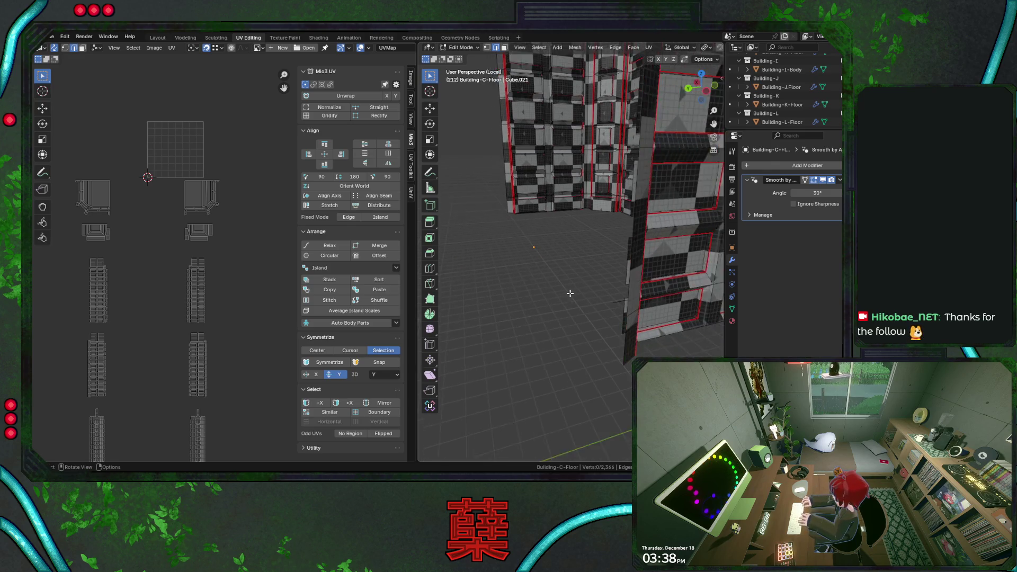
pyautogui.rightClick(616, 313)
pyautogui.click(613, 326)
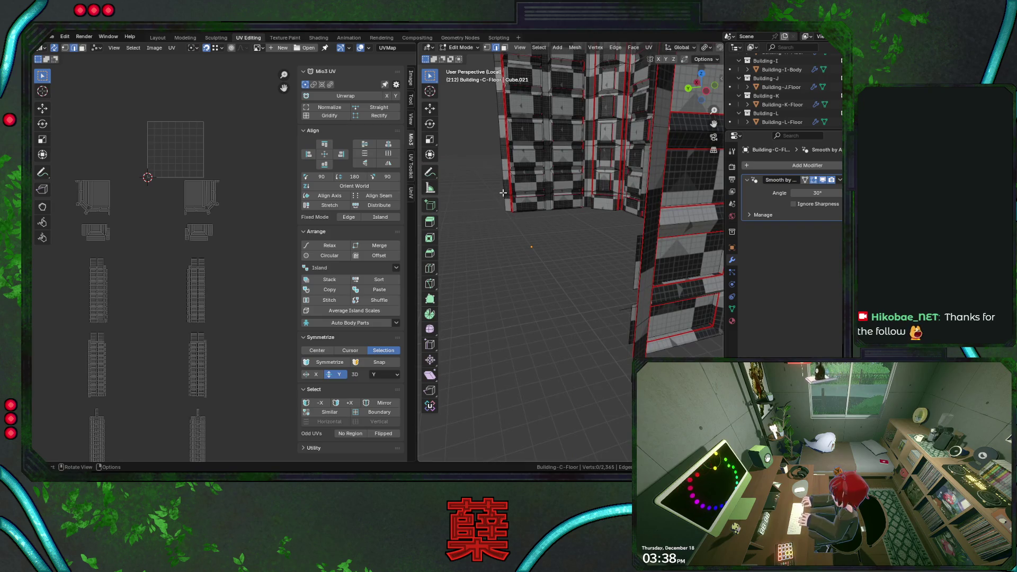
# Step: Delete the remaining stray edges near the bottom, switching to wireframe to find them
pyautogui.press('x')
pyautogui.press('Escape')
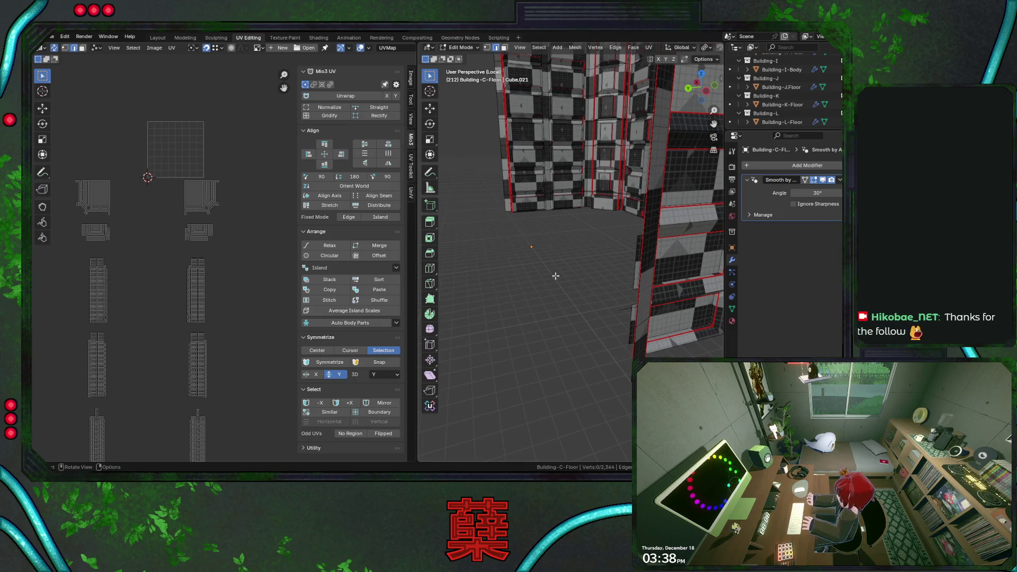
pyautogui.press('x')
pyautogui.click(612, 311)
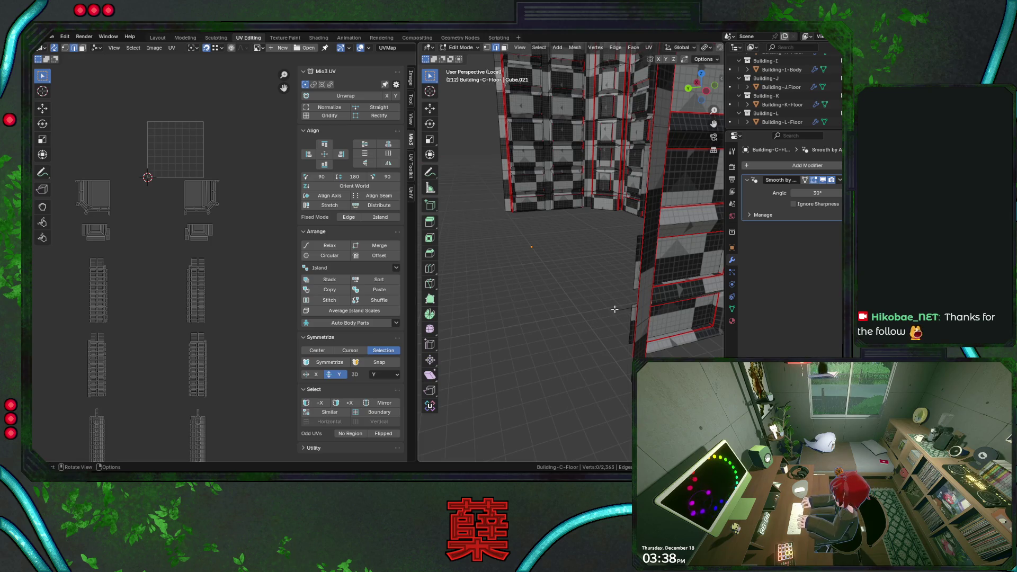
pyautogui.hotkey('shift', 'z')
pyautogui.keyDown('shift'); pyautogui.click(625, 327); pyautogui.keyUp('shift')
pyautogui.press('x')
pyautogui.click(612, 314)
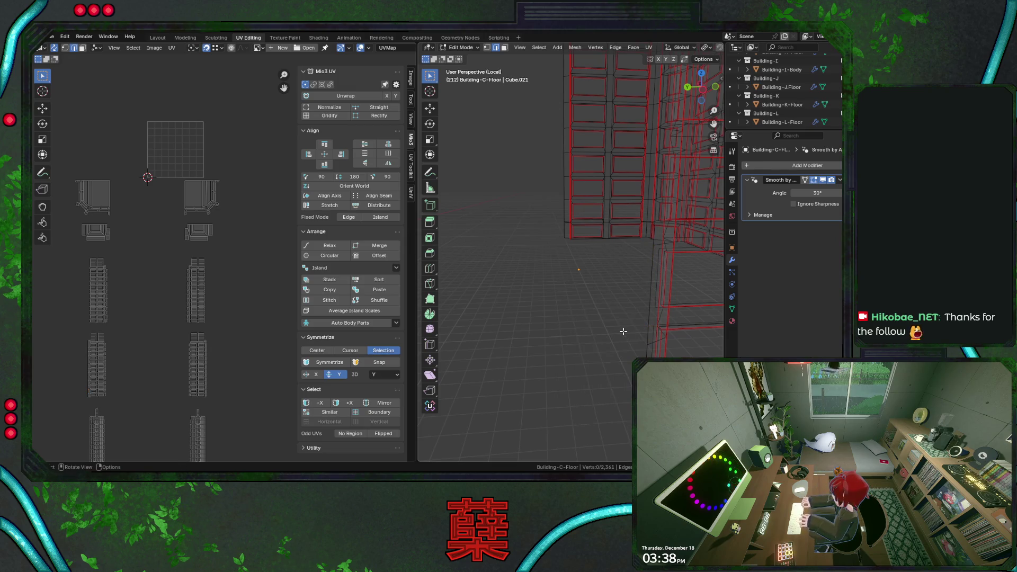
# Step: Delete two stray edges near the top, then select the entire mesh from above
pyautogui.moveTo(590, 286); pyautogui.dragTo(612, 117, button='middle')
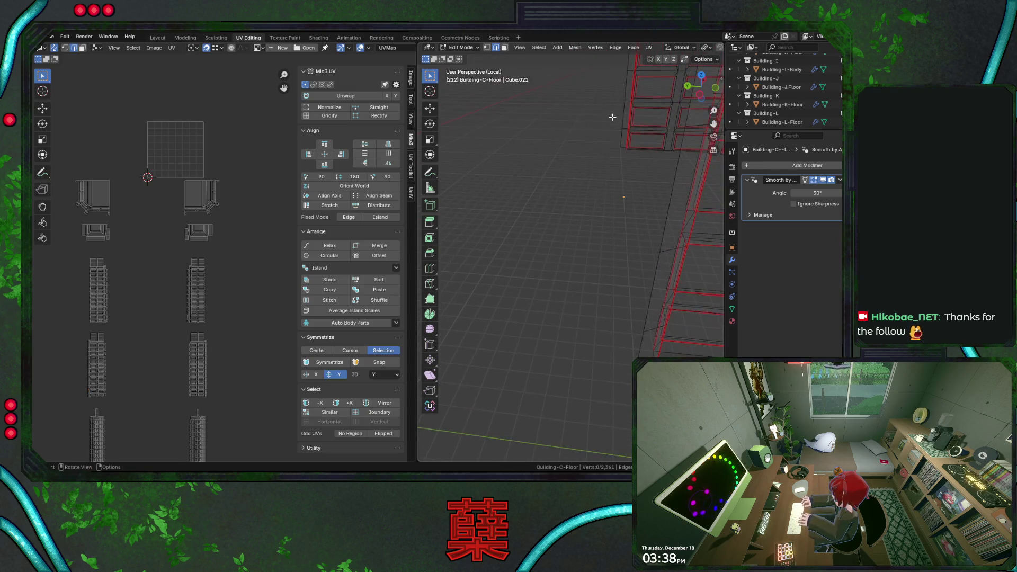
pyautogui.click(624, 129)
pyautogui.keyDown('shift'); pyautogui.click(622, 196); pyautogui.keyUp('shift')
pyautogui.press('x')
pyautogui.click(659, 215)
pyautogui.moveTo(608, 200)
pyautogui.mouseDown(button='middle')
pyautogui.moveTo(602, 239)
pyautogui.moveTo(600, 227)
pyautogui.mouseUp(button='middle')
pyautogui.scroll(5, 563, 239)
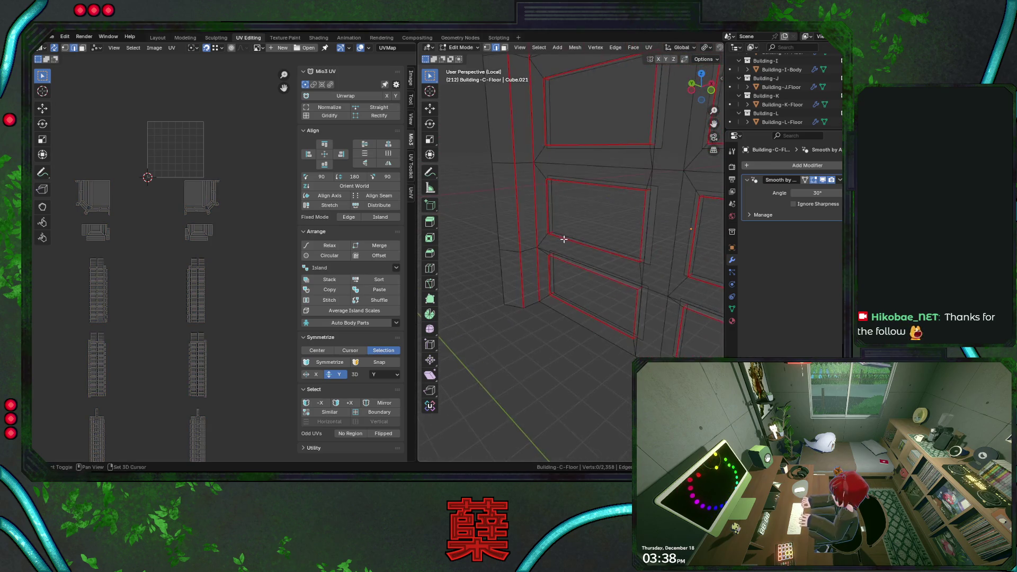
pyautogui.scroll(-5, 563, 240)
pyautogui.moveTo(564, 239)
pyautogui.mouseDown(button='middle')
pyautogui.moveTo(618, 273)
pyautogui.moveTo(605, 278)
pyautogui.mouseUp(button='middle')
pyautogui.scroll(-3, 588, 281)
pyautogui.press('a')
# Step: Merge the whole mesh's vertices By Distance, removing 43 duplicates, and save City.blend
pyautogui.press('m')
pyautogui.click(588, 280)
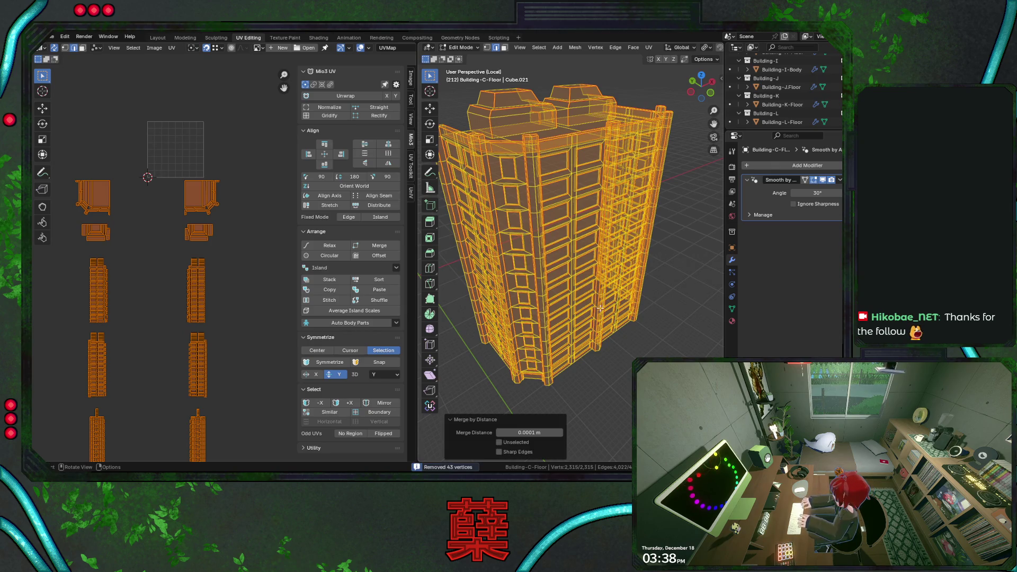
pyautogui.moveTo(595, 308); pyautogui.dragTo(556, 302, button='middle')
pyautogui.scroll(-3, 545, 299)
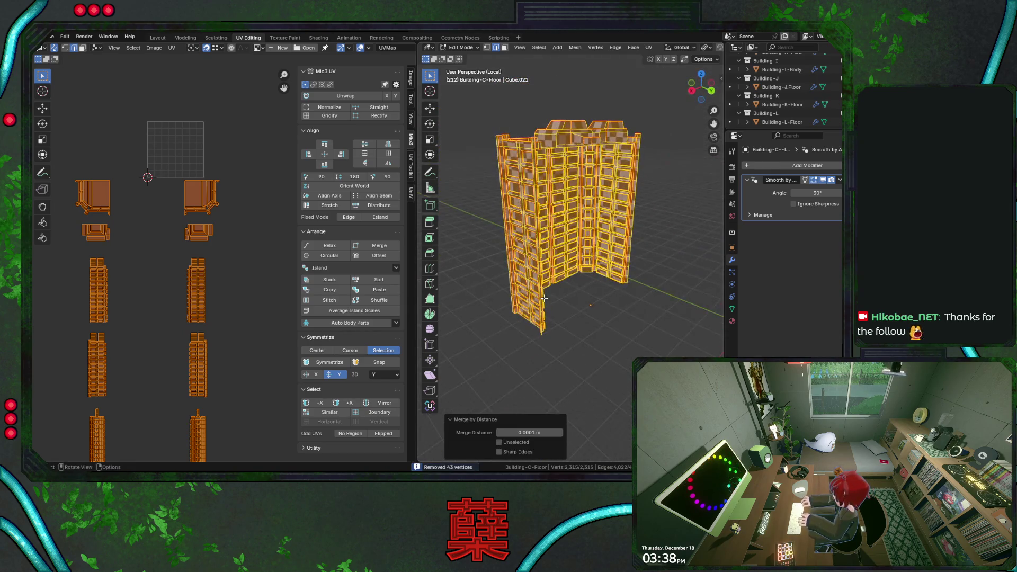
pyautogui.click(544, 299)
pyautogui.scroll(4, 581, 294)
pyautogui.hotkey('ctrl', 's')
pyautogui.scroll(-3, 201, 313)
pyautogui.scroll(1, 210, 305)
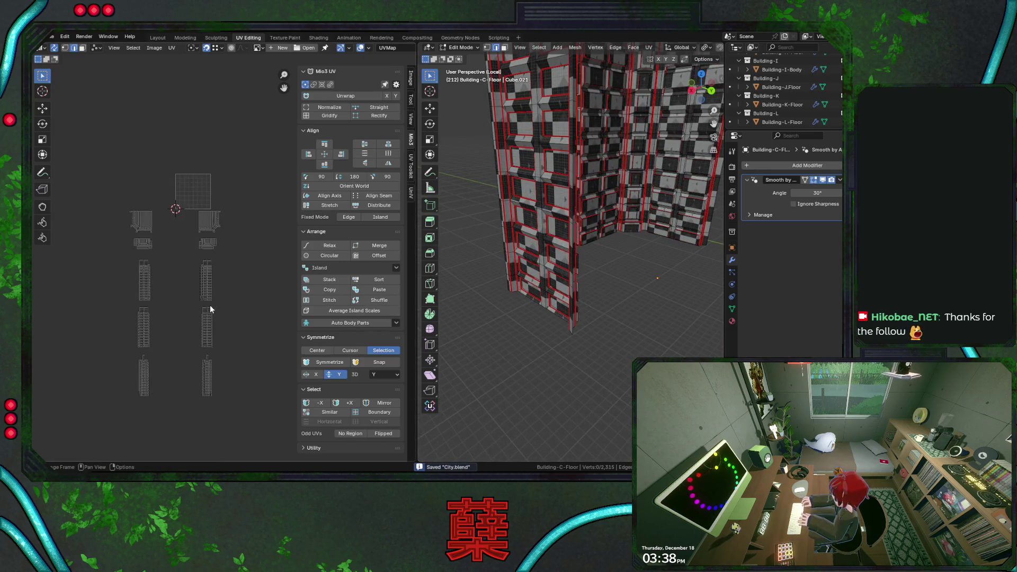
# Step: Check the right column of UV islands, switch to top view and select all UV islands
pyautogui.moveTo(190, 195); pyautogui.dragTo(253, 393)
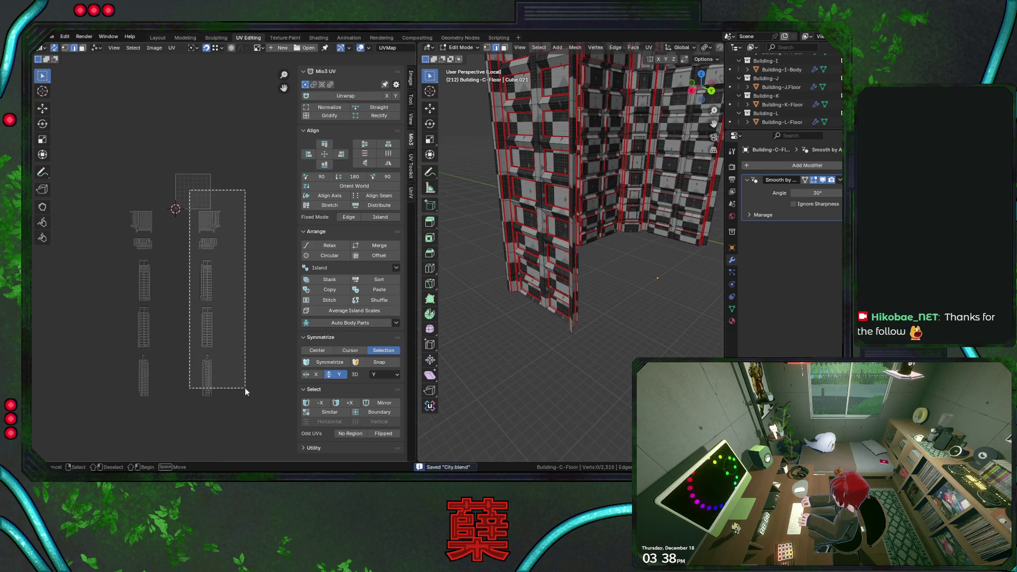
pyautogui.click(173, 246)
pyautogui.press('KP_7')
pyautogui.scroll(-3, 568, 319)
pyautogui.press('Home')
# Step: Try moving the left roof islands beside the grey island, then undo the move
pyautogui.press('a')
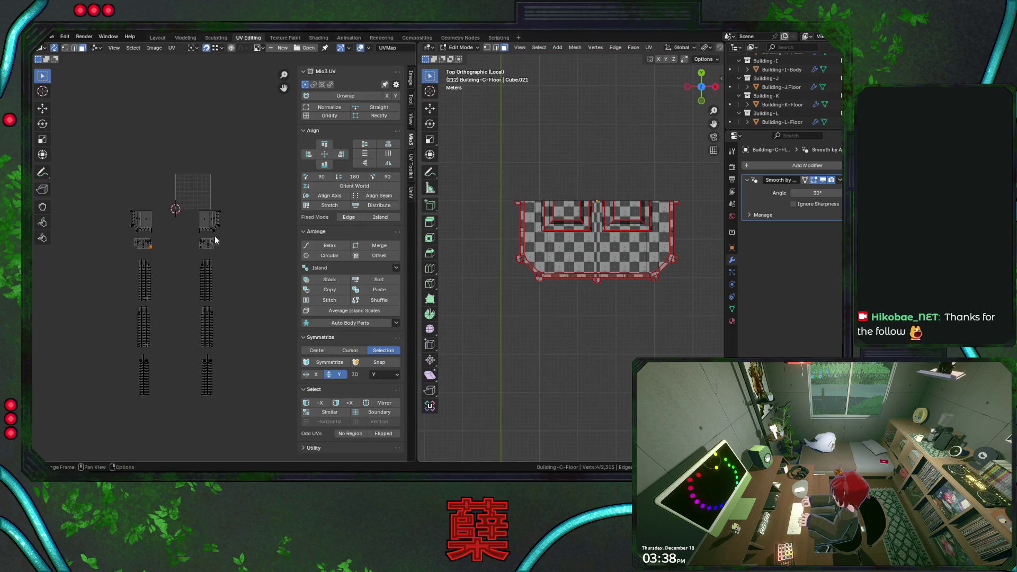
pyautogui.click(215, 229)
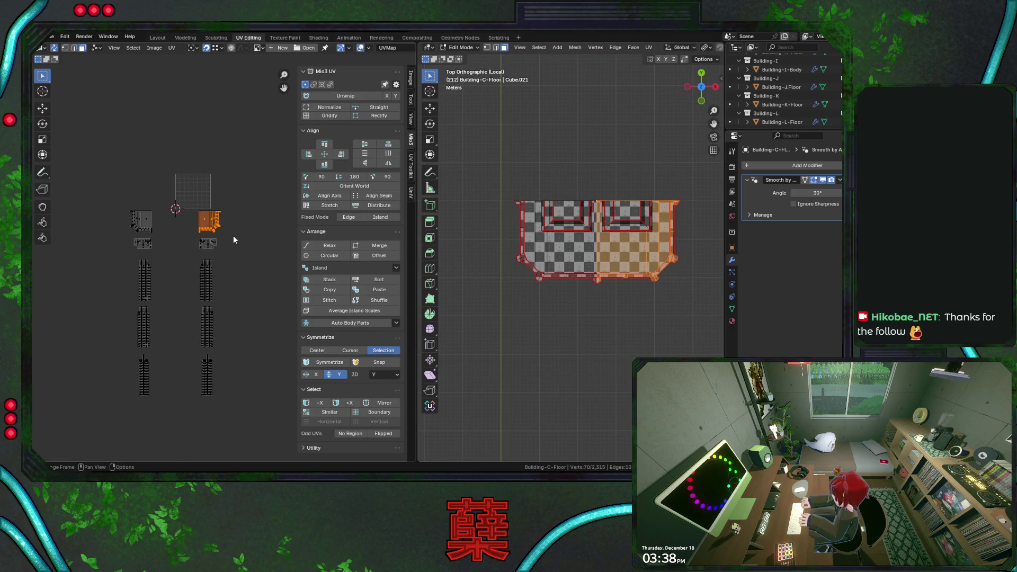
pyautogui.moveTo(122, 201); pyautogui.dragTo(163, 234)
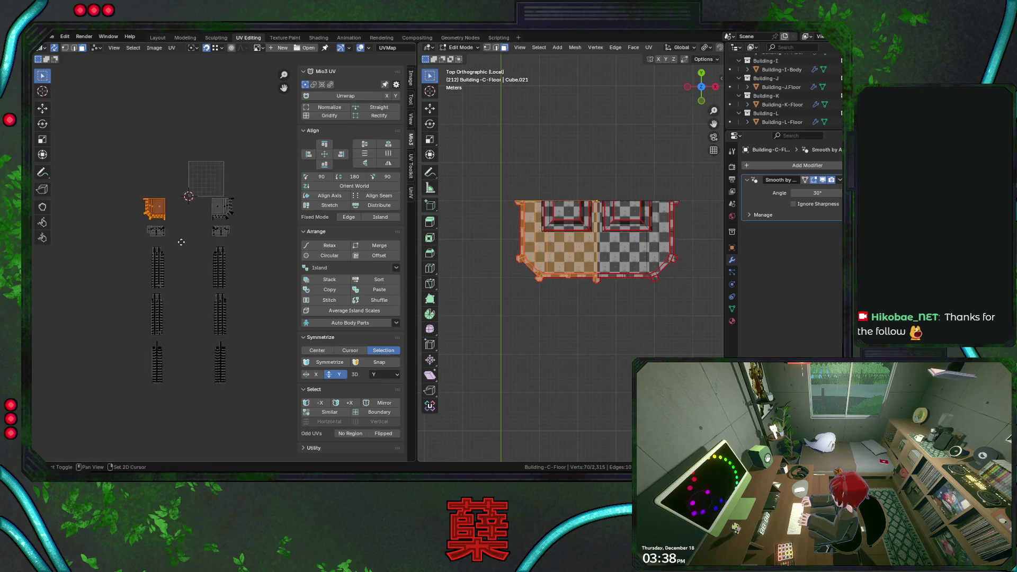
pyautogui.scroll(2, 162, 234)
pyautogui.scroll(2, 182, 195)
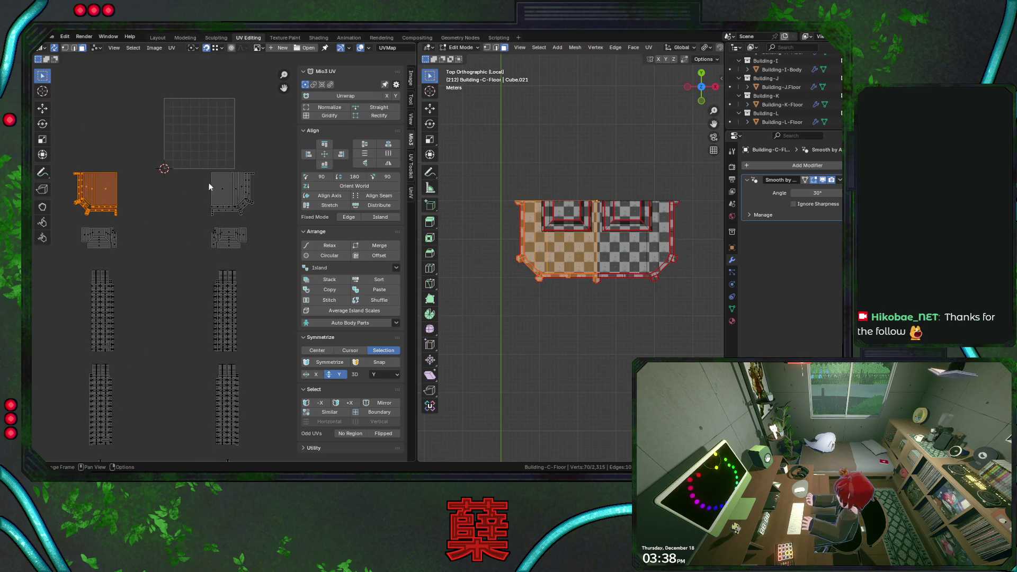
pyautogui.press('g')
pyautogui.click(211, 181)
pyautogui.scroll(-2, 180, 234)
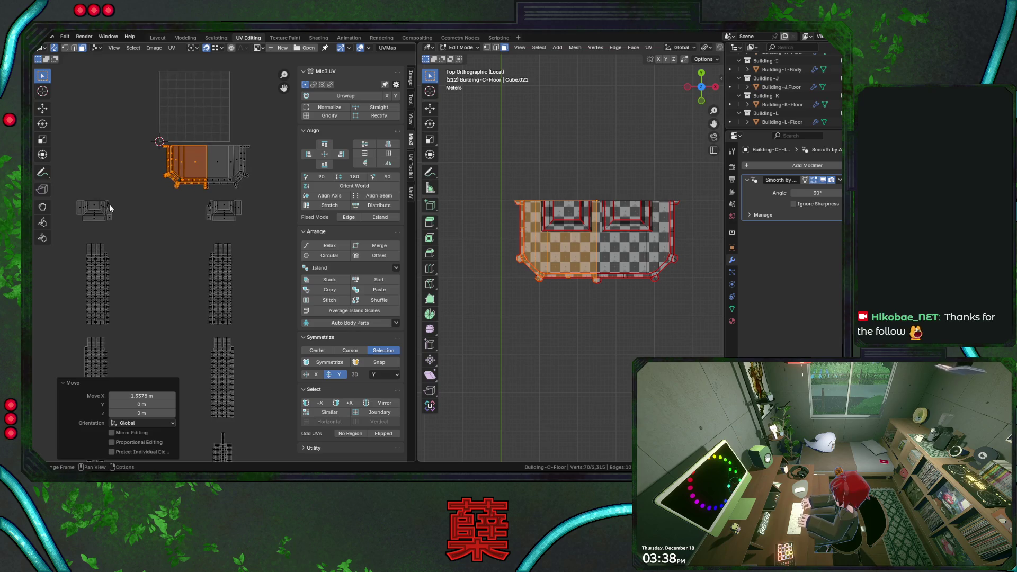
pyautogui.moveTo(73, 194); pyautogui.dragTo(119, 227)
pyautogui.press('g')
pyautogui.click(204, 215)
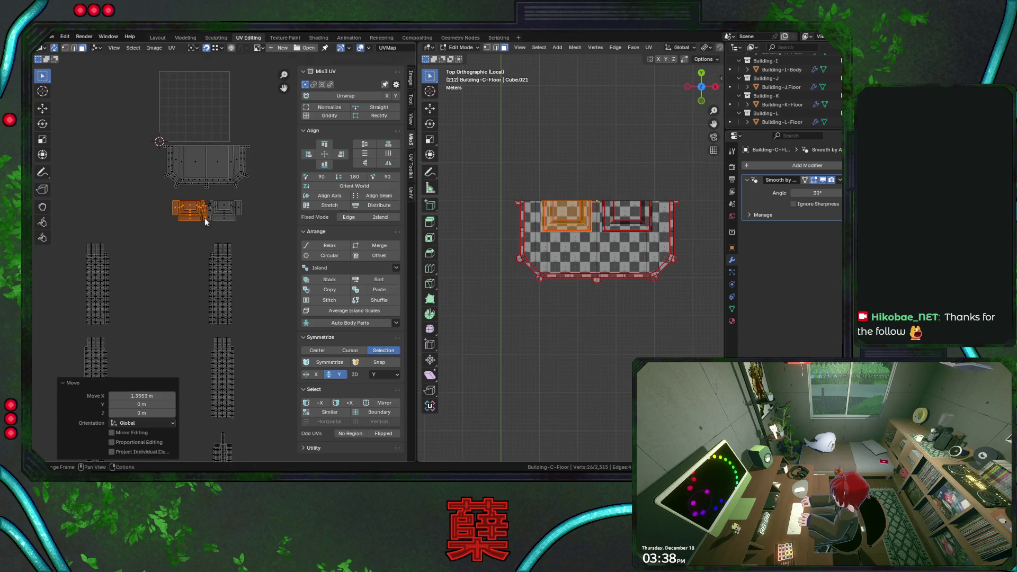
pyautogui.scroll(2, 200, 230)
pyautogui.scroll(-1, 199, 230)
pyautogui.scroll(2, 202, 279)
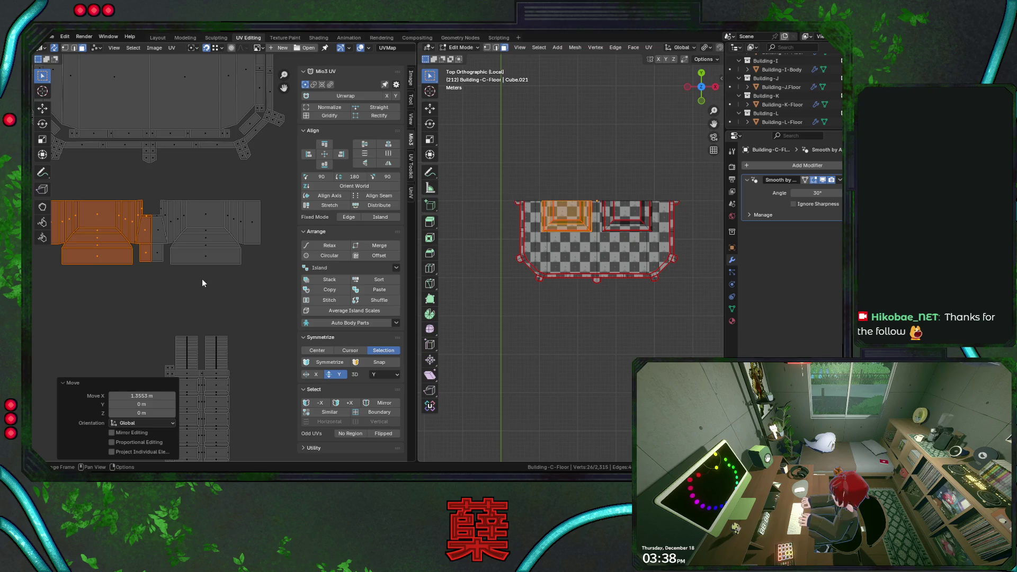
pyautogui.scroll(-2, 202, 279)
pyautogui.hotkey('ctrl', 'z')
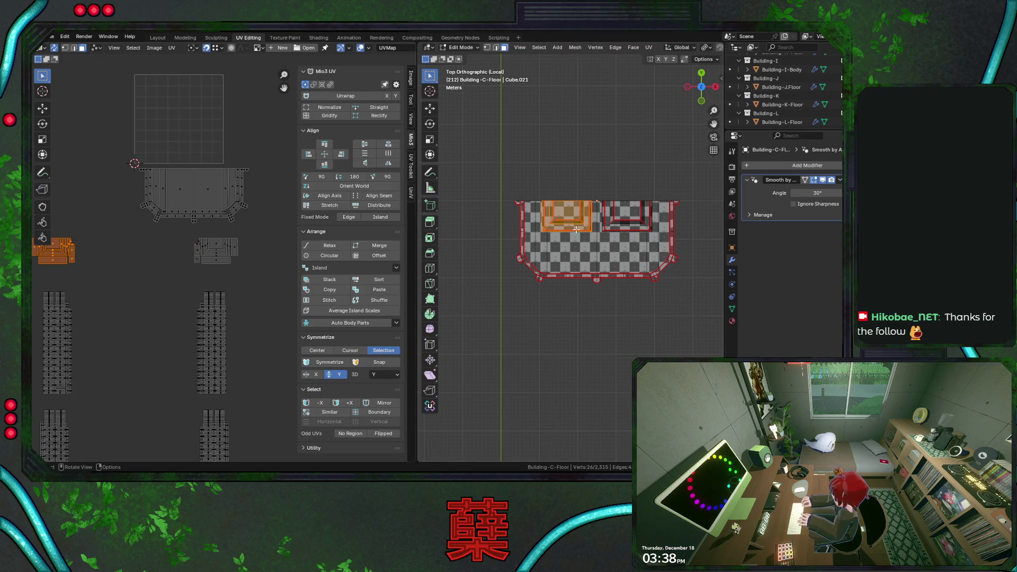
# Step: Select the linked stray inner piece in vertex mode, delete its vertices and save City.blend
pyautogui.press('1')
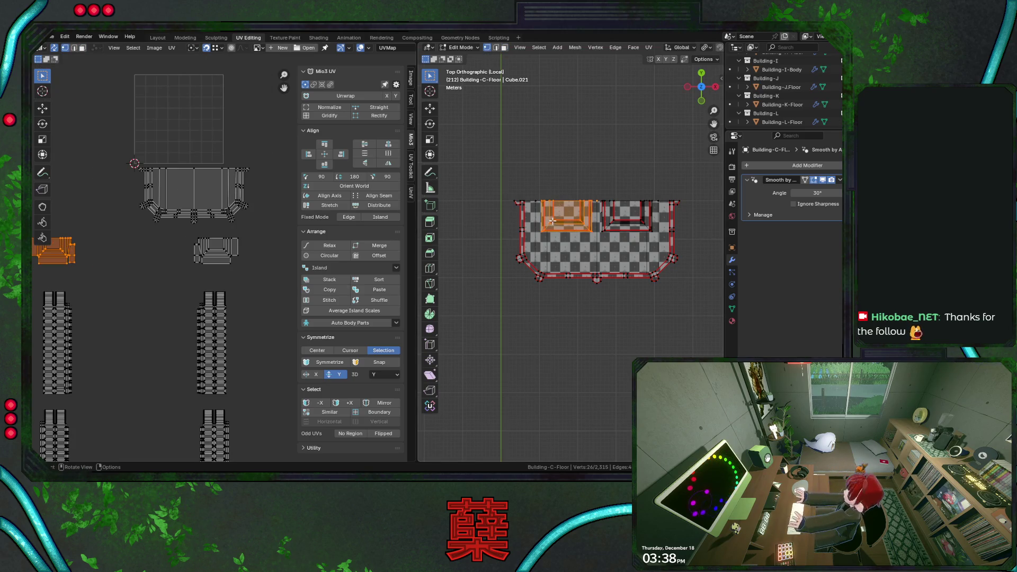
pyautogui.hotkey('ctrl', 'l')
pyautogui.press('x')
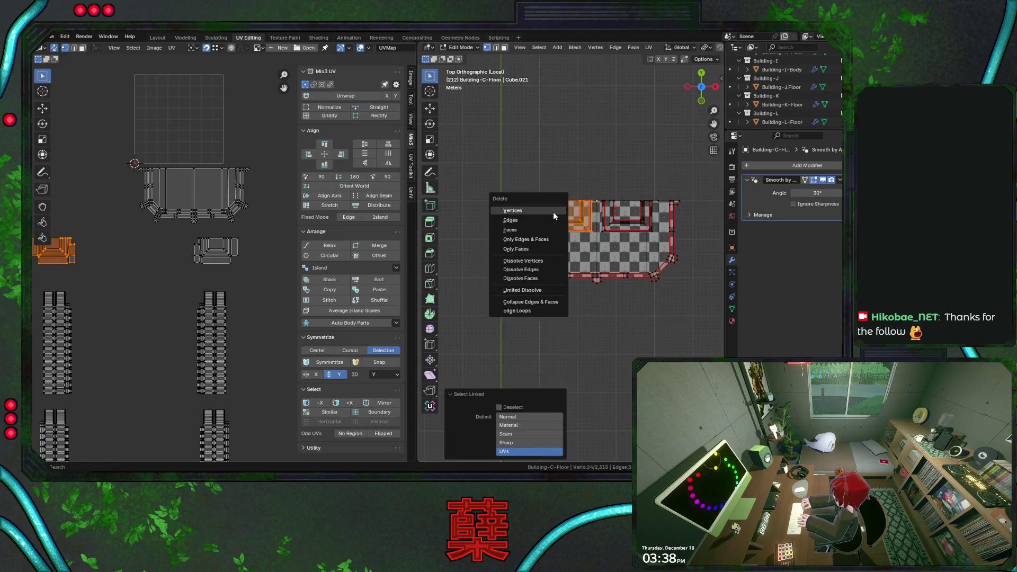
pyautogui.click(553, 213)
pyautogui.hotkey('ctrl', 's')
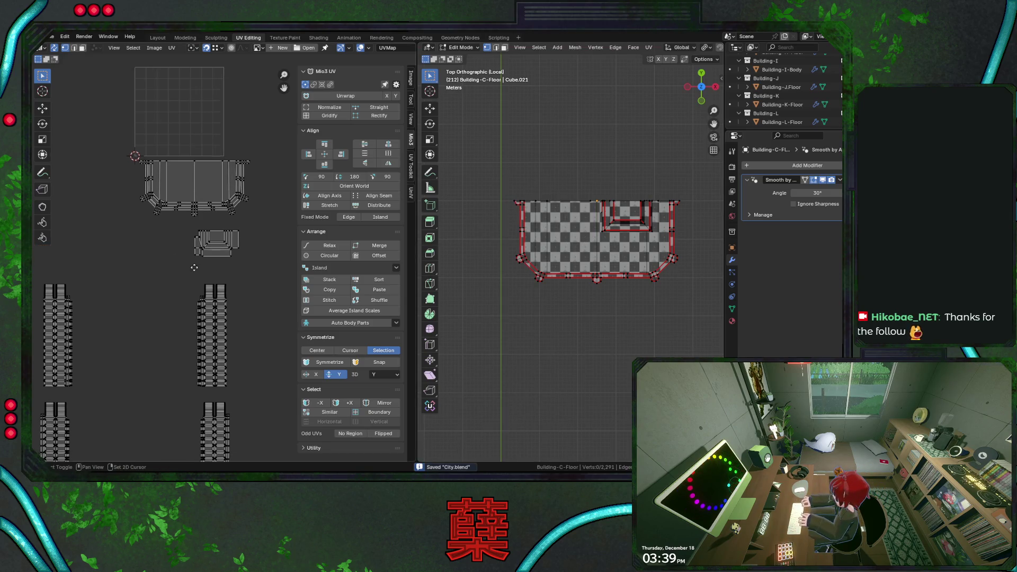
pyautogui.scroll(-2, 194, 270)
# Step: Move the remaining small UV island beside the roof island and select a wall strip island
pyautogui.click(214, 223)
pyautogui.scroll(-2, 252, 242)
pyautogui.press('g')
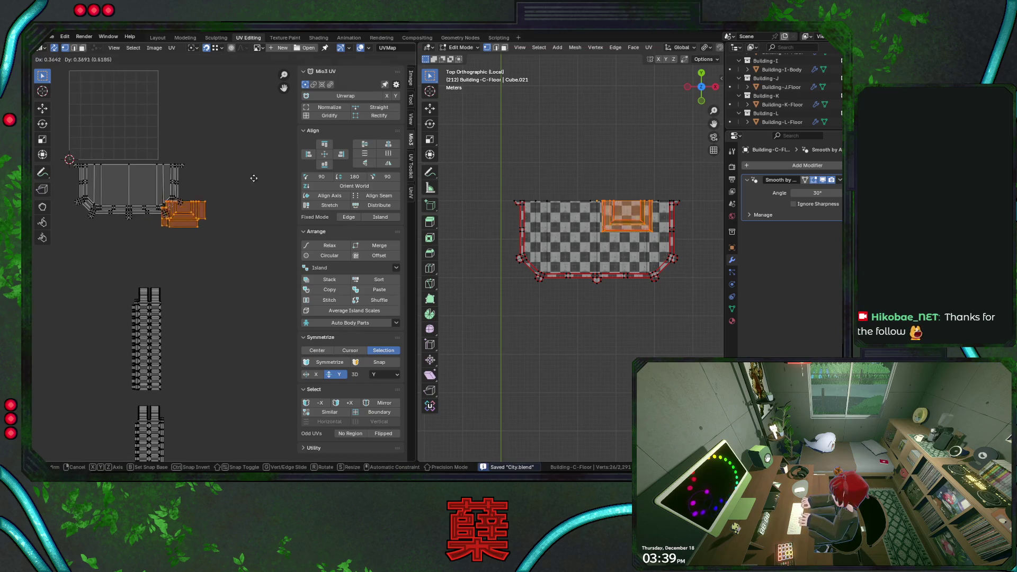
pyautogui.click(250, 175)
pyautogui.scroll(-3, 223, 254)
pyautogui.moveTo(214, 263); pyautogui.dragTo(235, 250, button='middle')
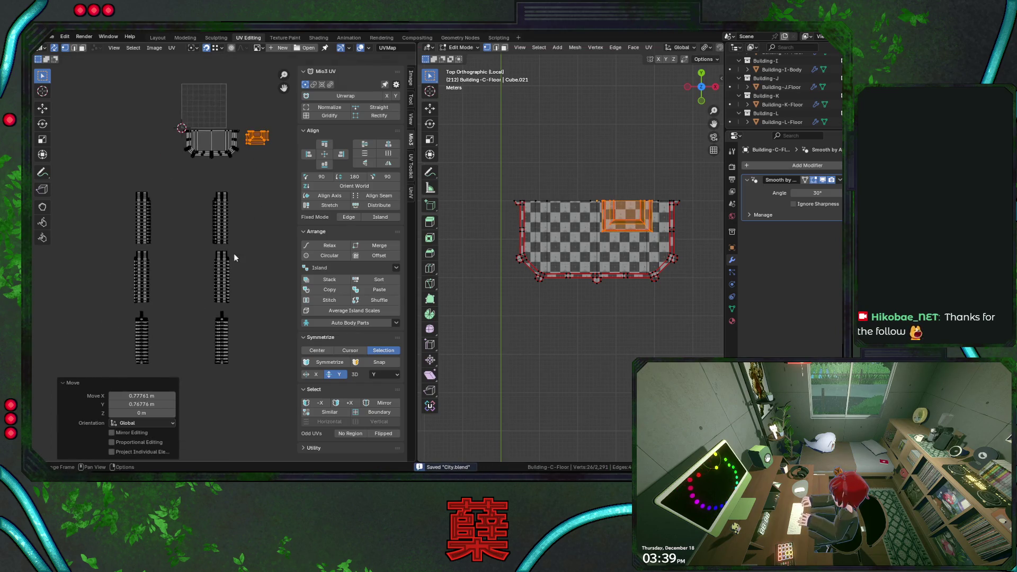
pyautogui.scroll(1, 236, 250)
pyautogui.moveTo(198, 157); pyautogui.dragTo(239, 243)
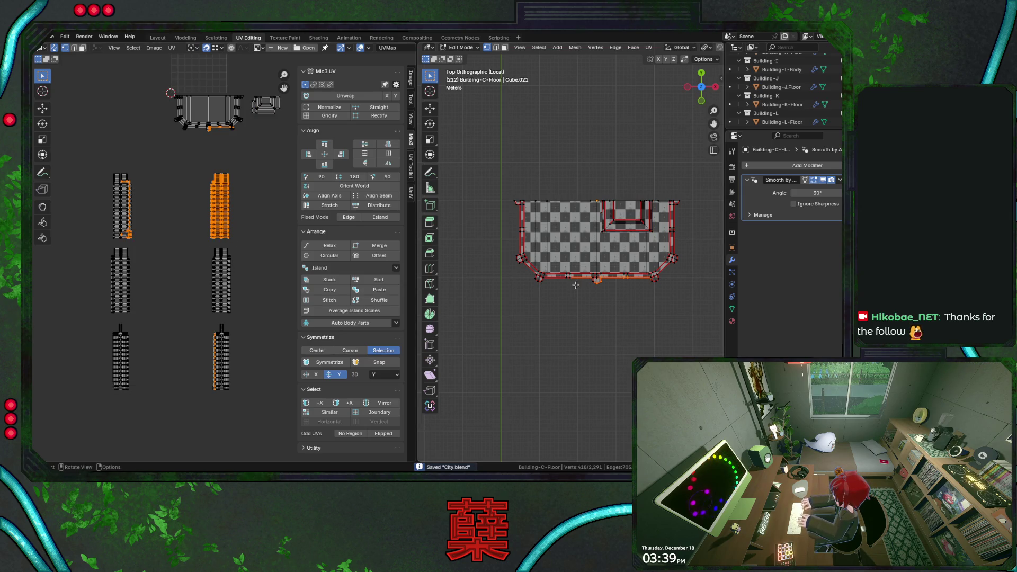
pyautogui.moveTo(592, 290); pyautogui.dragTo(556, 199, button='middle')
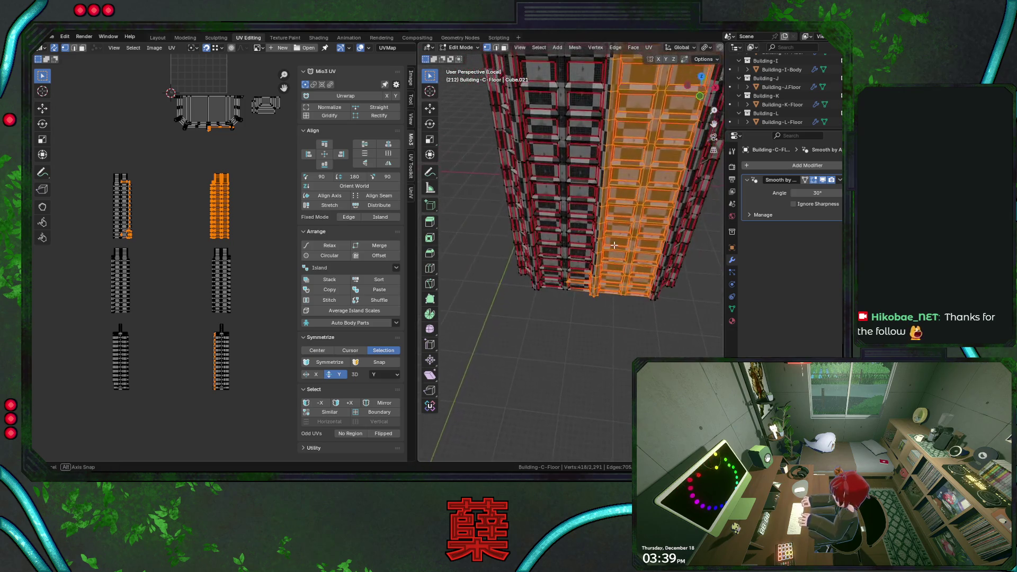
# Step: Select wall strip islands and repack them with the Mio3 UV Pack tool
pyautogui.click(190, 165)
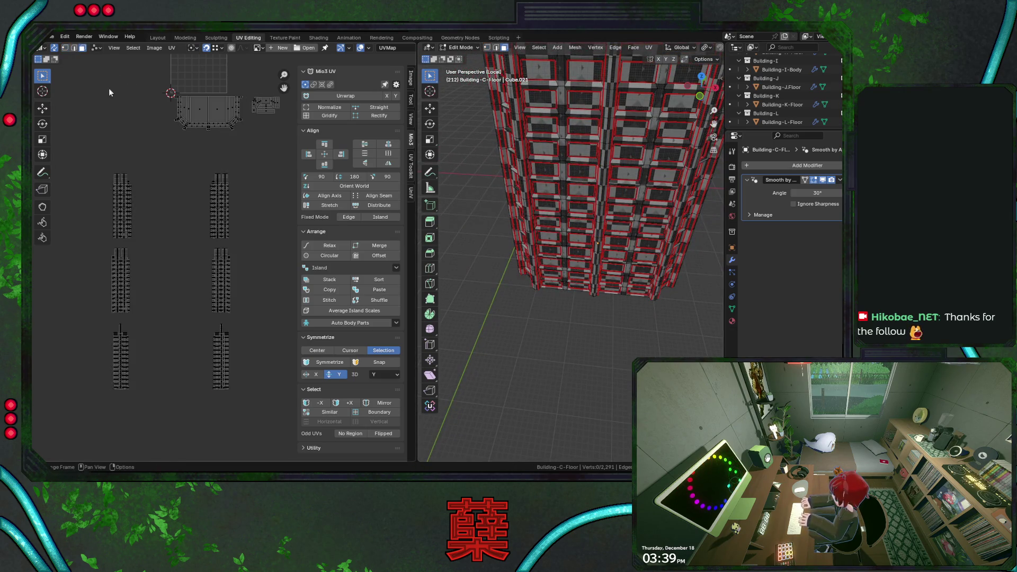
pyautogui.moveTo(190, 171); pyautogui.dragTo(239, 241)
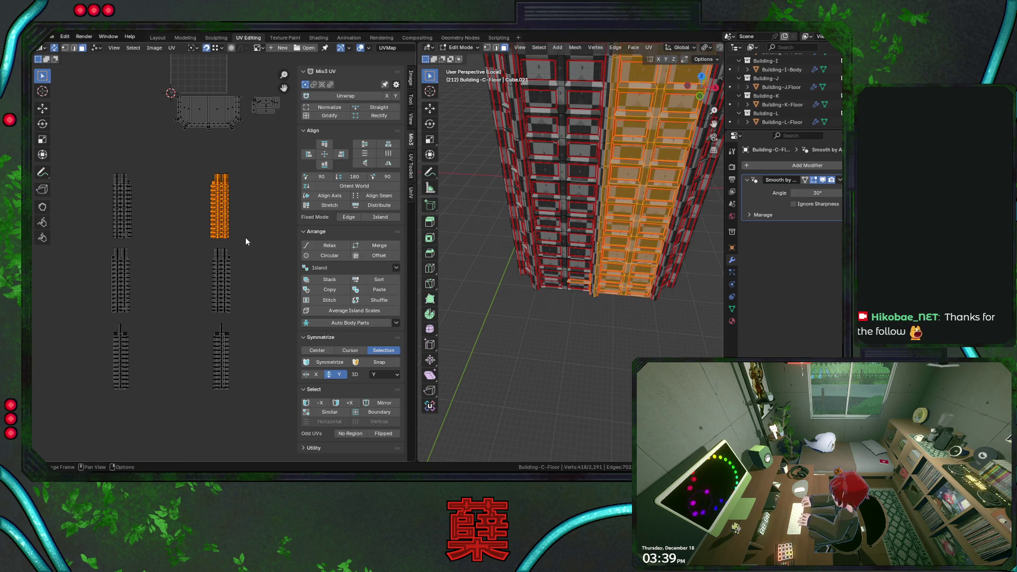
pyautogui.scroll(1, 241, 233)
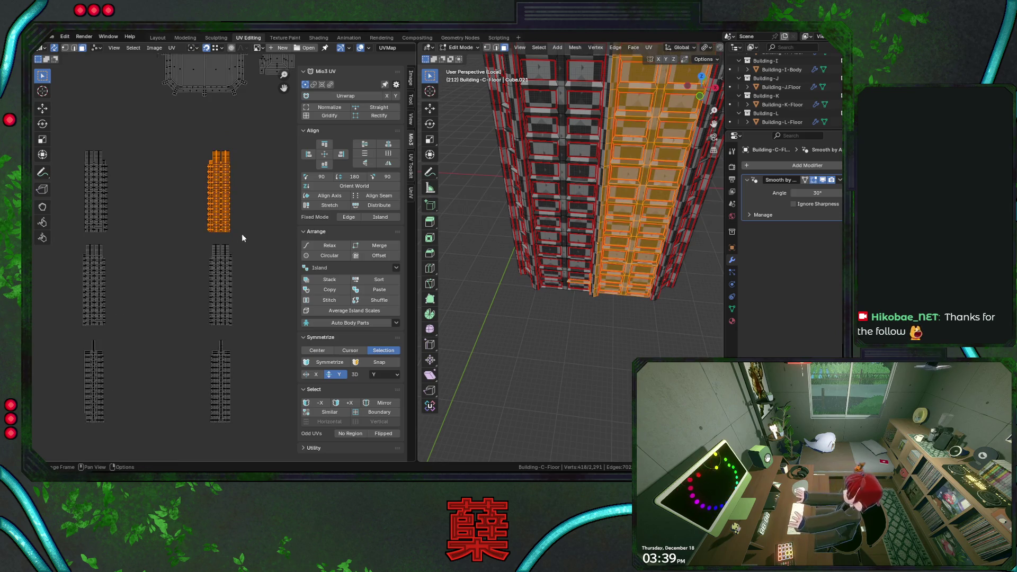
pyautogui.hotkey('alt', 'a')
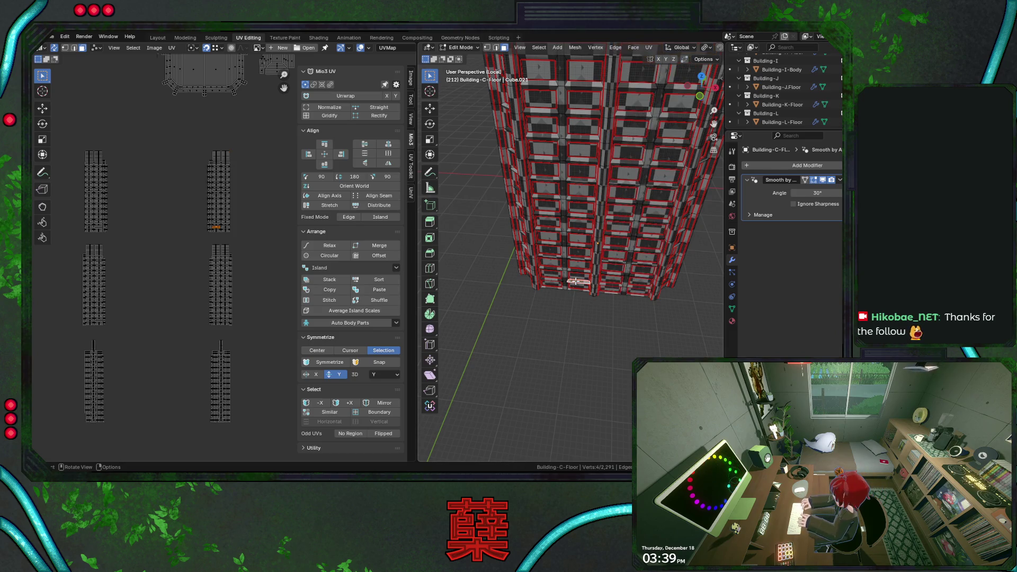
pyautogui.click(324, 300)
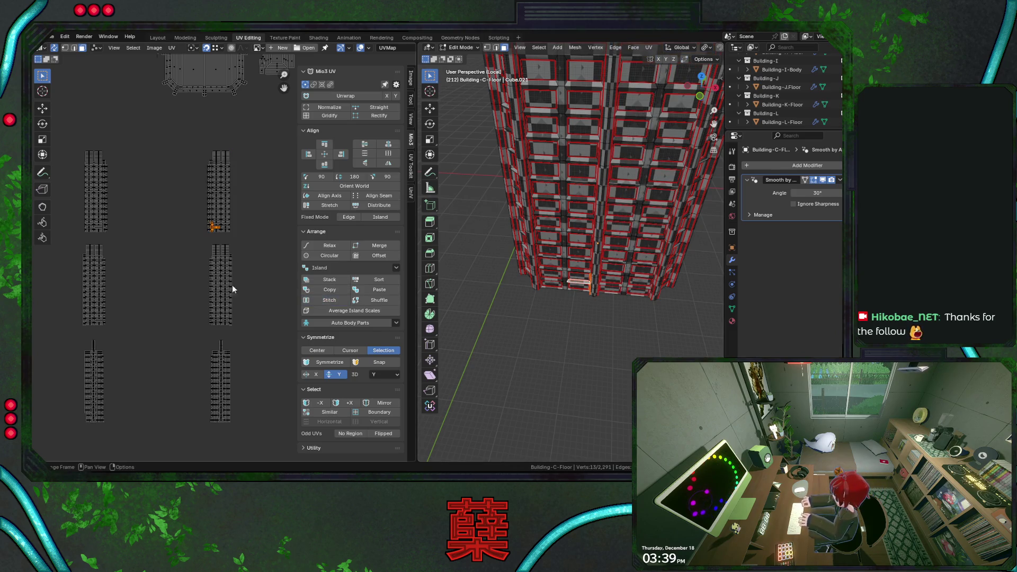
pyautogui.scroll(3, 233, 236)
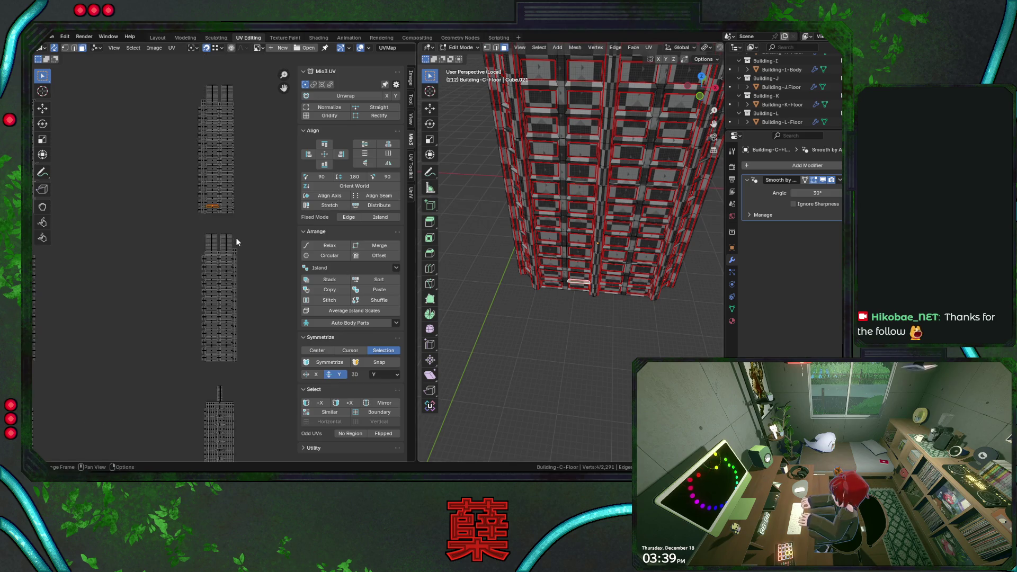
pyautogui.moveTo(180, 153); pyautogui.dragTo(213, 185)
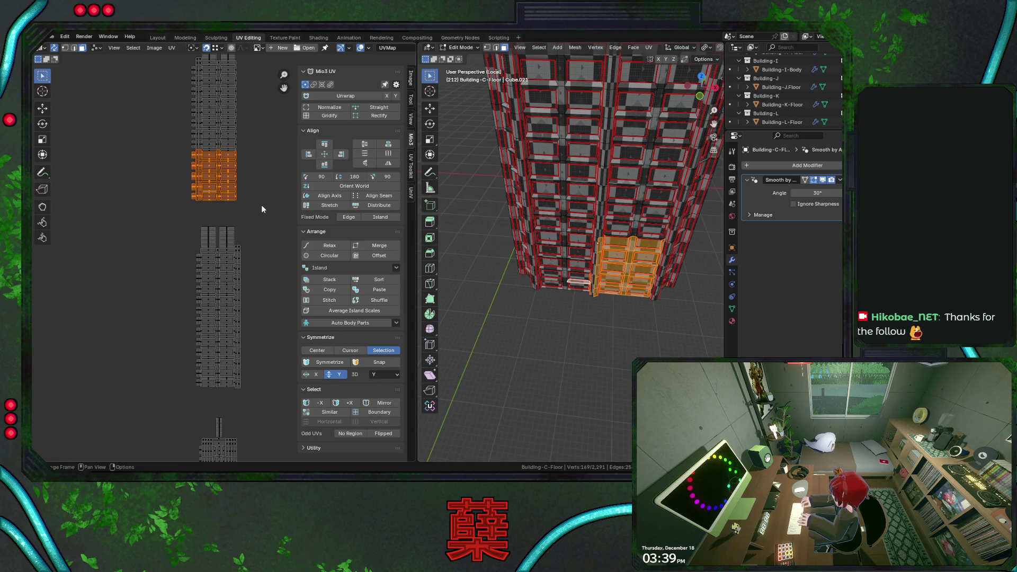
pyautogui.hotkey('alt', 'a')
pyautogui.click(328, 300)
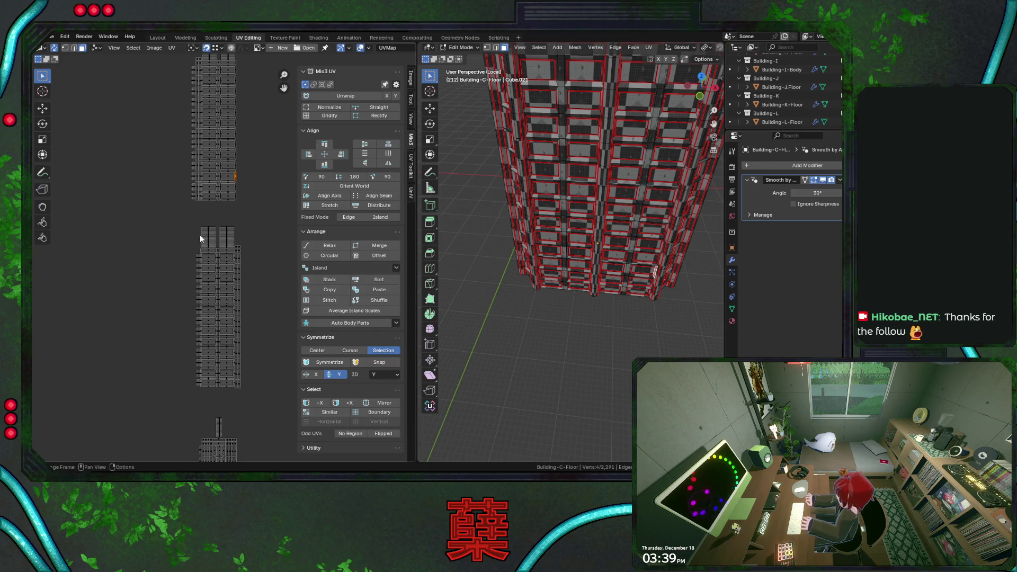
pyautogui.scroll(-1, 188, 215)
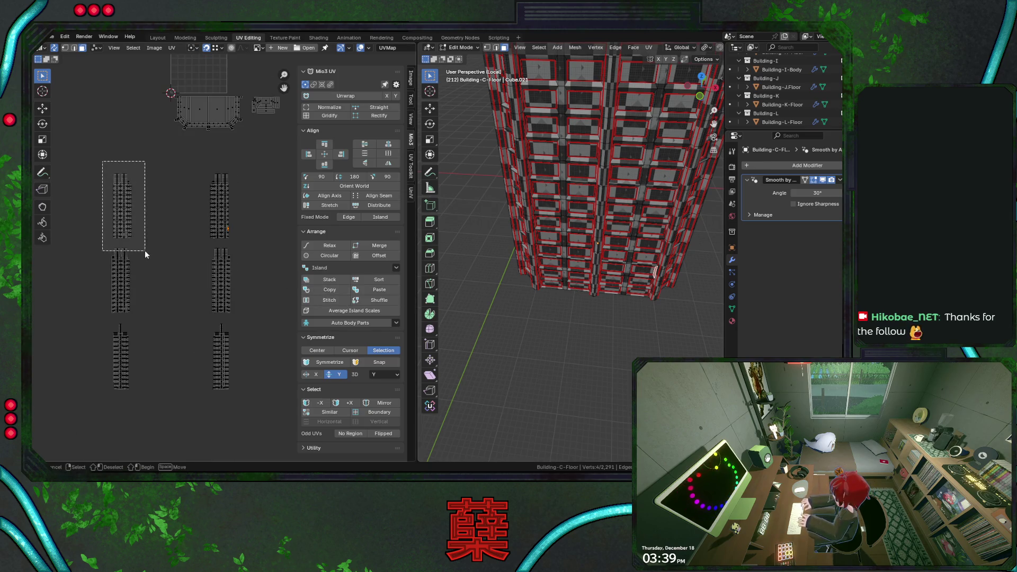
# Step: Line the wall strip islands up vertically and check the top strip's faces on the model
pyautogui.moveTo(115, 167); pyautogui.dragTo(147, 244)
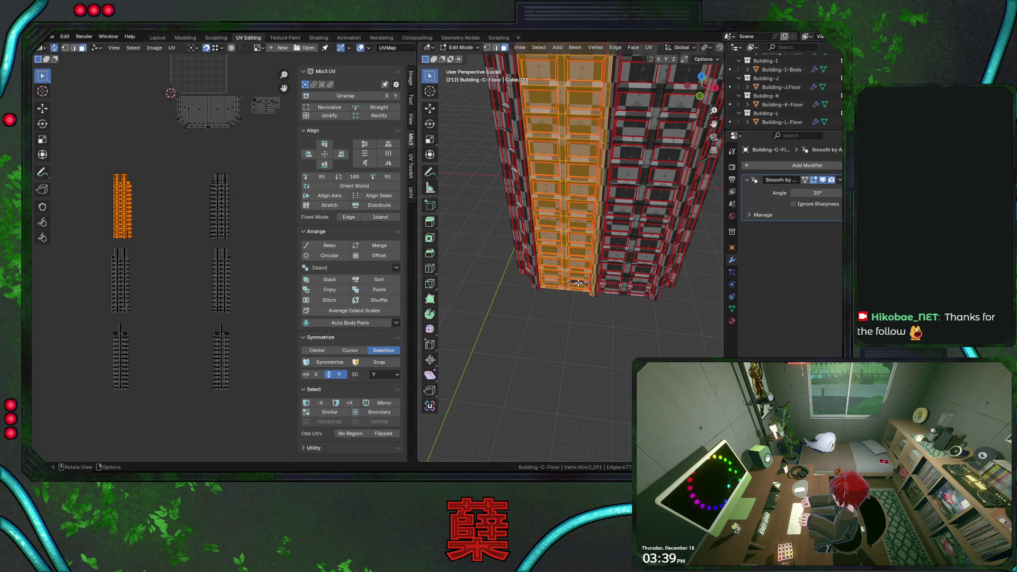
pyautogui.hotkey('ctrl', 'z')
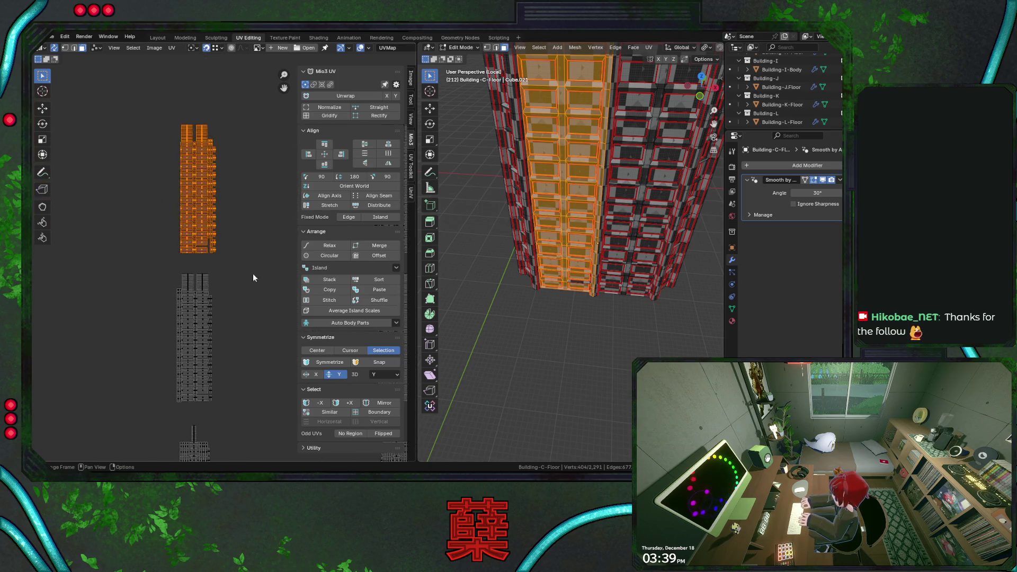
pyautogui.scroll(4, 212, 257)
pyautogui.scroll(-3, 184, 242)
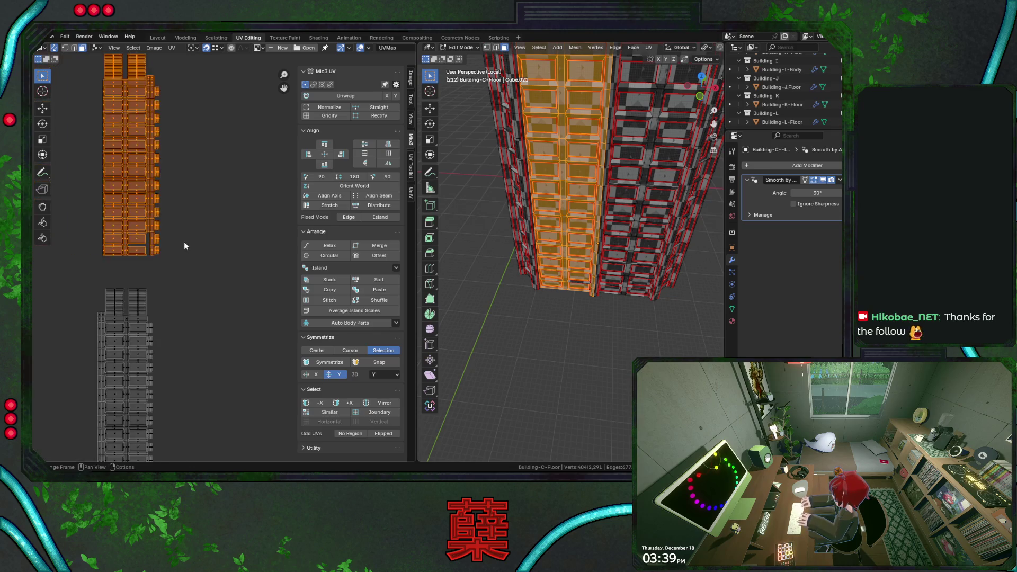
pyautogui.moveTo(184, 241); pyautogui.dragTo(157, 228, button='middle')
pyautogui.click(203, 159)
pyautogui.moveTo(557, 238)
pyautogui.mouseDown(button='middle')
pyautogui.moveTo(601, 289)
pyautogui.moveTo(583, 162)
pyautogui.mouseUp(button='middle')
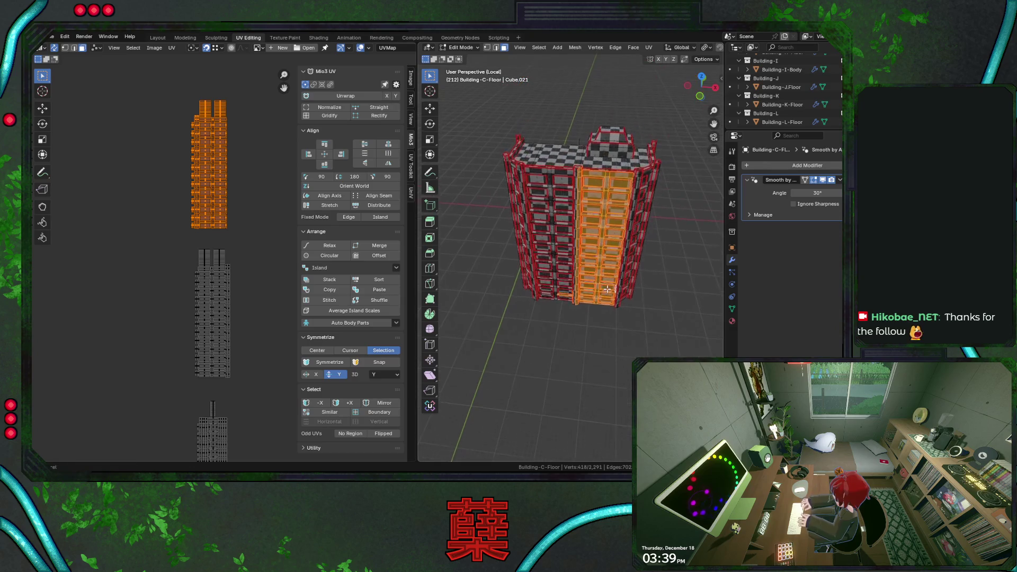
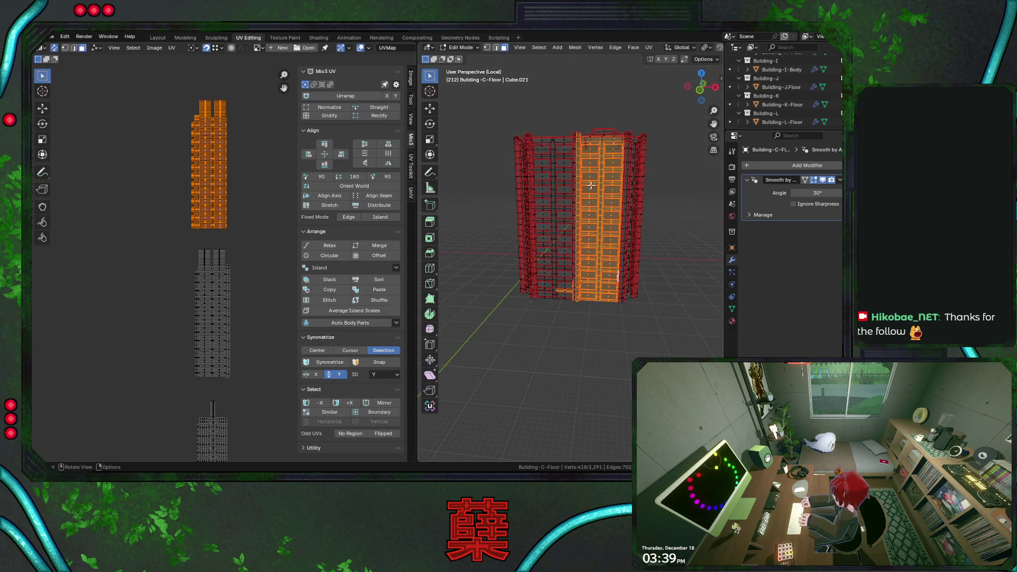
# Step: In front view, select only the small T-shaped base faces and set their UV island beside the panels
pyautogui.press('KP_1')
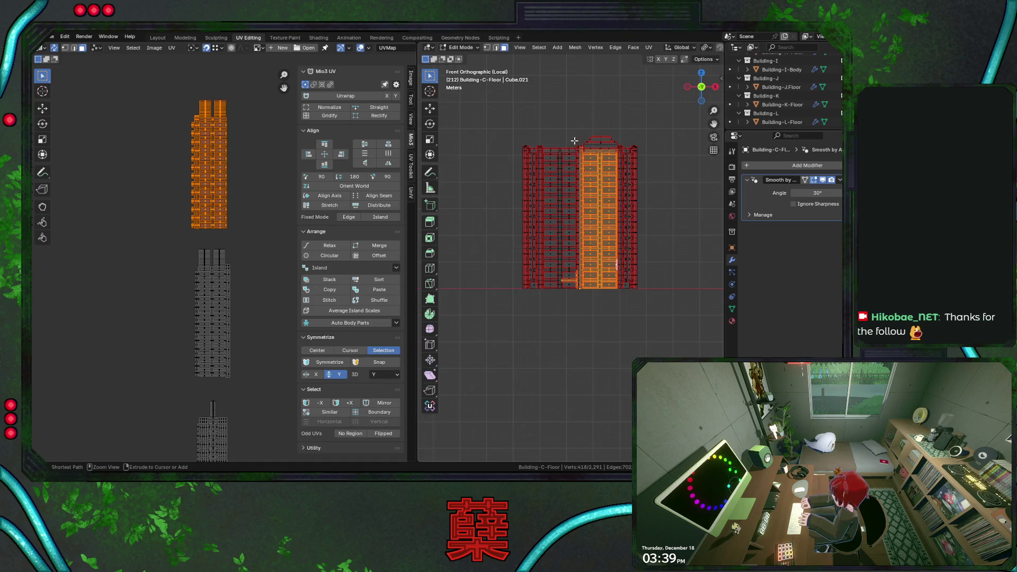
pyautogui.moveTo(579, 140); pyautogui.dragTo(680, 365)
pyautogui.scroll(2, 608, 295)
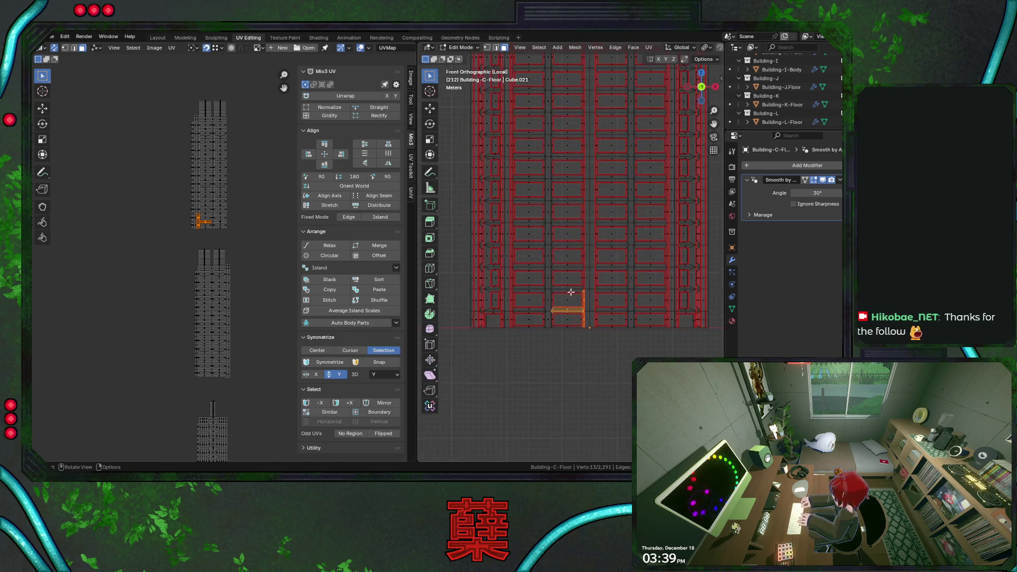
pyautogui.scroll(2, 208, 242)
pyautogui.moveTo(209, 242); pyautogui.dragTo(209, 253, button='middle')
pyautogui.scroll(2, 208, 248)
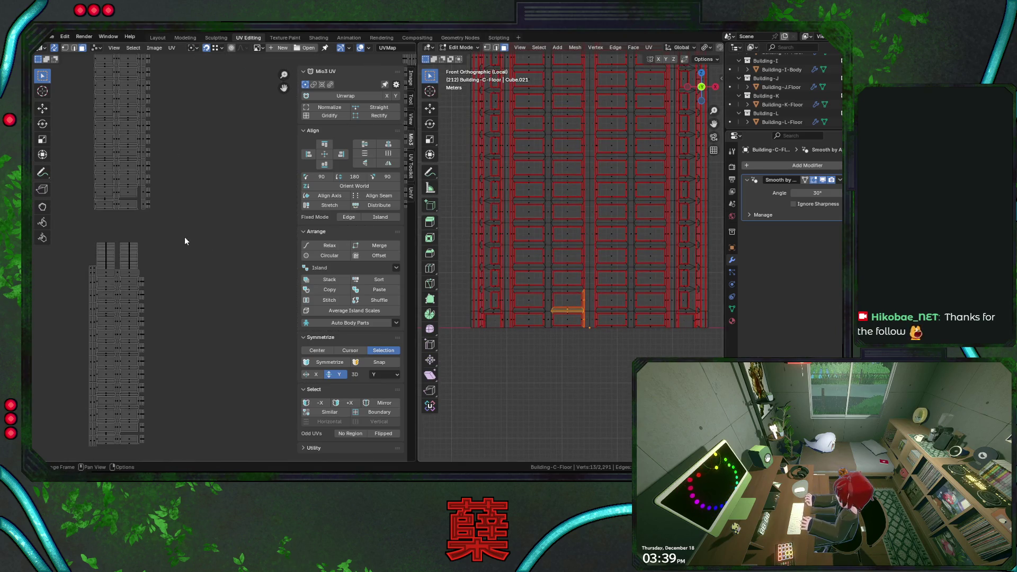
pyautogui.press('g')
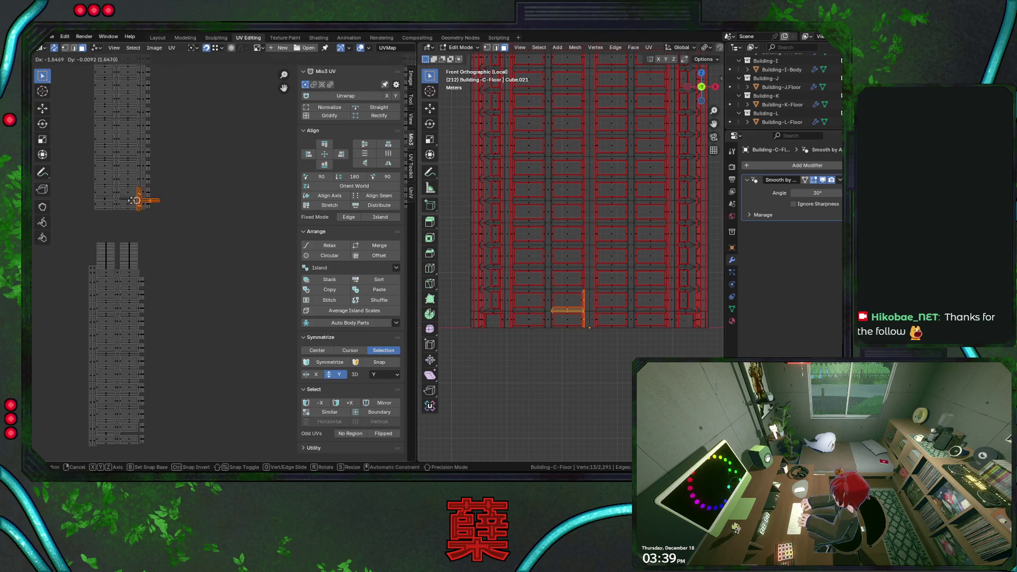
pyautogui.click(155, 201)
pyautogui.scroll(3, 162, 209)
pyautogui.scroll(-3, 161, 209)
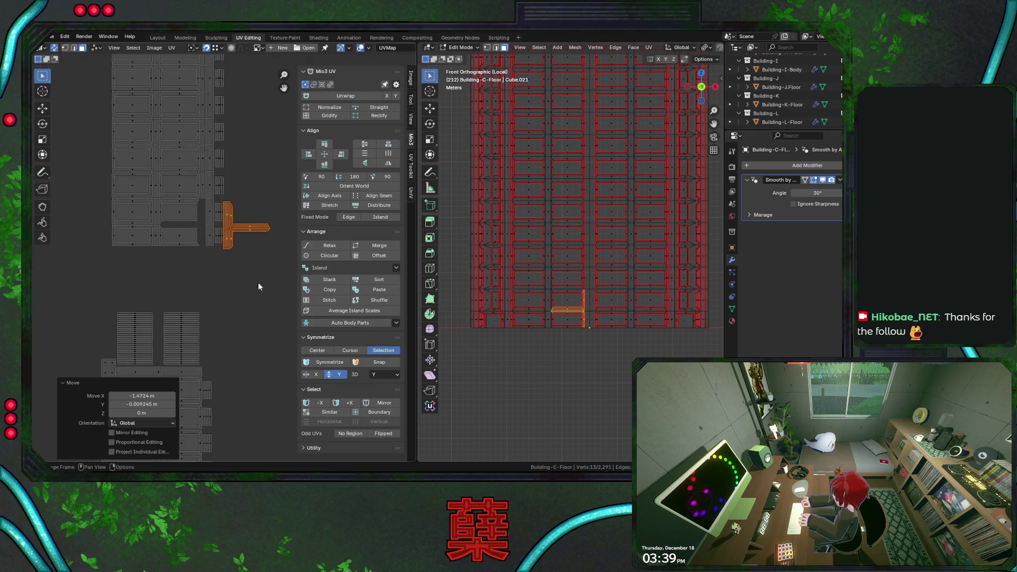
# Step: Rotate the T island 180°, drop it onto the trim panels, nudge it, then revert the placement
pyautogui.press('r')
pyautogui.press('Return')
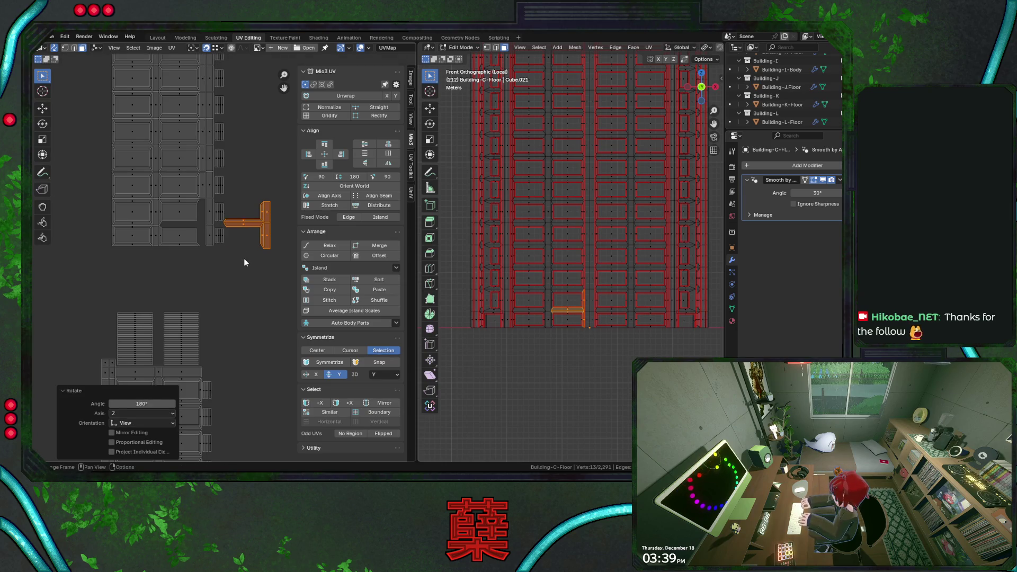
pyautogui.press('g')
pyautogui.click(156, 228)
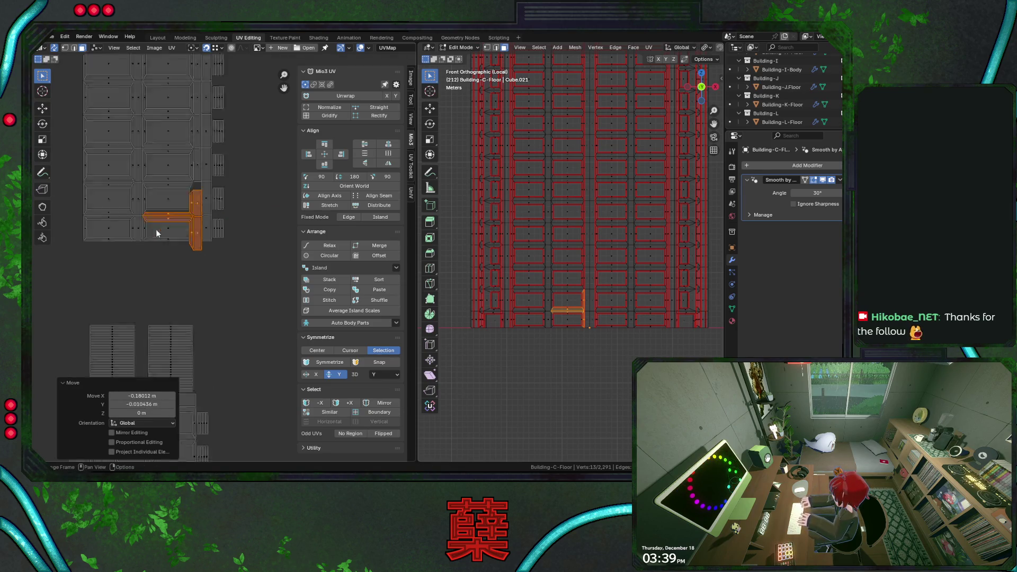
pyautogui.scroll(2, 156, 229)
pyautogui.scroll(1, 217, 274)
pyautogui.press('g')
pyautogui.click(169, 235)
pyautogui.moveTo(231, 239); pyautogui.dragTo(210, 261, button='middle')
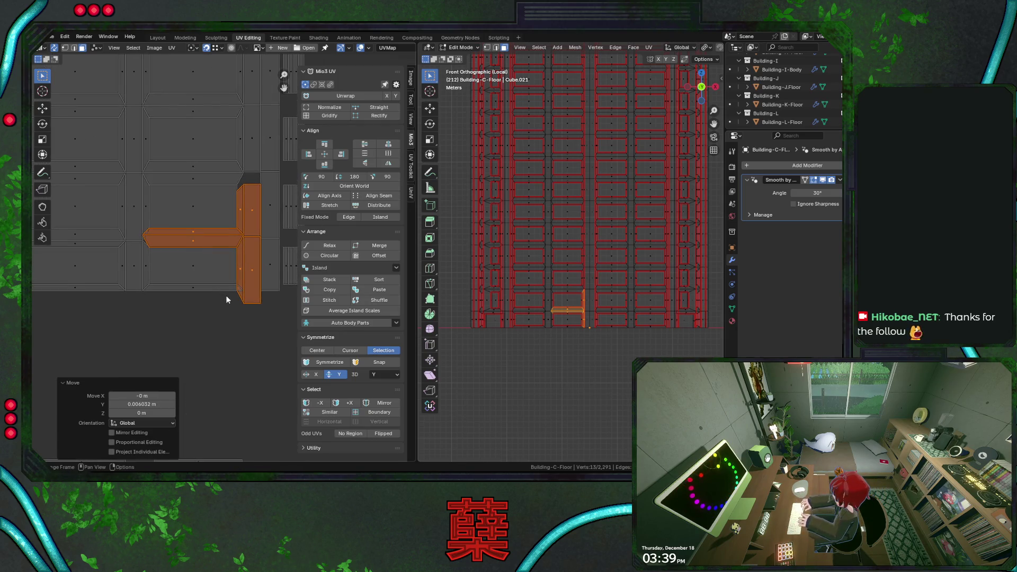
pyautogui.press('h')
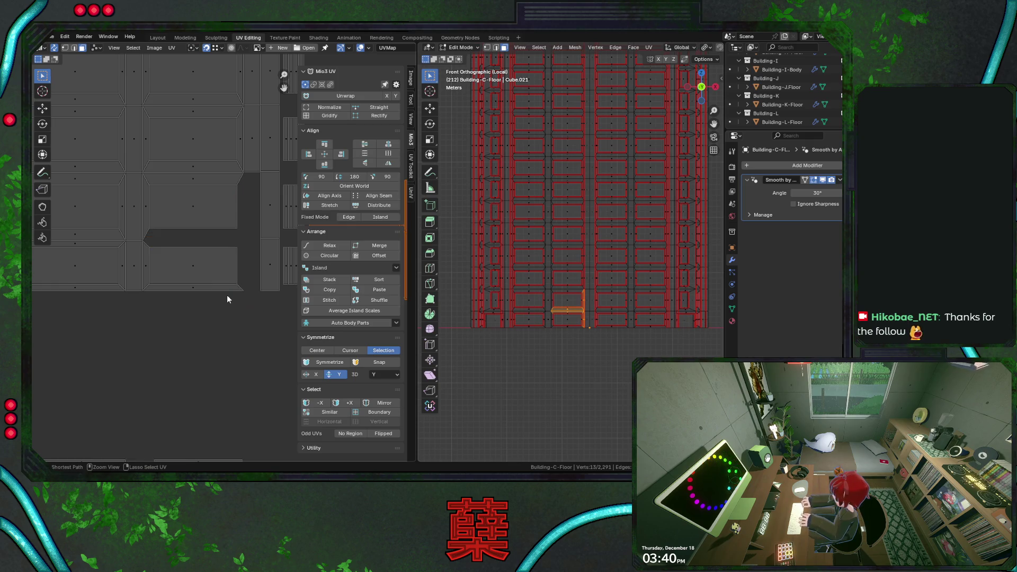
pyautogui.scroll(-2, 226, 295)
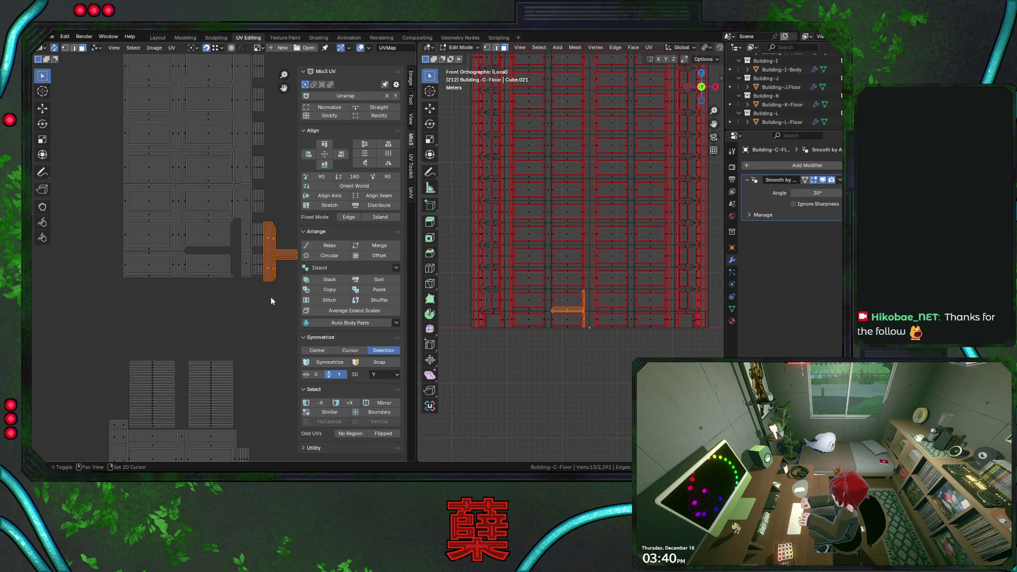
pyautogui.scroll(-1, 271, 296)
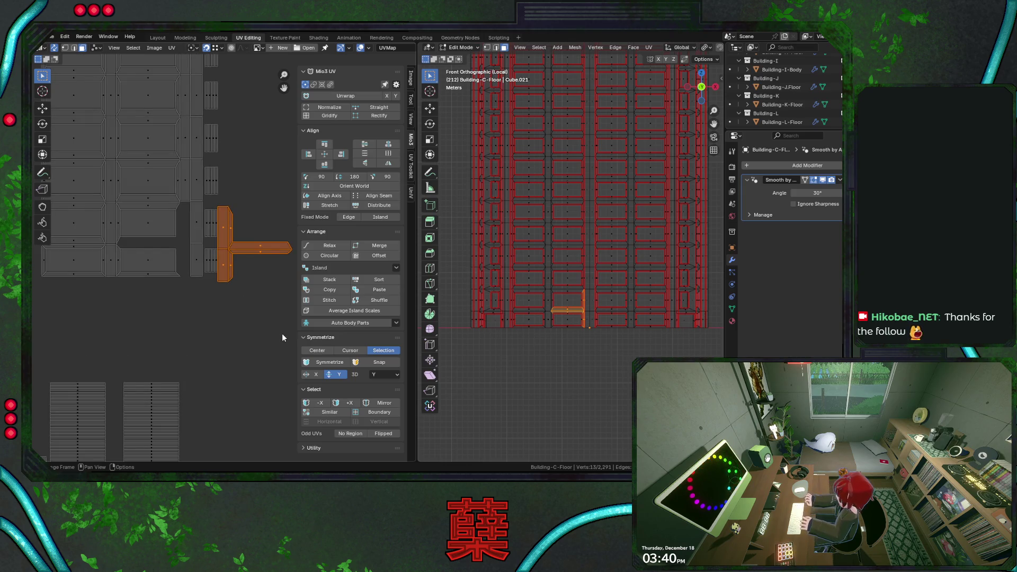
pyautogui.press('s')
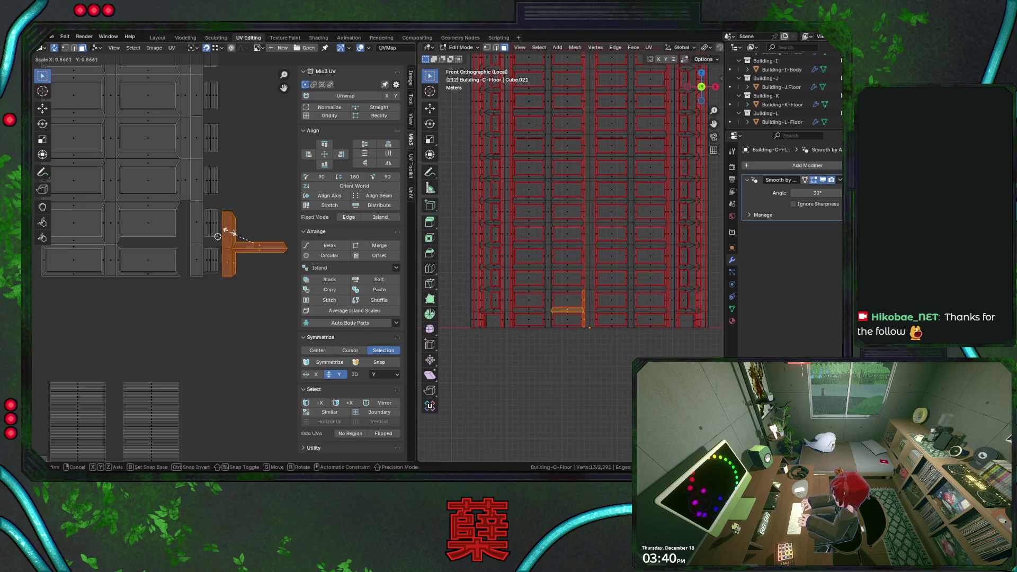
pyautogui.click(296, 341)
pyautogui.press('s')
pyautogui.click(188, 307)
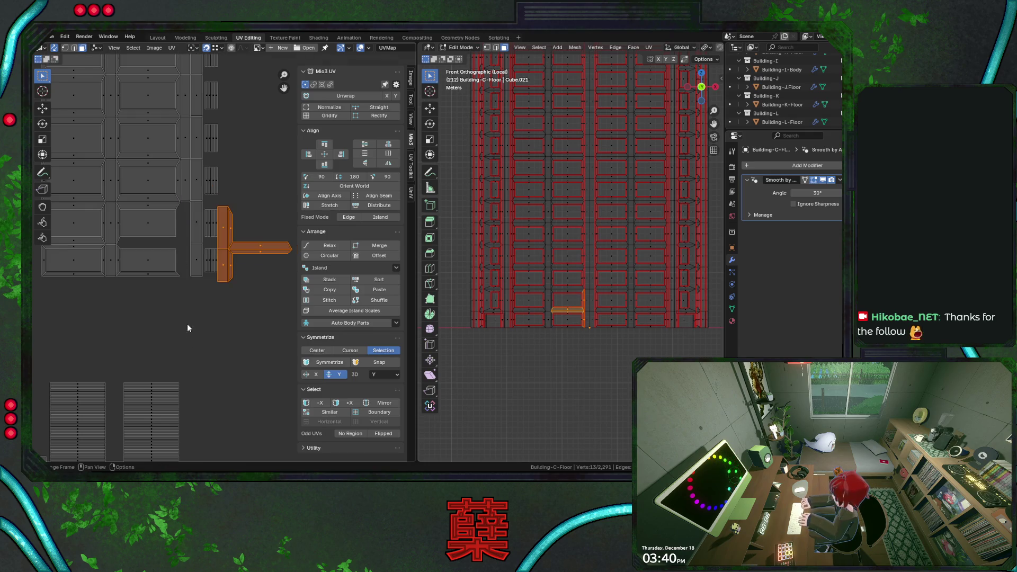
pyautogui.press('s')
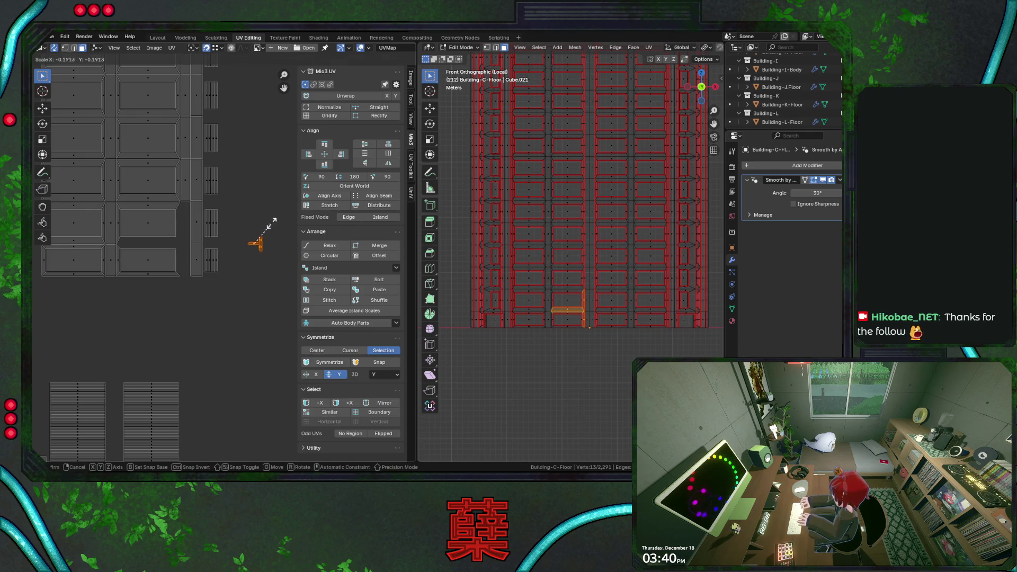
pyautogui.click(275, 236)
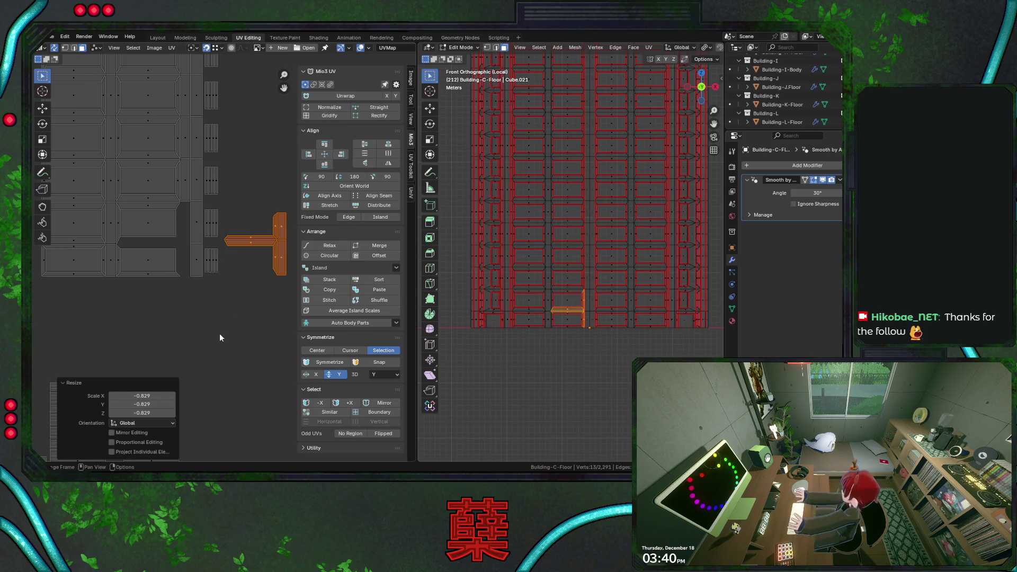
pyautogui.doubleClick(141, 395)
pyautogui.write('-1')
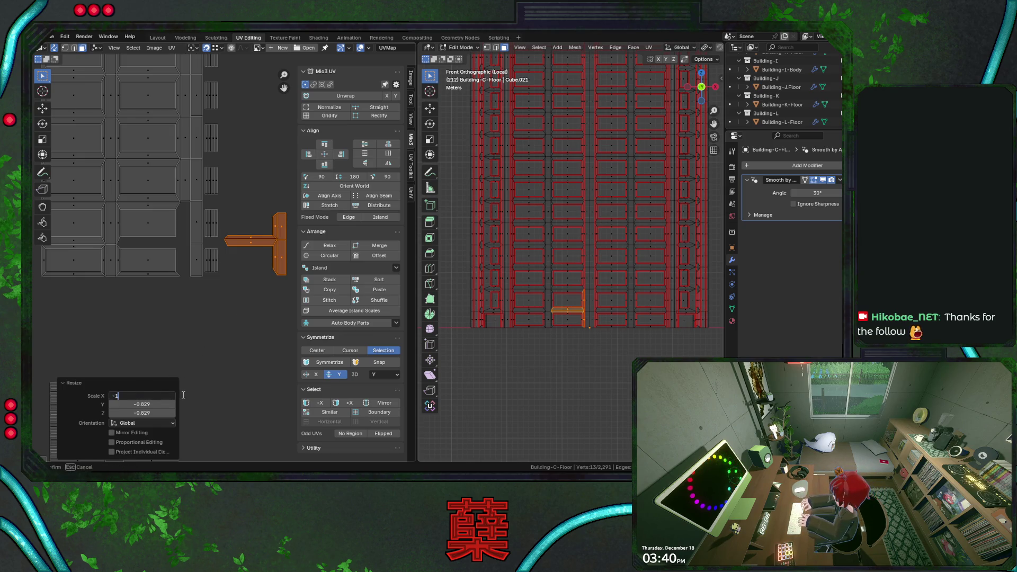
pyautogui.press('Tab')
pyautogui.write('1')
pyautogui.press('Tab')
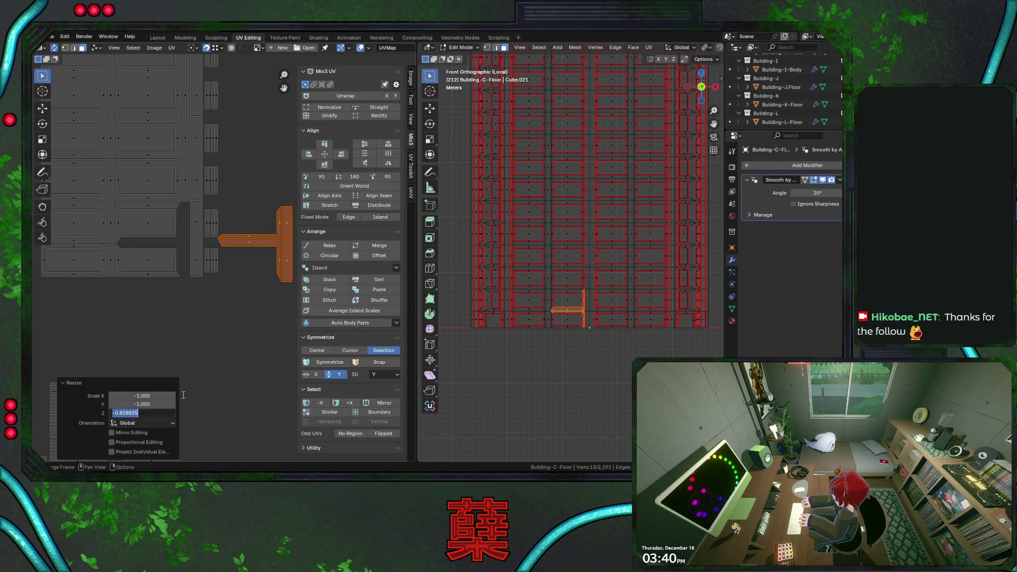
pyautogui.write('-1')
pyautogui.press('Return')
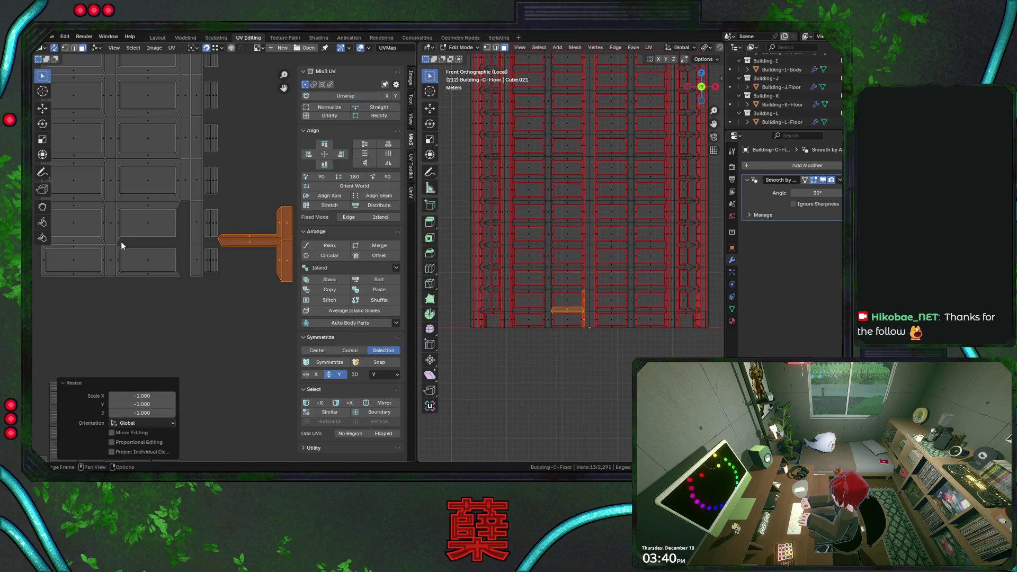
pyautogui.press('g')
pyautogui.click(121, 247)
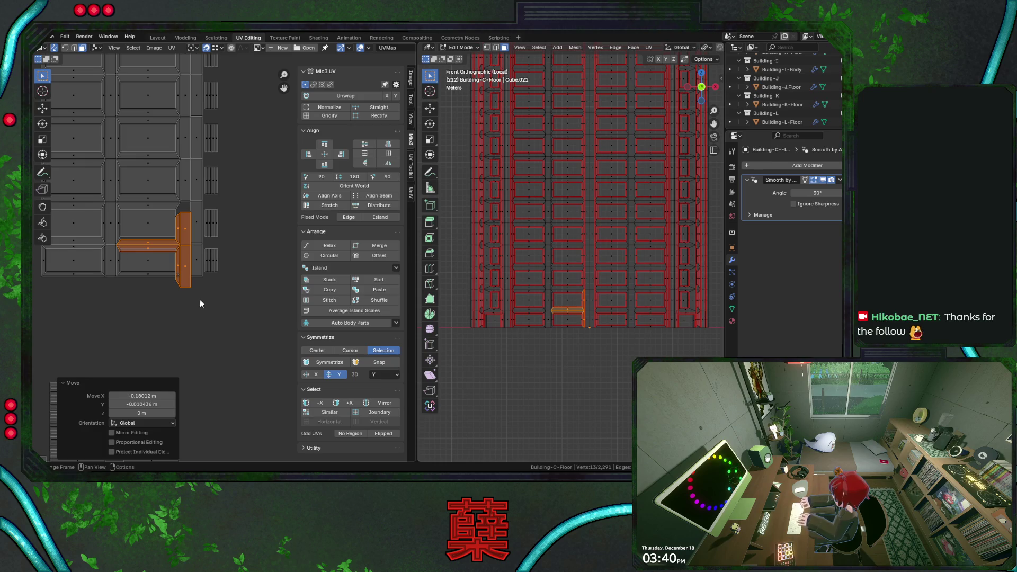
pyautogui.hotkey('ctrl', 'z')
pyautogui.hotkey('ctrl', 'z')
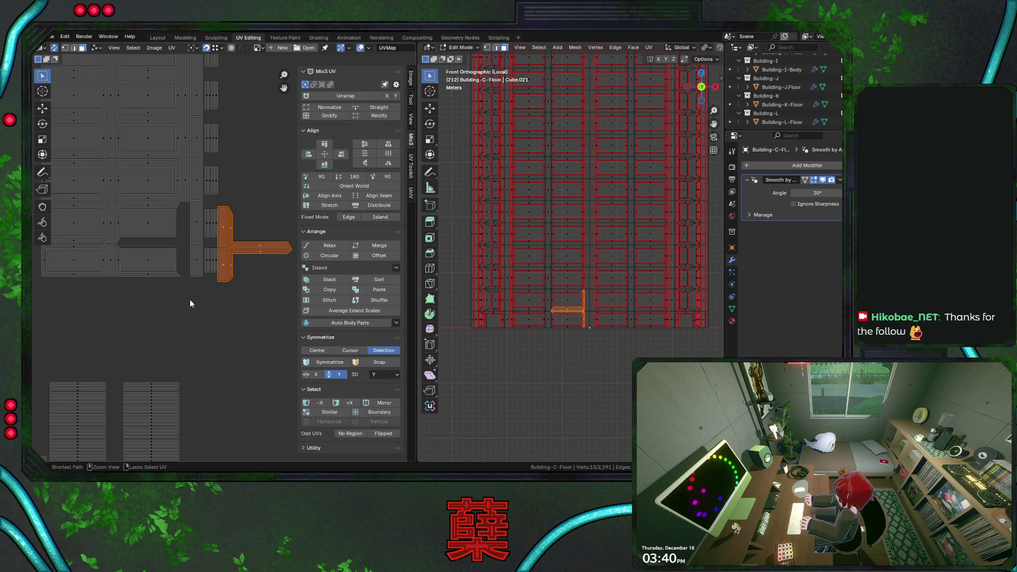
pyautogui.press('g')
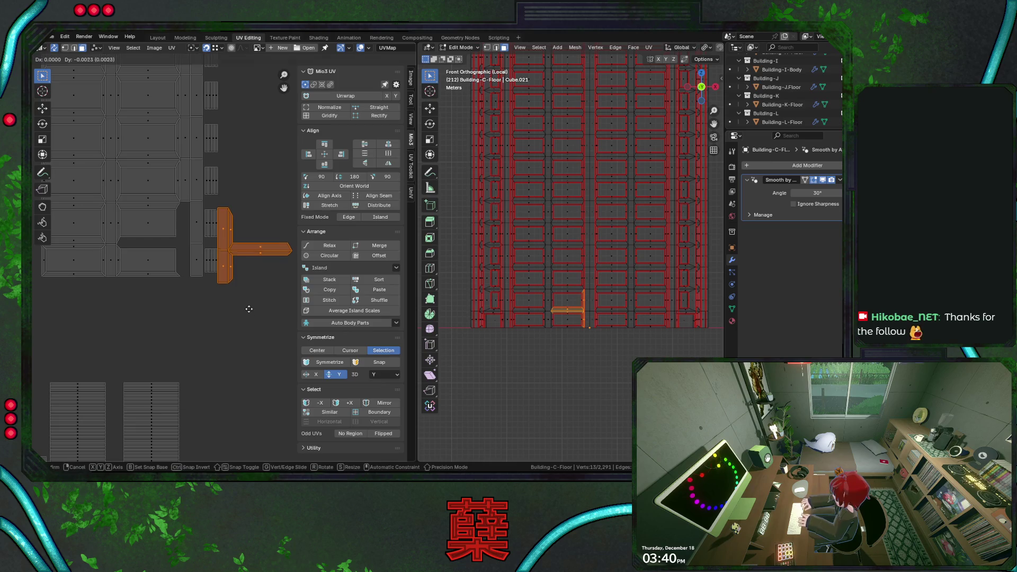
pyautogui.rightClick(255, 346)
pyautogui.click(224, 236)
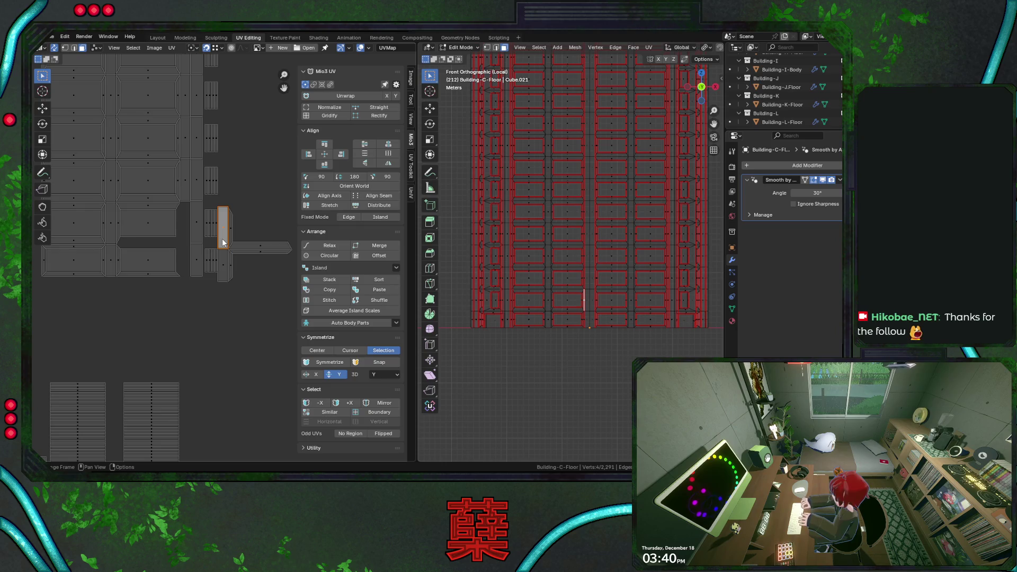
# Step: Select the T island's horizontal bar and place it on a lower trim strip after one undone try
pyautogui.moveTo(223, 208); pyautogui.dragTo(280, 306)
pyautogui.rightClick(261, 342)
pyautogui.click(261, 342)
pyautogui.press('g')
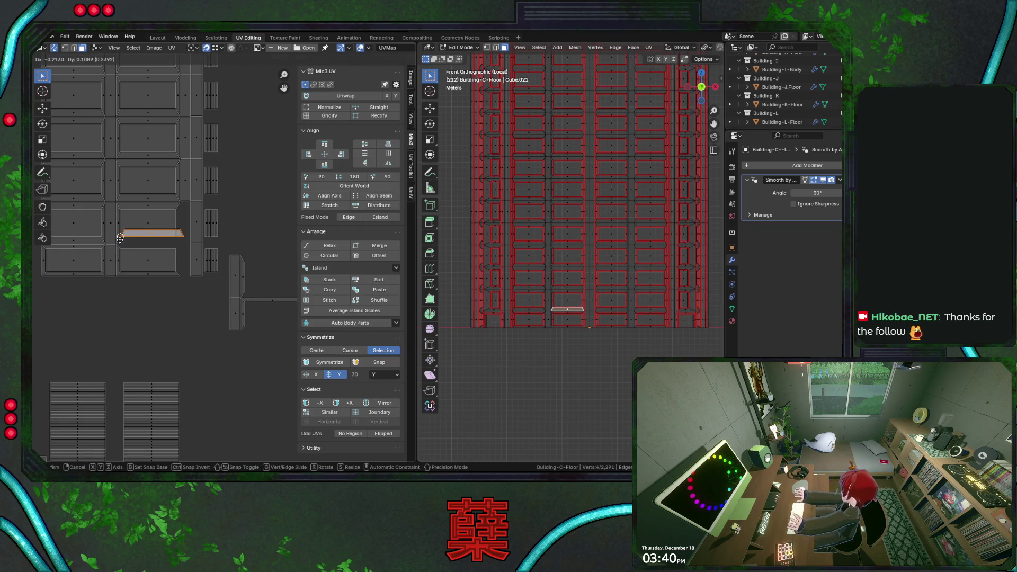
pyautogui.click(177, 268)
pyautogui.hotkey('ctrl', 'z')
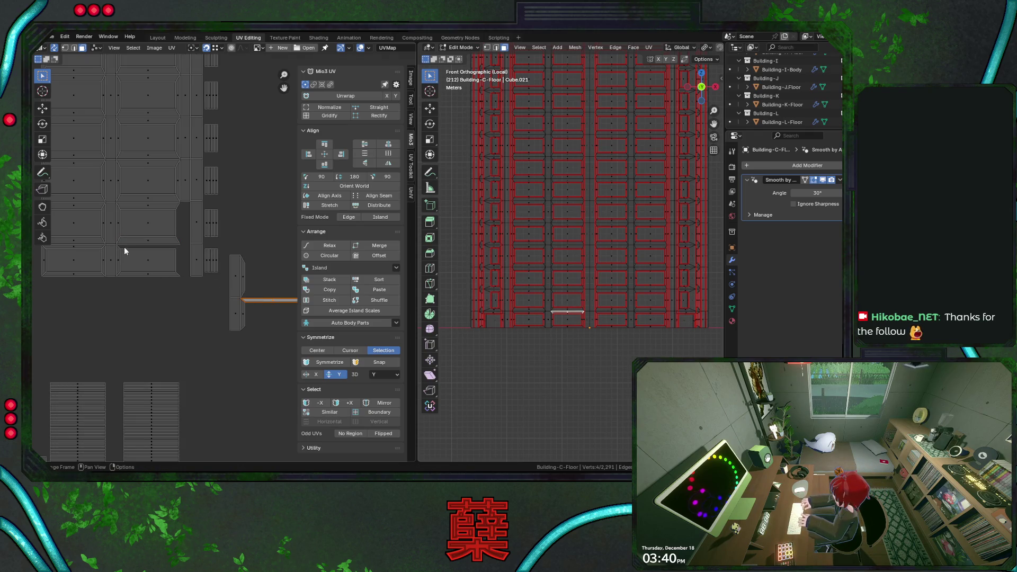
pyautogui.press('g')
pyautogui.click(121, 247)
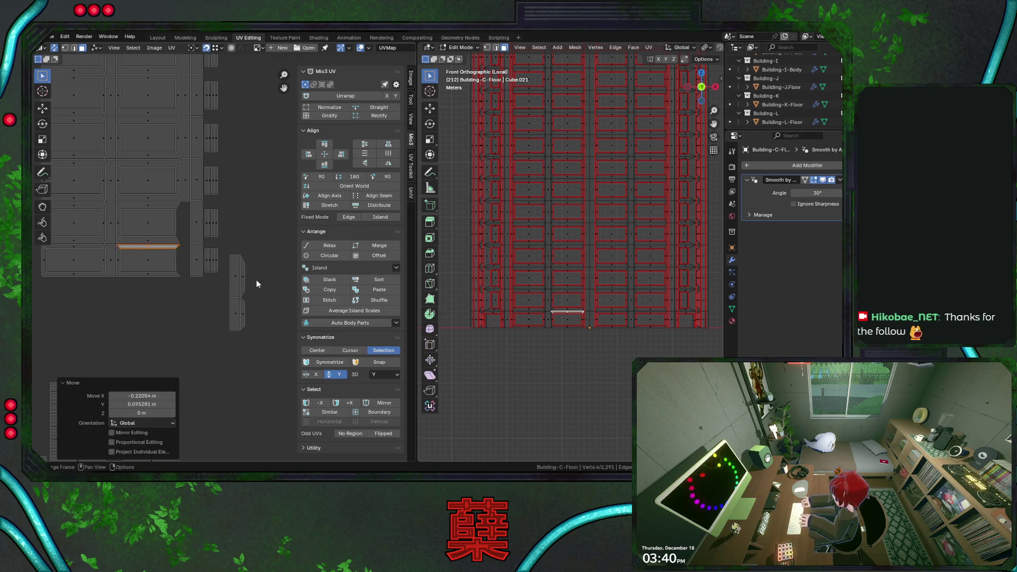
# Step: Place the two narrow UV pieces on trim strips, flipping one 180° and nudging it up to its neighbour
pyautogui.click(236, 275)
pyautogui.press('g')
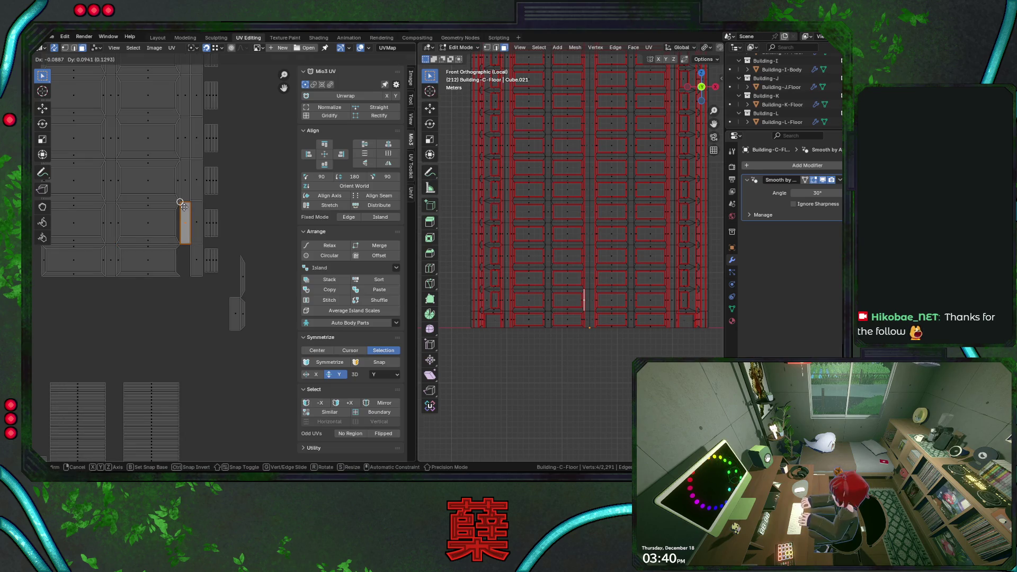
pyautogui.click(185, 208)
pyautogui.click(243, 277)
pyautogui.press('g')
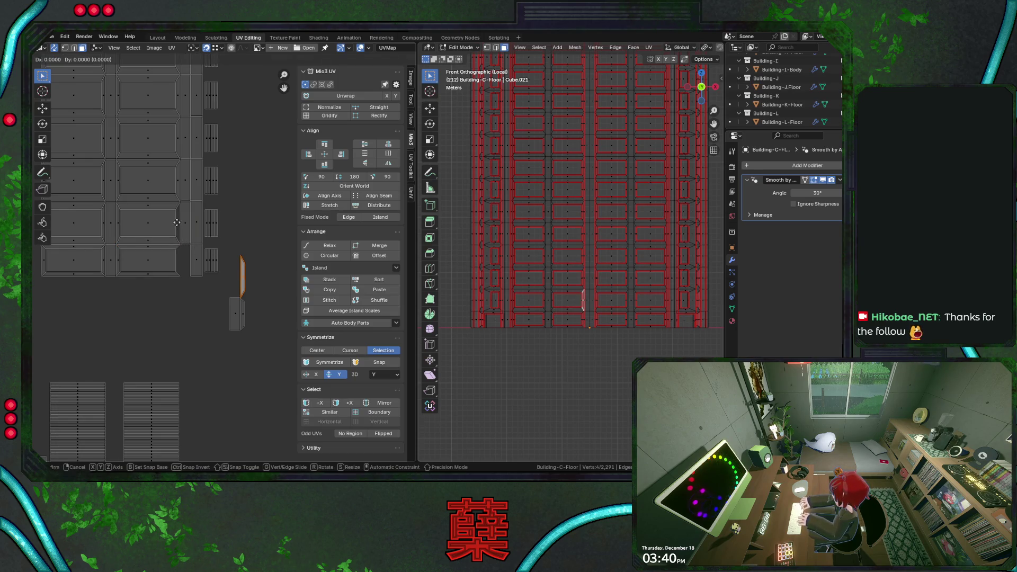
pyautogui.click(176, 218)
pyautogui.write('r180')
pyautogui.press('Return')
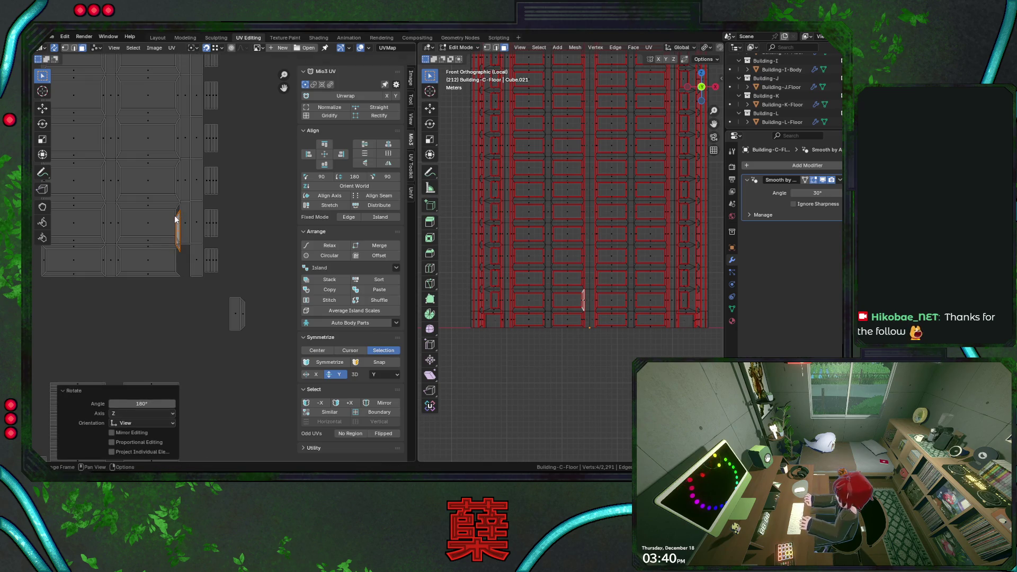
pyautogui.press('g')
pyautogui.click(177, 208)
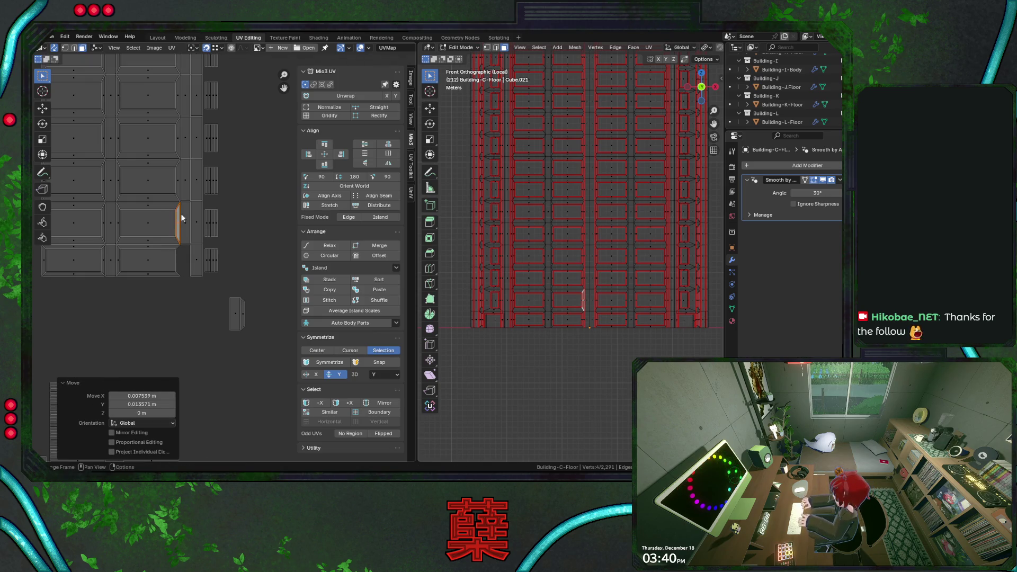
# Step: Drop the two leftover small pieces into their slots, flipping the last one 180° with a small vertical shift
pyautogui.click(239, 312)
pyautogui.press('g')
pyautogui.click(189, 260)
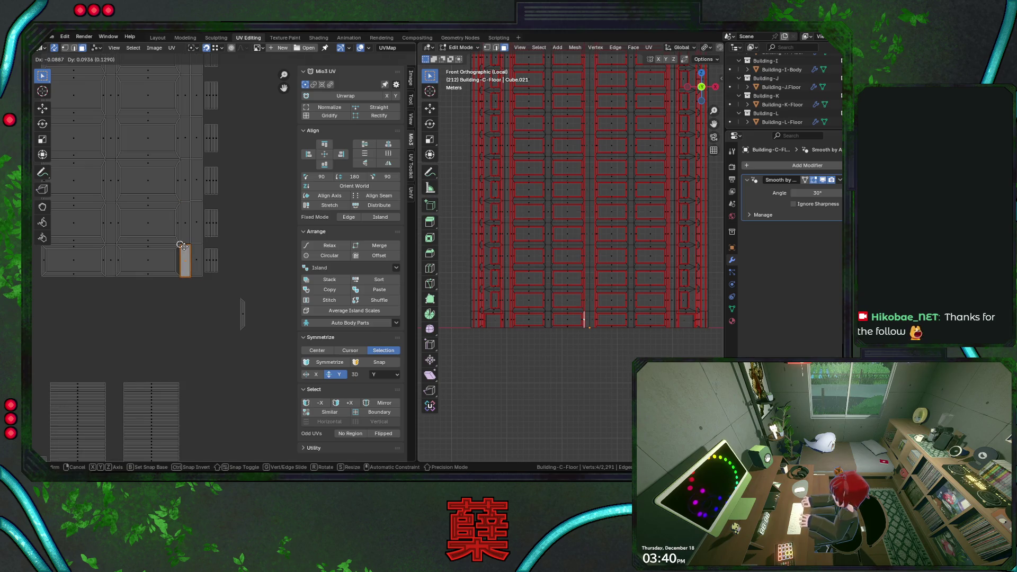
pyautogui.click(242, 311)
pyautogui.press('g')
pyautogui.click(177, 254)
pyautogui.write('r')
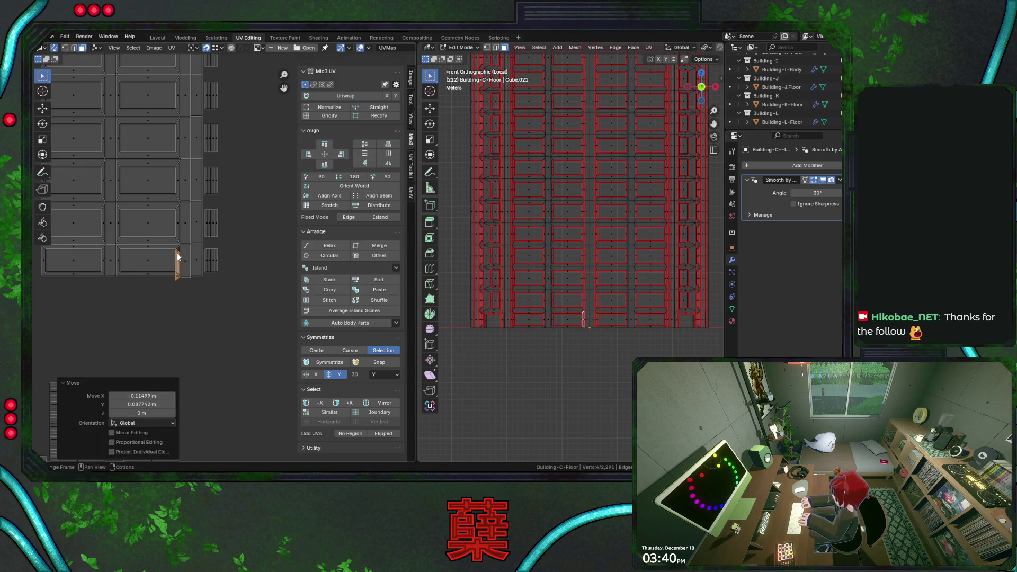
pyautogui.write('0')
pyautogui.press('Return')
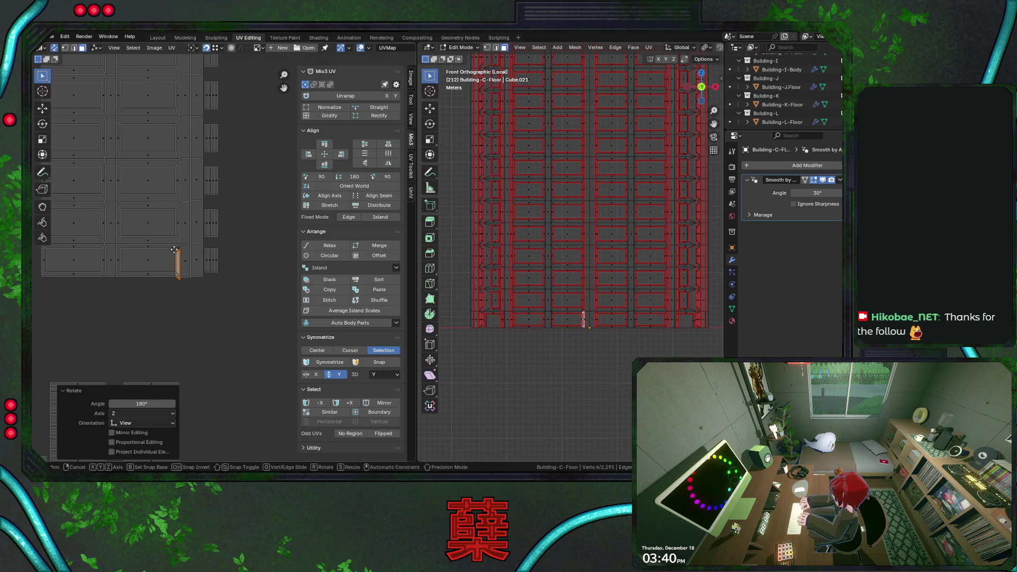
pyautogui.press('g')
pyautogui.click(178, 251)
pyautogui.scroll(3, 191, 246)
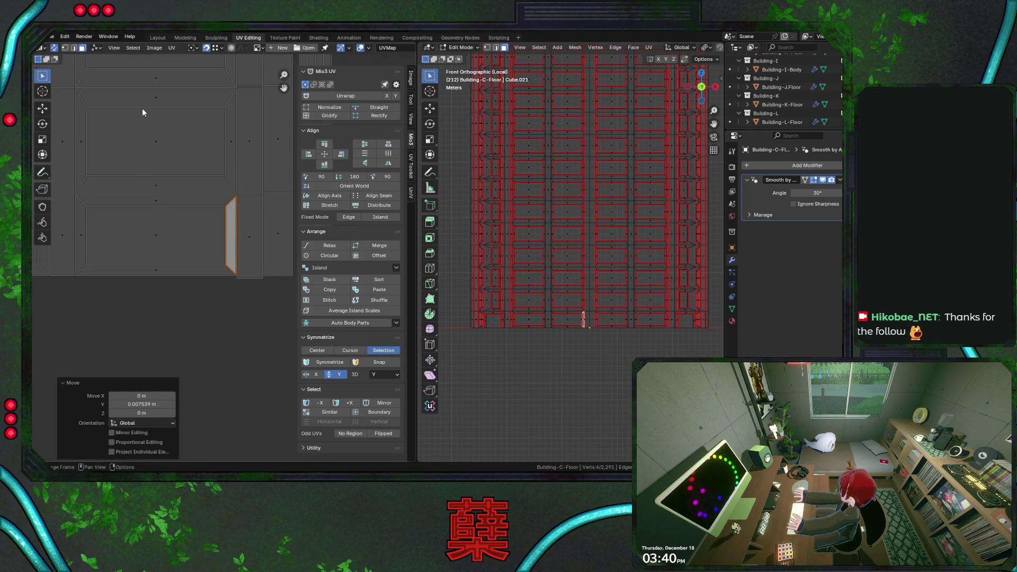
# Step: In edge select, pick the strip and panel islands' bottom edges and pan toward the strips
pyautogui.press('l')
pyautogui.click(242, 200)
pyautogui.scroll(-2, 242, 200)
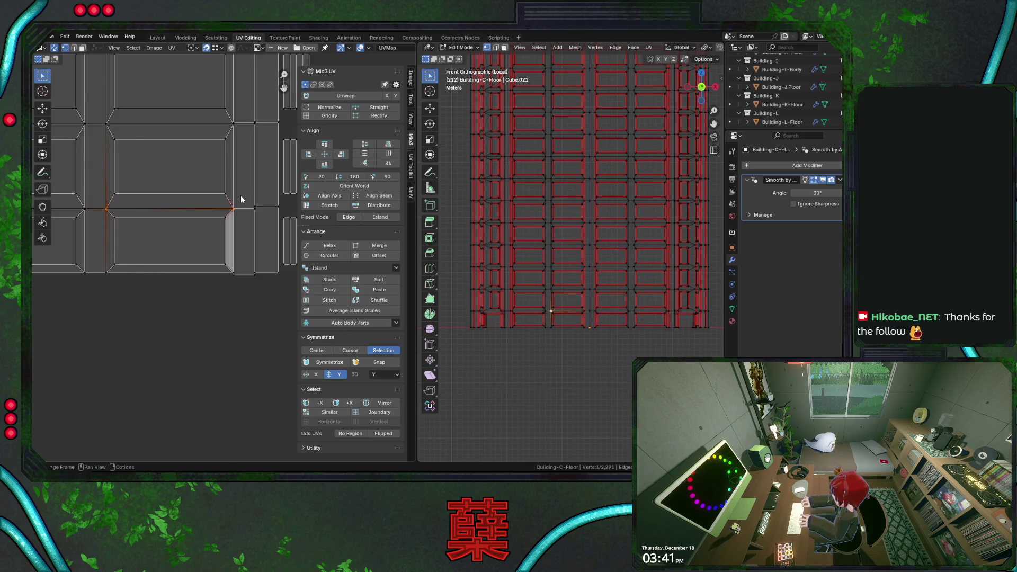
pyautogui.scroll(-2, 242, 200)
pyautogui.scroll(3, 237, 212)
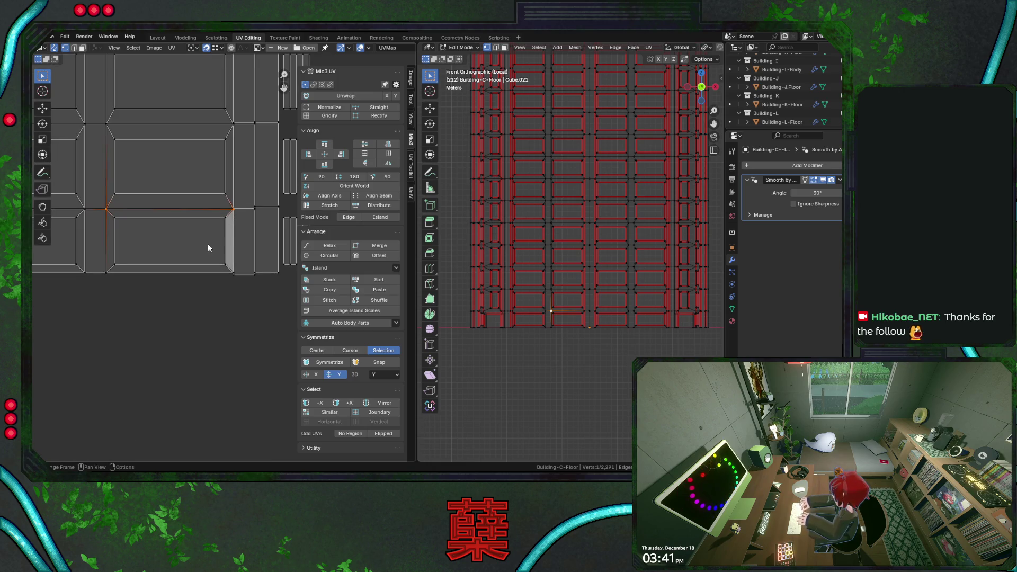
pyautogui.click(224, 222)
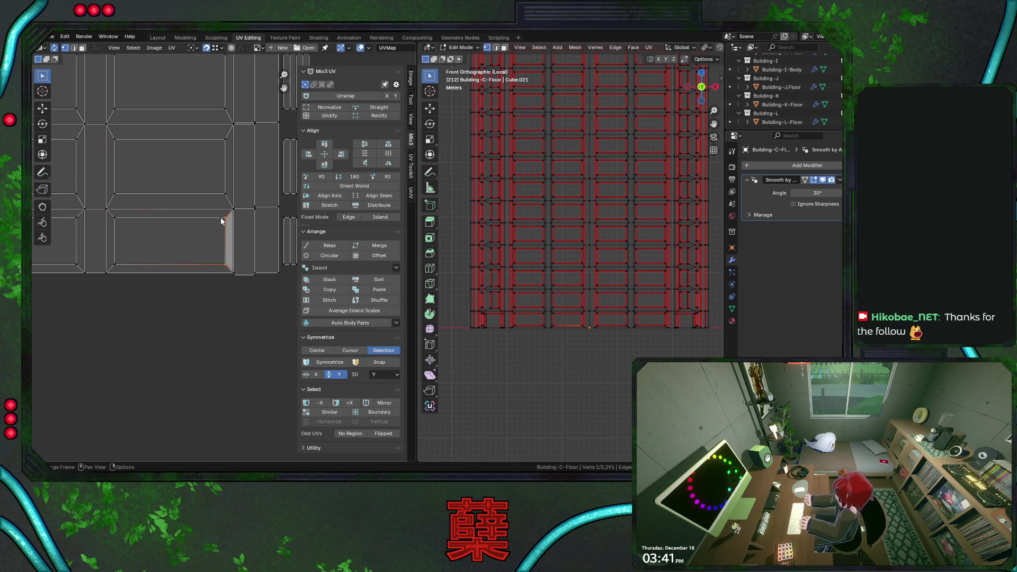
pyautogui.click(121, 272)
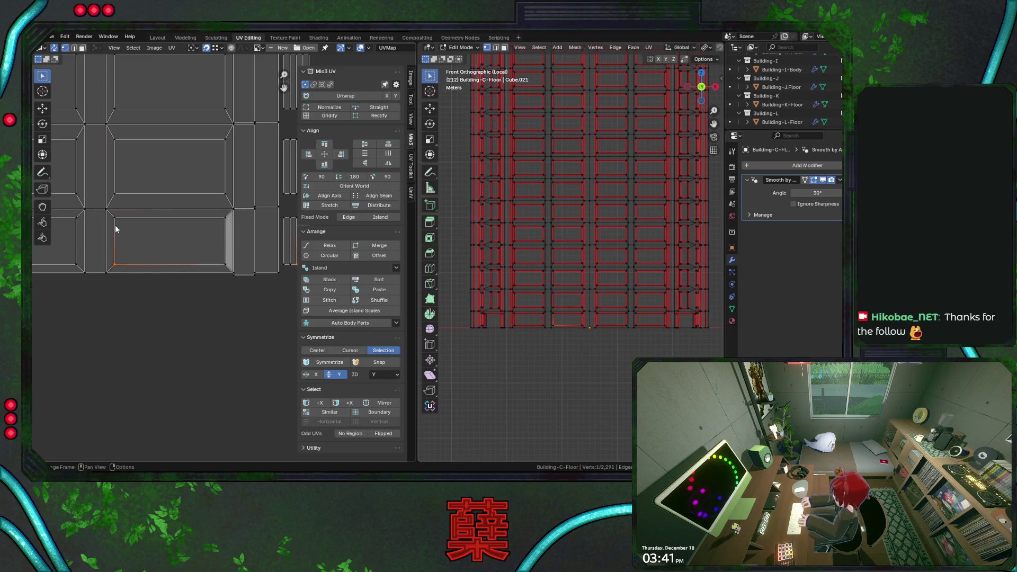
pyautogui.scroll(-2, 115, 224)
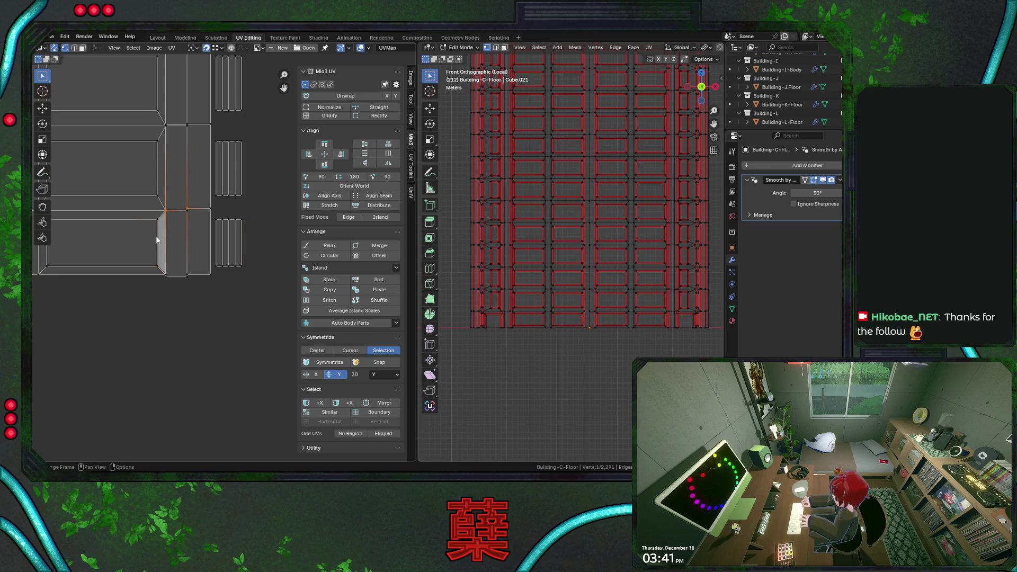
pyautogui.moveTo(158, 234); pyautogui.dragTo(206, 262, button='middle')
# Step: In face select, reposition the tall strip island, flip the upper strip 180° and nudge it vertically
pyautogui.press('3')
pyautogui.click(226, 254)
pyautogui.press('g')
pyautogui.click(226, 253)
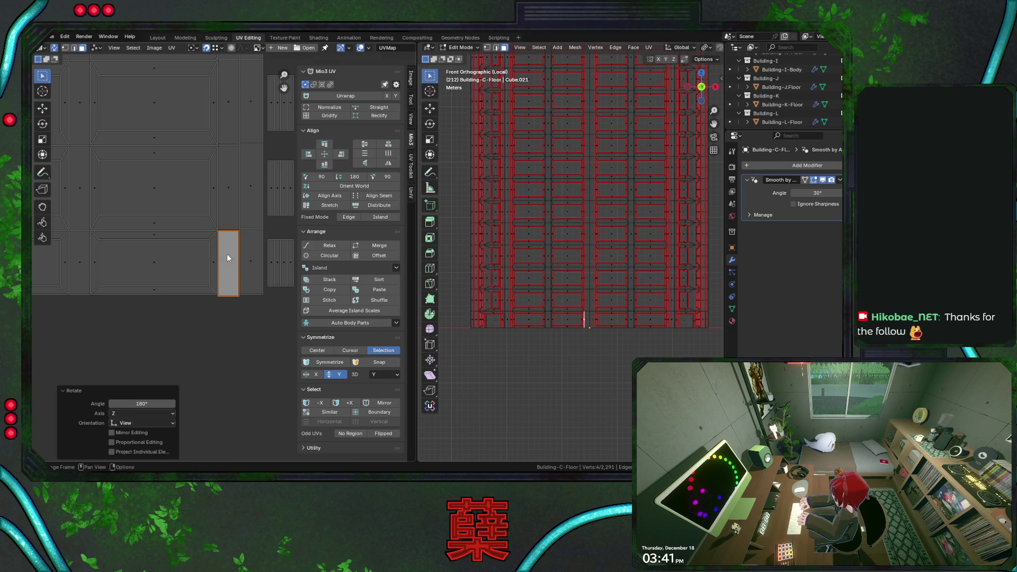
pyautogui.click(228, 200)
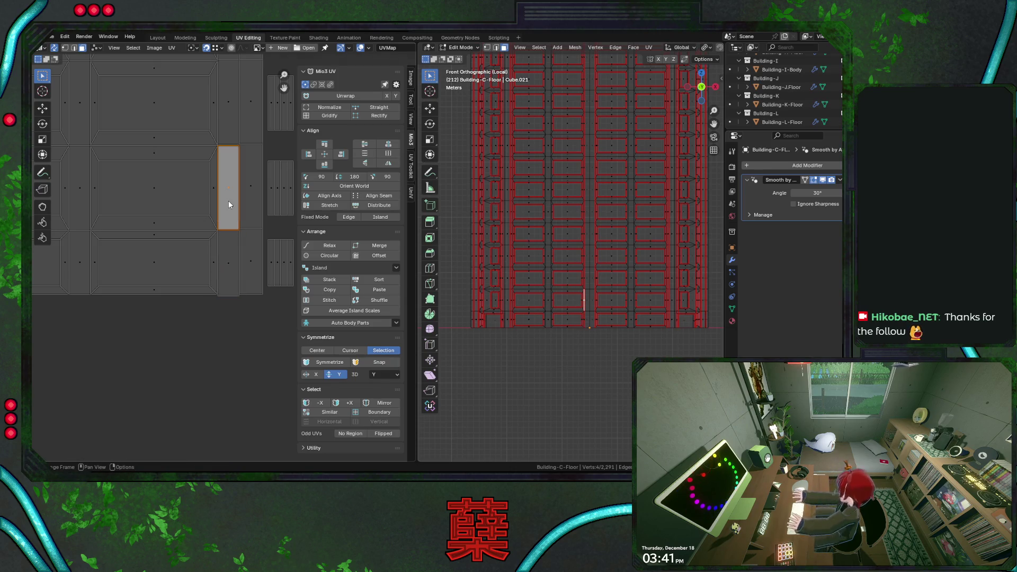
pyautogui.write('r180')
pyautogui.press('Return')
pyautogui.press('g')
pyautogui.click(230, 160)
# Step: Save City.blend and, in vertex select, pick a top vertex of the strip
pyautogui.hotkey('ctrl', 's')
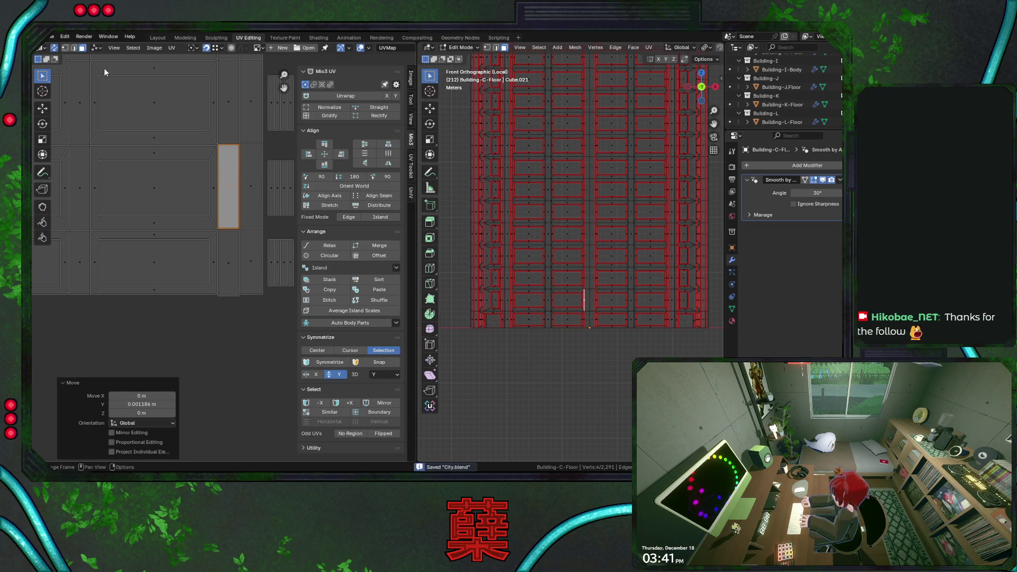
pyautogui.press('1')
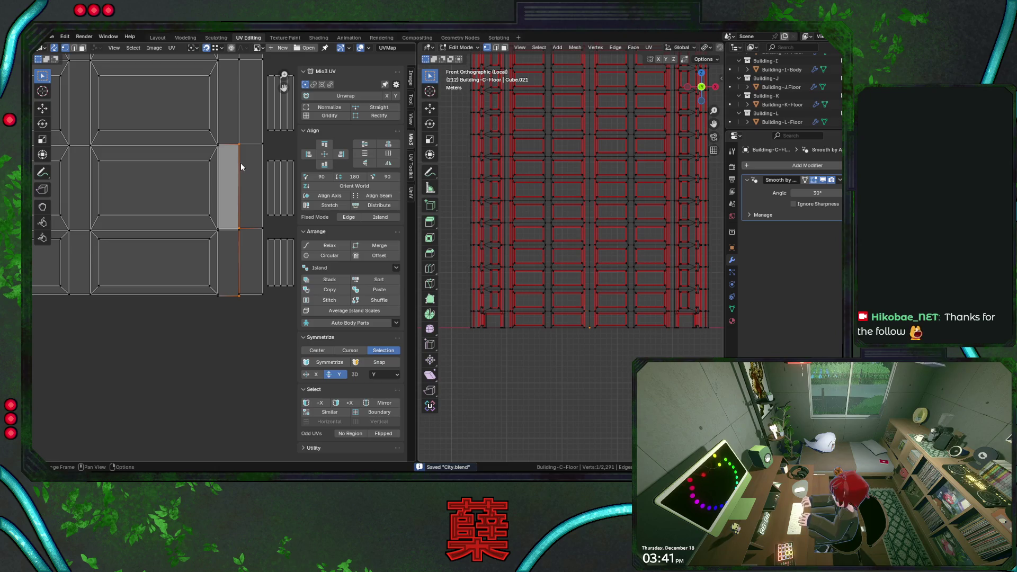
pyautogui.click(238, 162)
# Step: Try unwrapping the floor panel island twice, with and without the top bevels, undoing each distorted result
pyautogui.click(234, 228)
pyautogui.moveTo(564, 309); pyautogui.dragTo(557, 326, button='middle')
pyautogui.scroll(5, 558, 327)
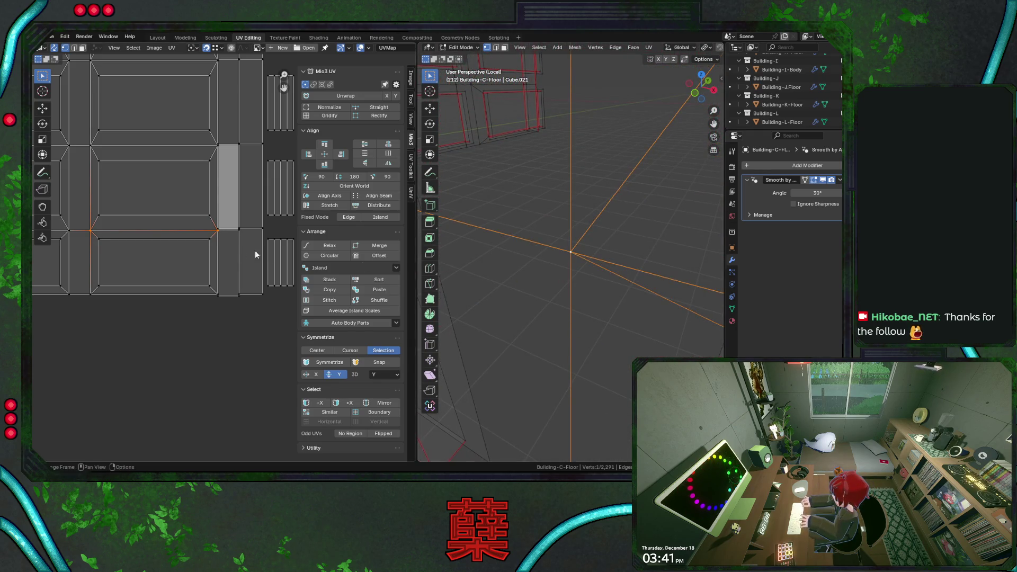
pyautogui.scroll(-4, 159, 199)
pyautogui.moveTo(167, 201); pyautogui.dragTo(231, 290)
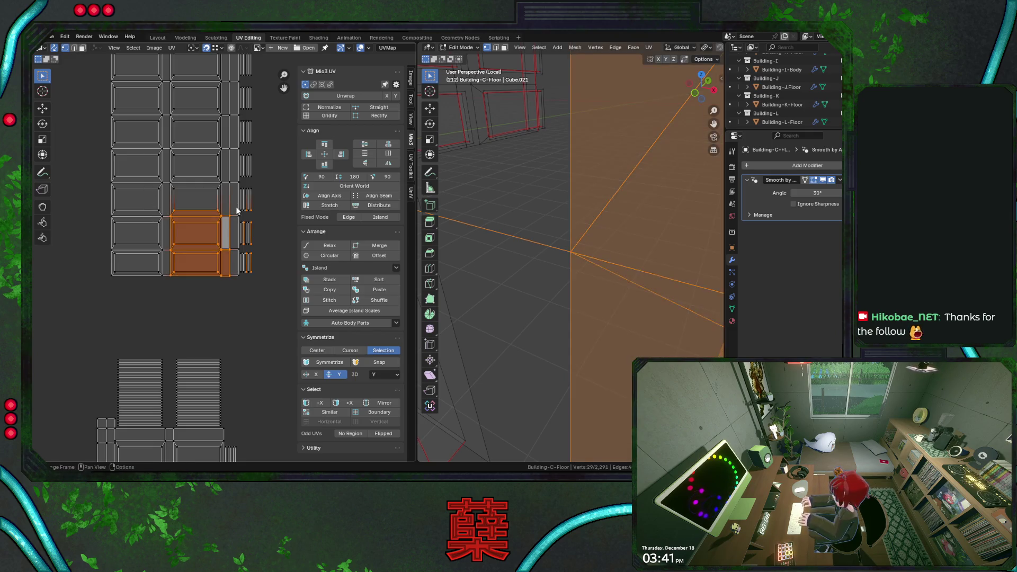
pyautogui.scroll(3, 220, 218)
pyautogui.click(341, 107)
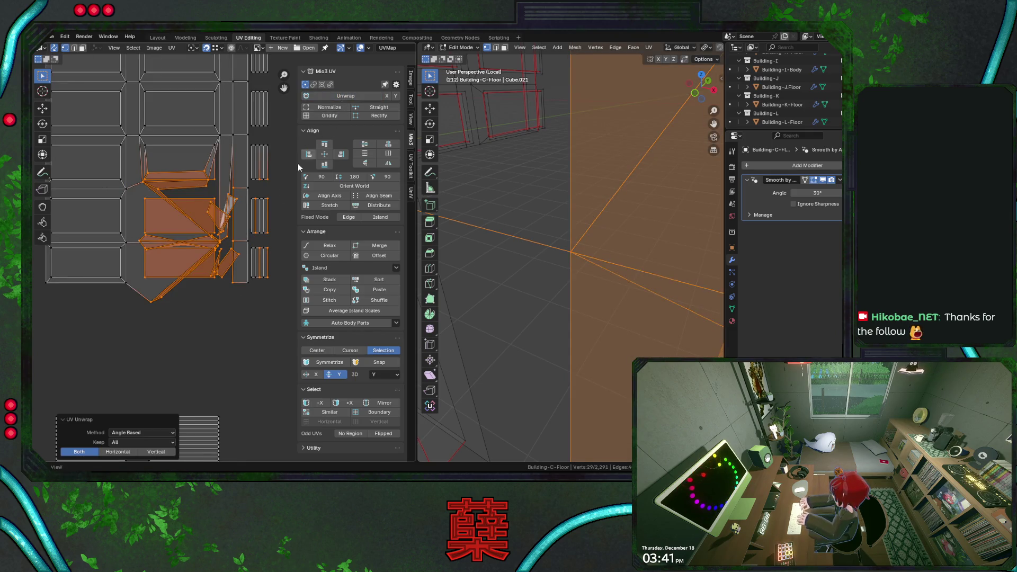
pyautogui.hotkey('ctrl', 'z')
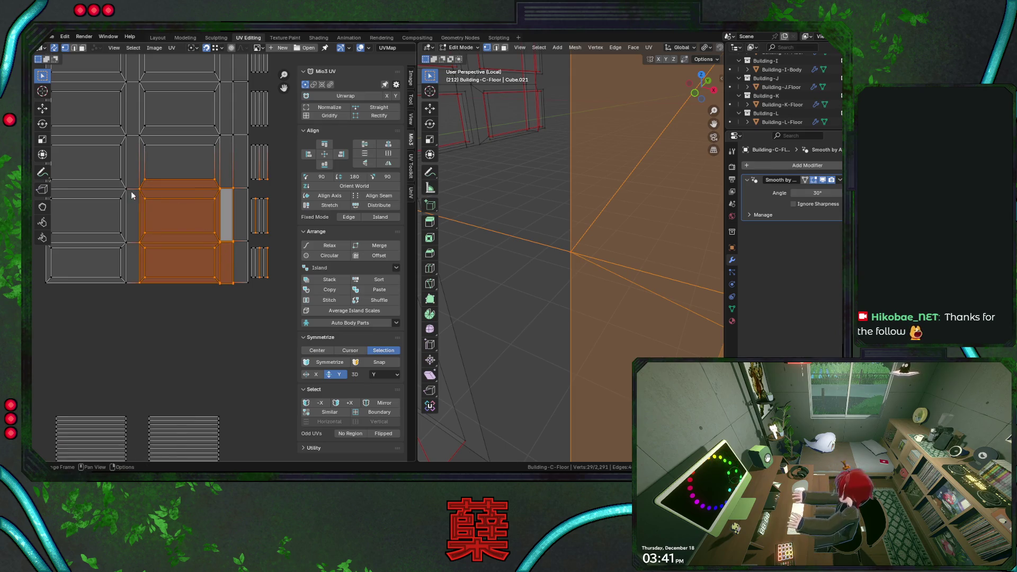
pyautogui.moveTo(135, 183); pyautogui.dragTo(241, 291)
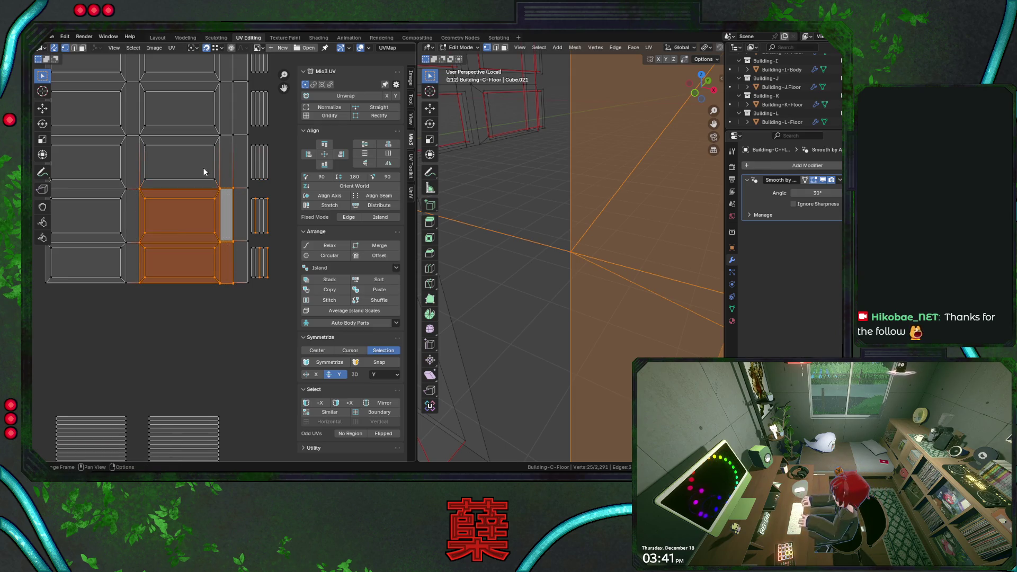
pyautogui.press('3')
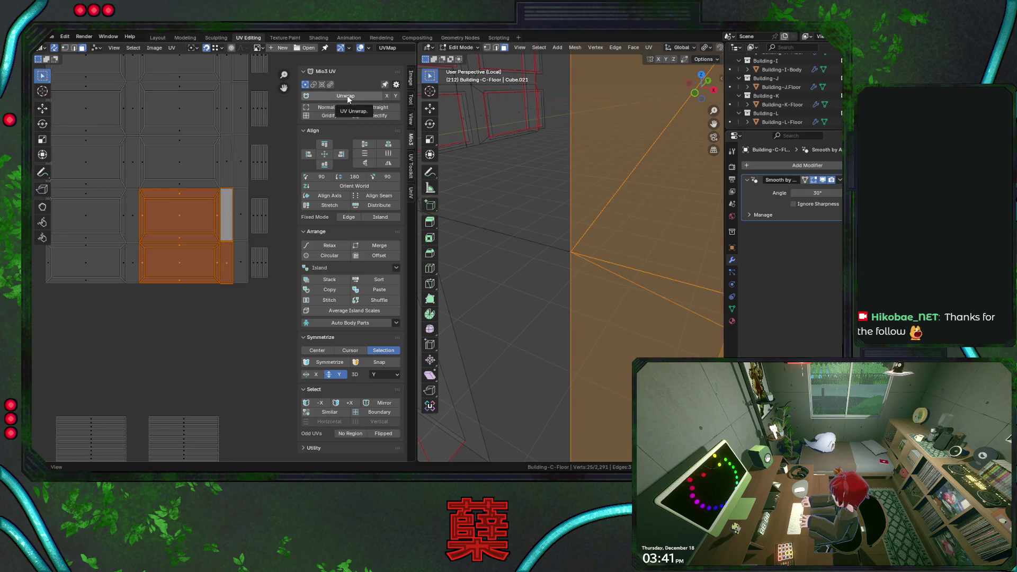
pyautogui.click(348, 96)
pyautogui.hotkey('ctrl', 'z')
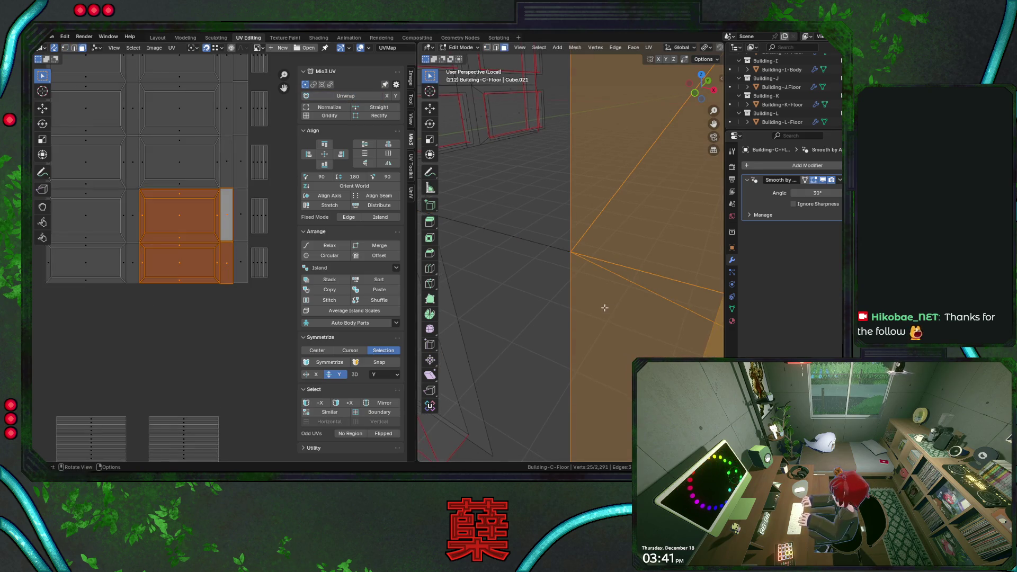
# Step: Back in front view, move the narrow strip island down one slot and cancel a trial vertex move
pyautogui.press('KP_1')
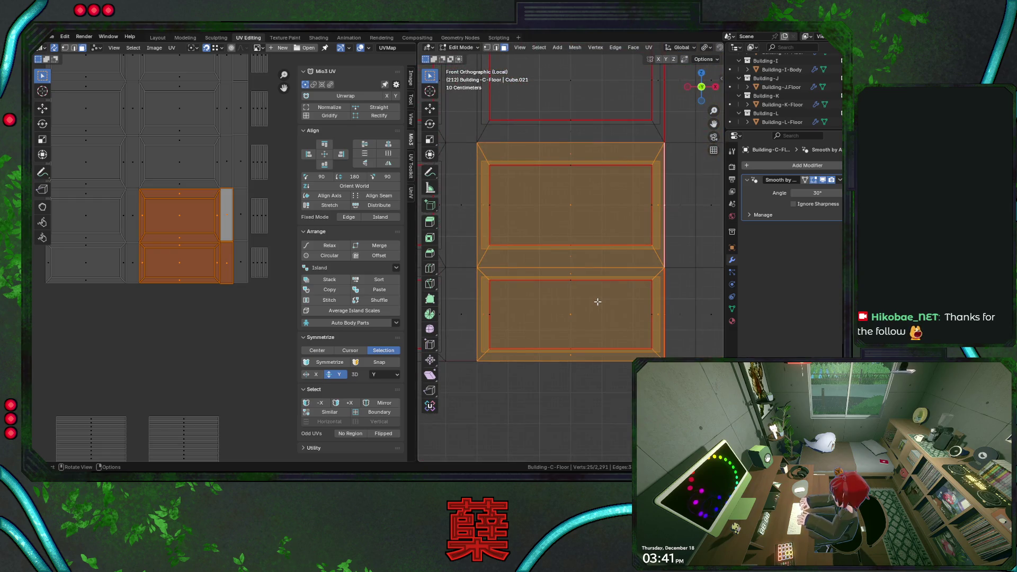
pyautogui.click(226, 218)
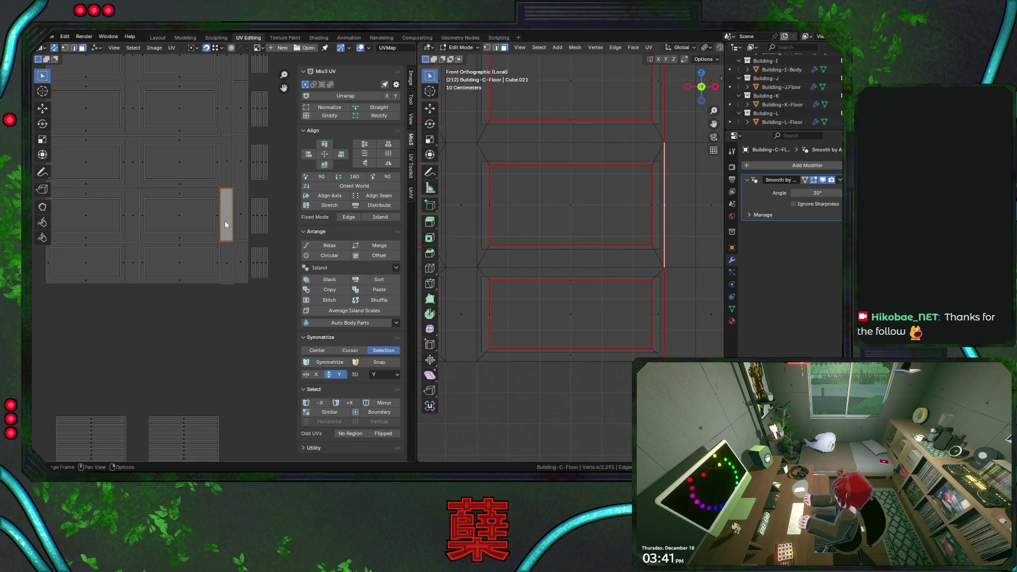
pyautogui.scroll(2, 225, 218)
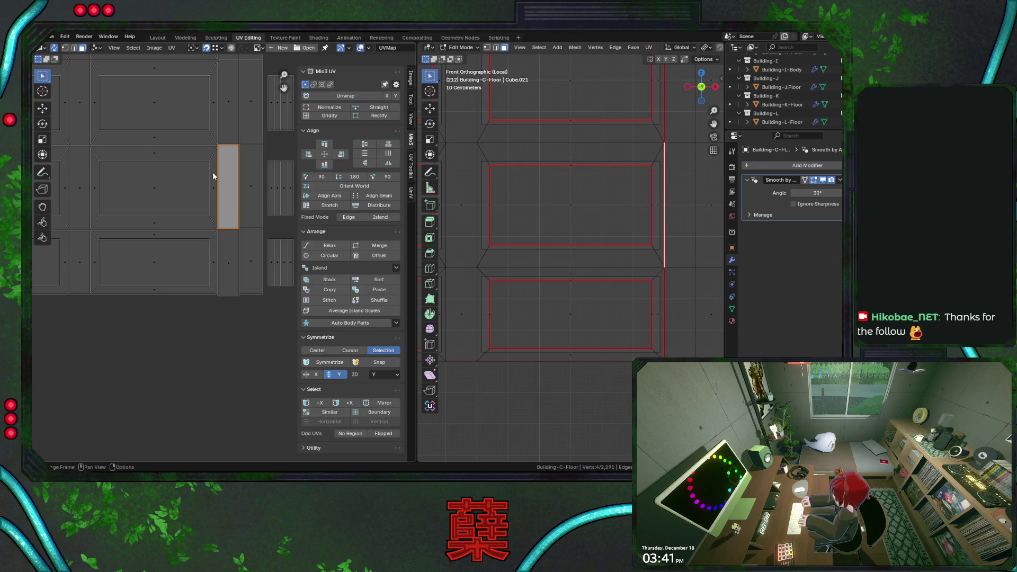
pyautogui.moveTo(228, 186)
pyautogui.mouseDown()
pyautogui.moveTo(228, 263)
pyautogui.moveTo(237, 241)
pyautogui.mouseUp()
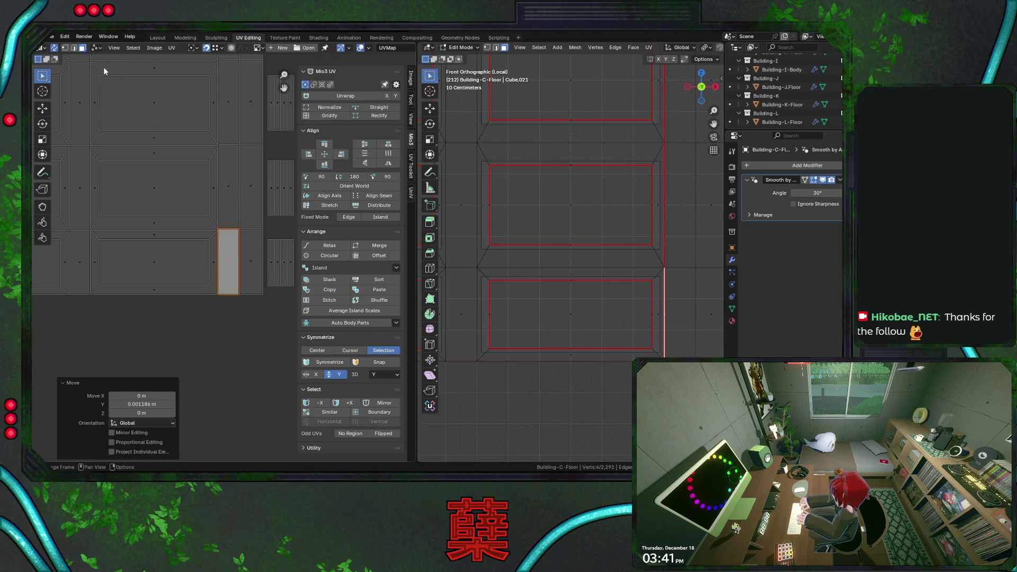
pyautogui.keyDown('shift'); pyautogui.click(226, 226); pyautogui.keyUp('shift')
pyautogui.keyDown('shift'); pyautogui.click(237, 231); pyautogui.keyUp('shift')
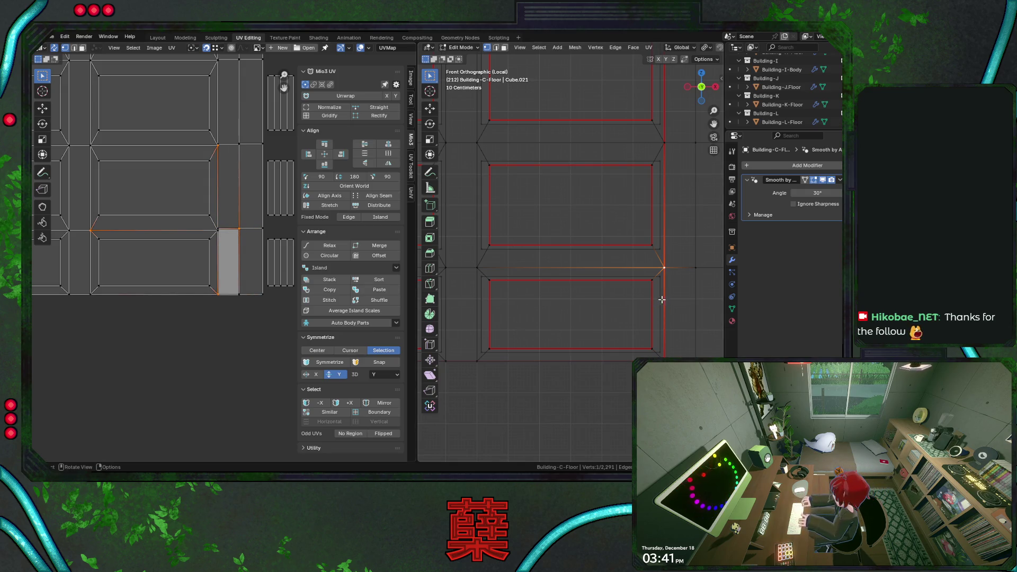
pyautogui.press('g')
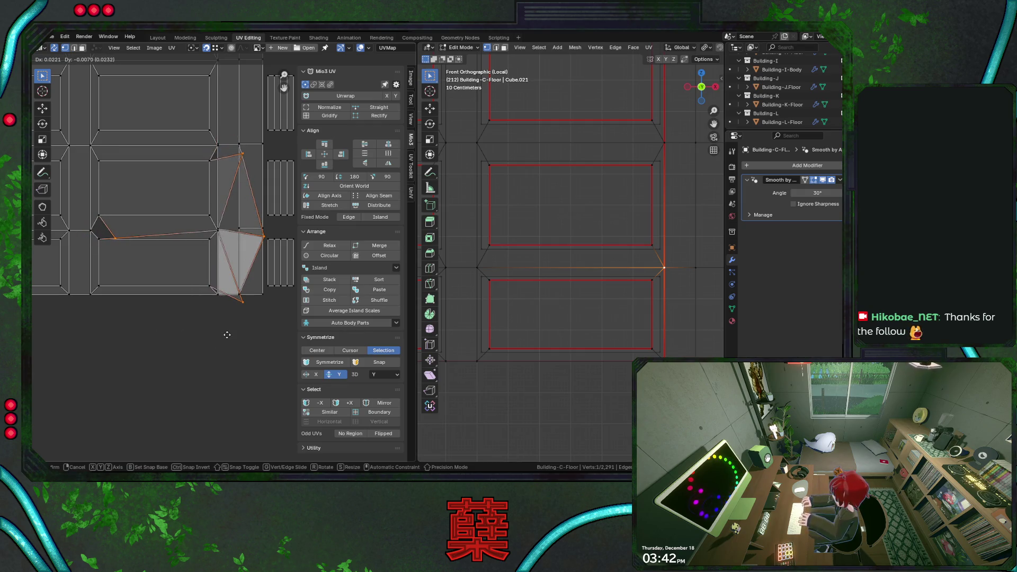
pyautogui.press('Escape')
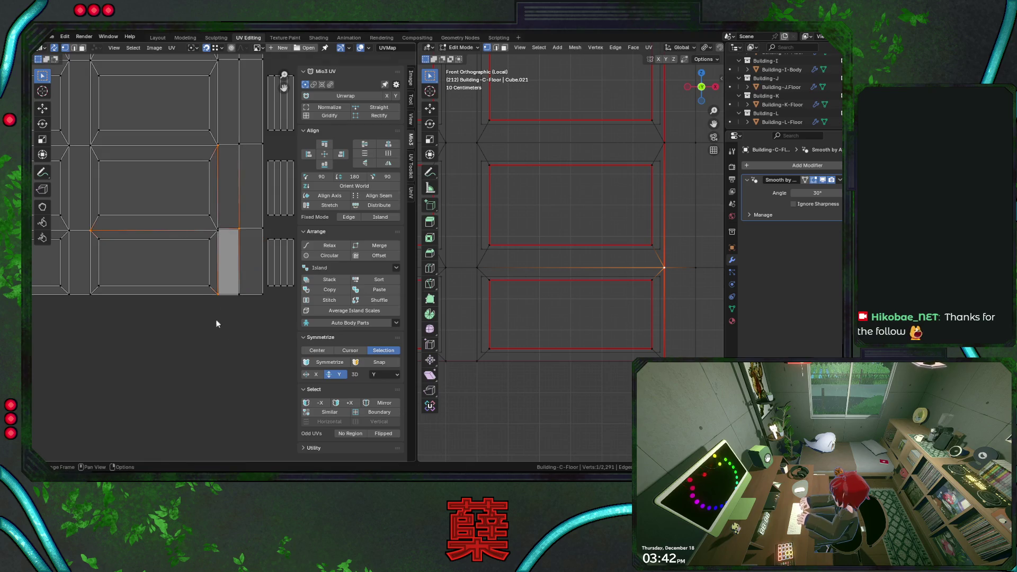
pyautogui.click(82, 47)
# Step: Click through the bevel, panel and strip faces of the floor, undoing accidental additions to the selection
pyautogui.click(171, 151)
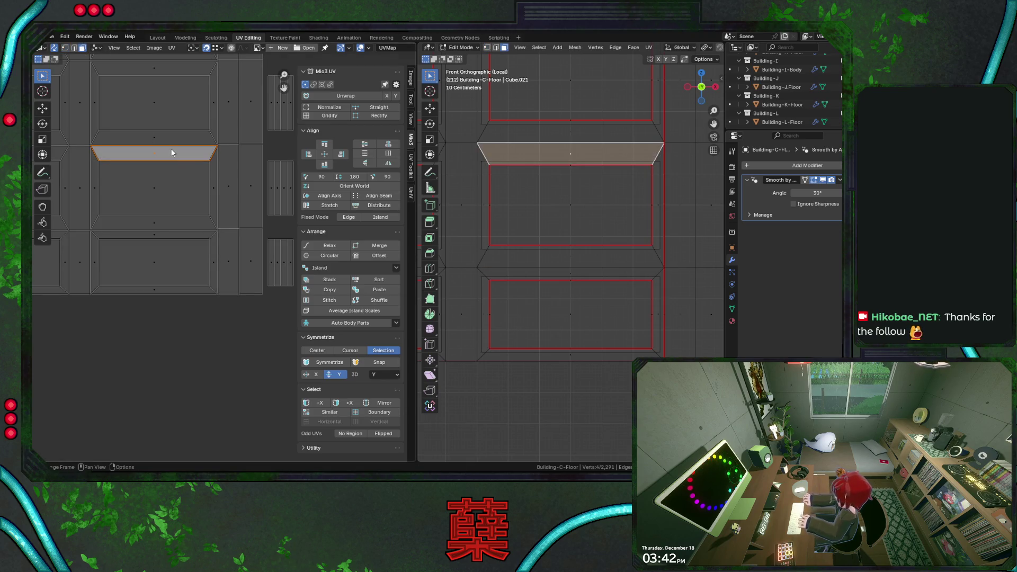
pyautogui.click(179, 182)
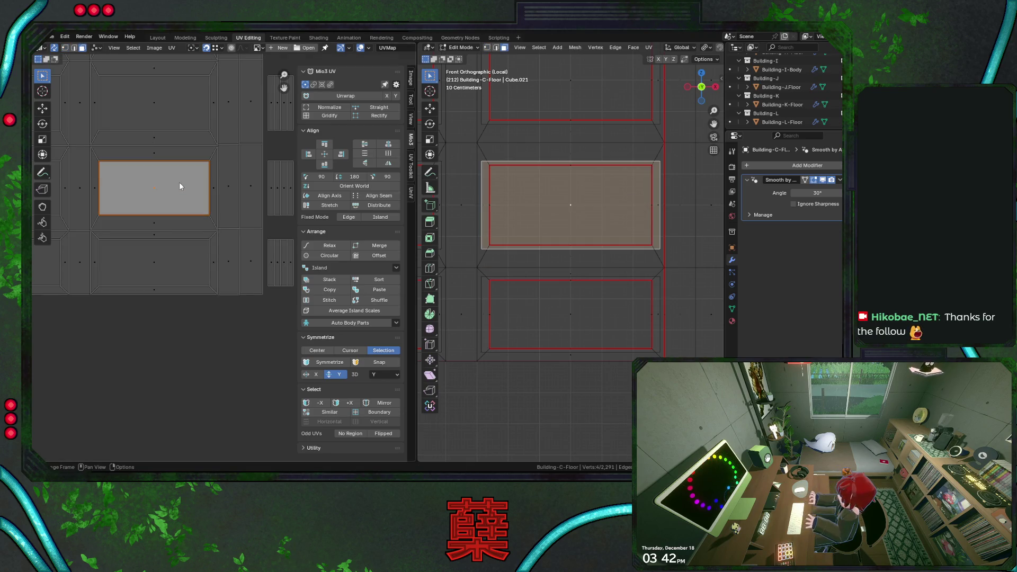
pyautogui.hotkey('ctrl', 'z')
pyautogui.keyDown('shift'); pyautogui.click(219, 183); pyautogui.keyUp('shift')
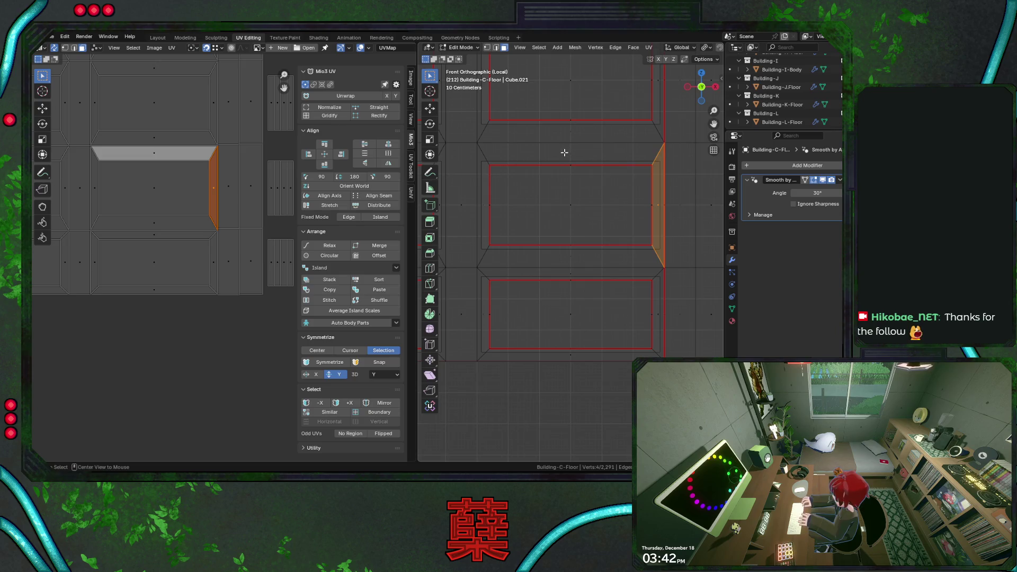
pyautogui.hotkey('ctrl', 'z')
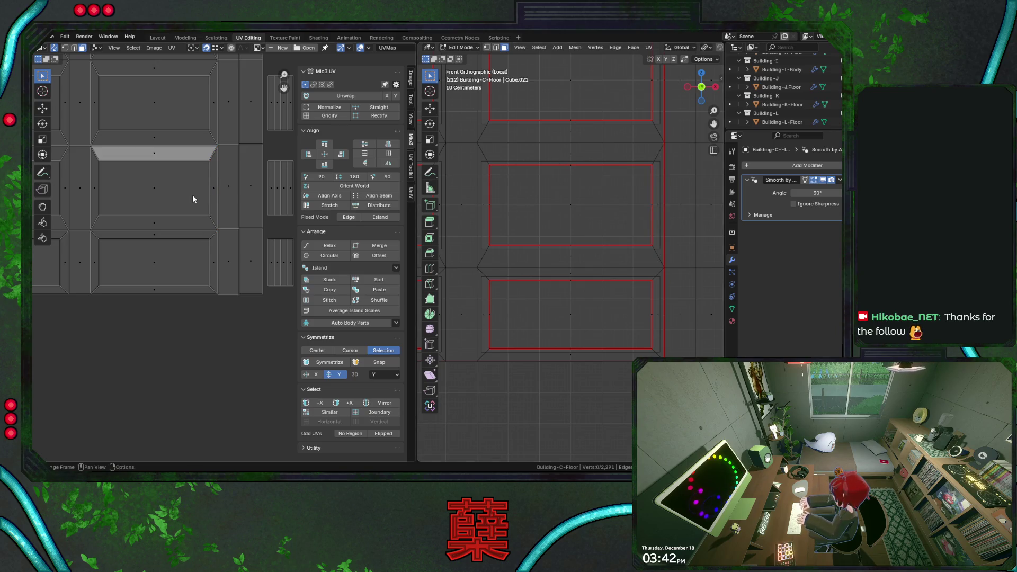
pyautogui.click(217, 190)
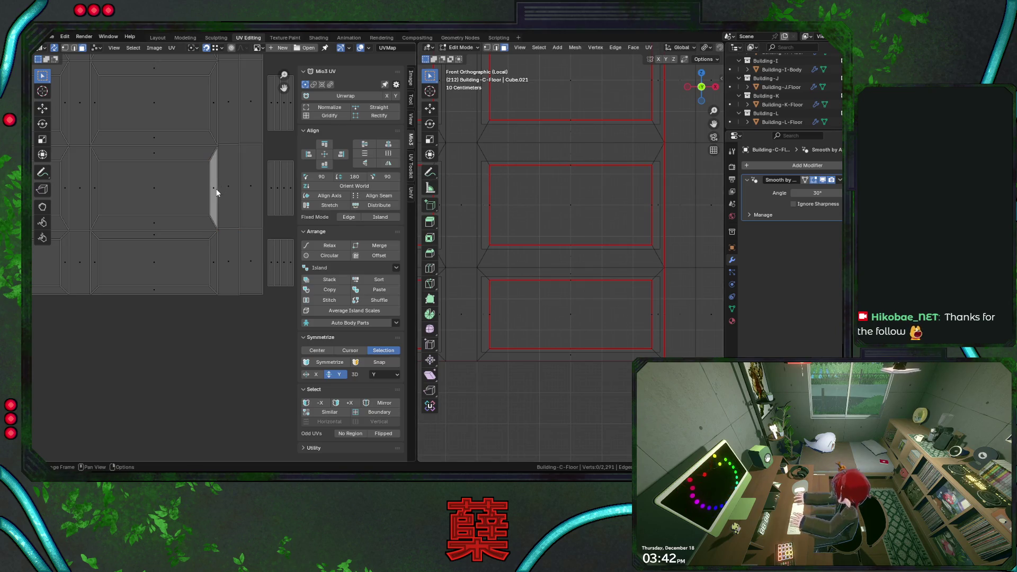
pyautogui.click(223, 251)
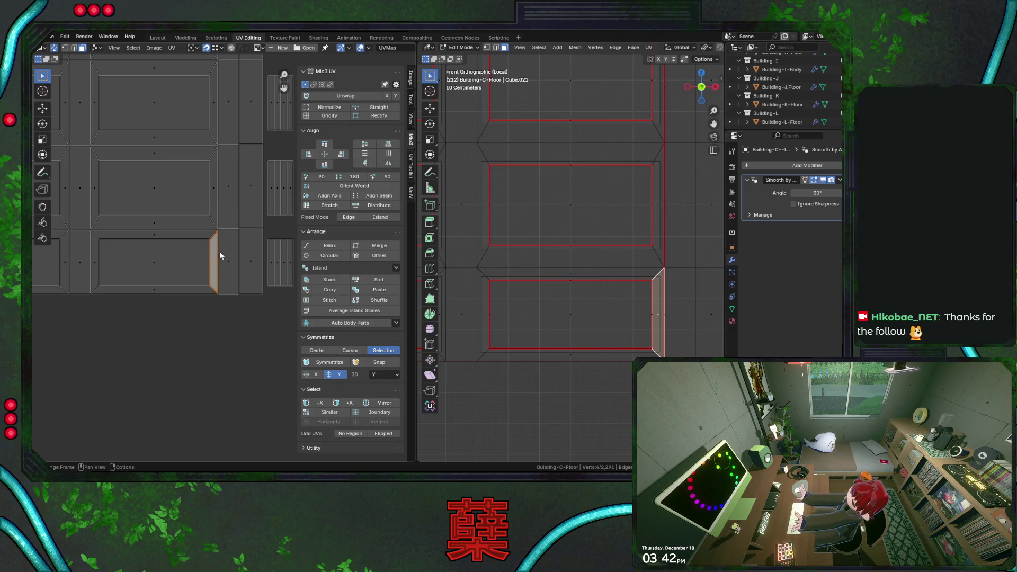
pyautogui.click(193, 235)
# Step: Inspect the remaining floor faces, then select the right vertical strip face and apply Orient World
pyautogui.click(96, 262)
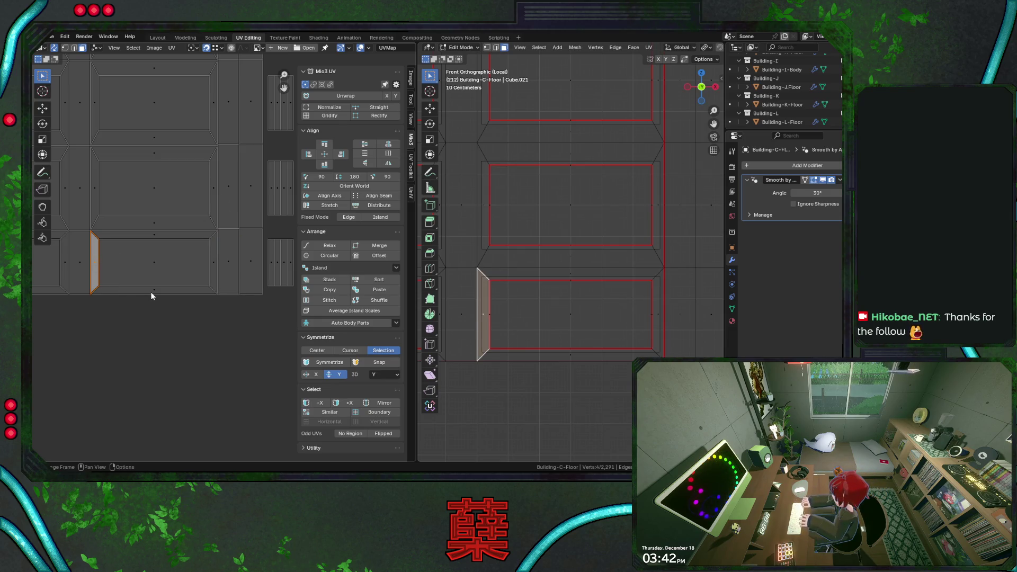
pyautogui.click(154, 267)
pyautogui.click(208, 265)
pyautogui.click(155, 165)
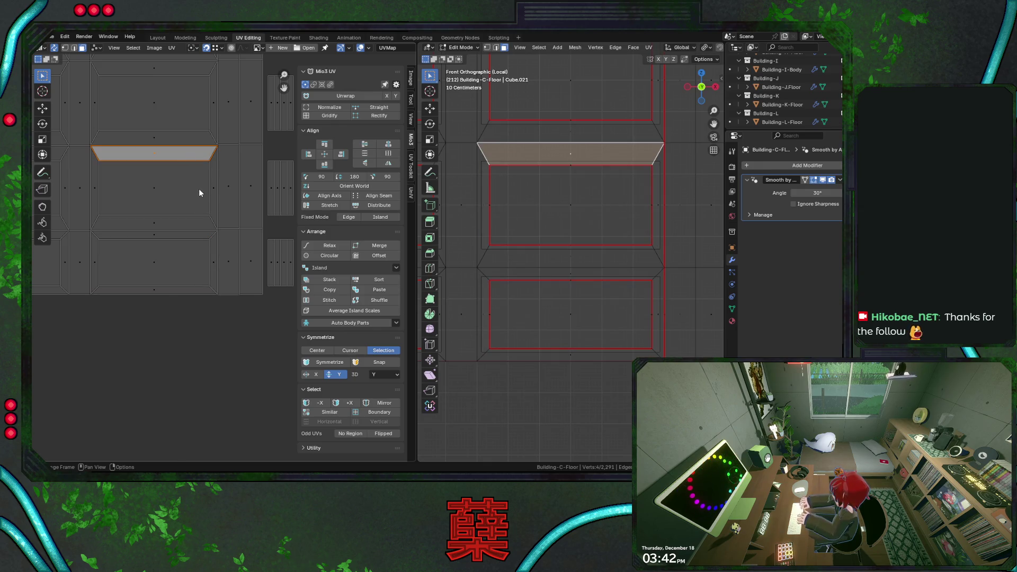
pyautogui.moveTo(124, 181); pyautogui.dragTo(235, 328)
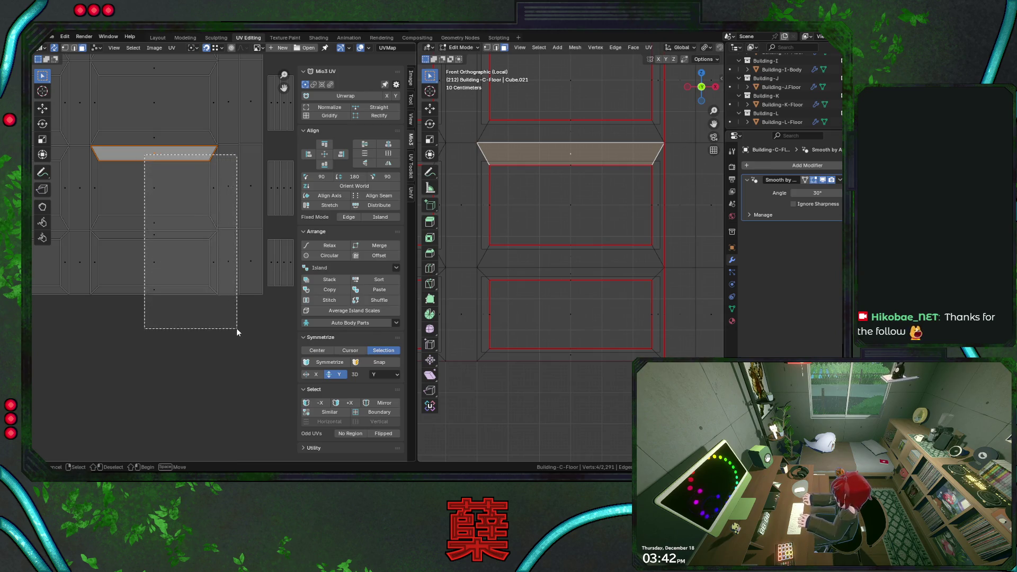
pyautogui.click(231, 322)
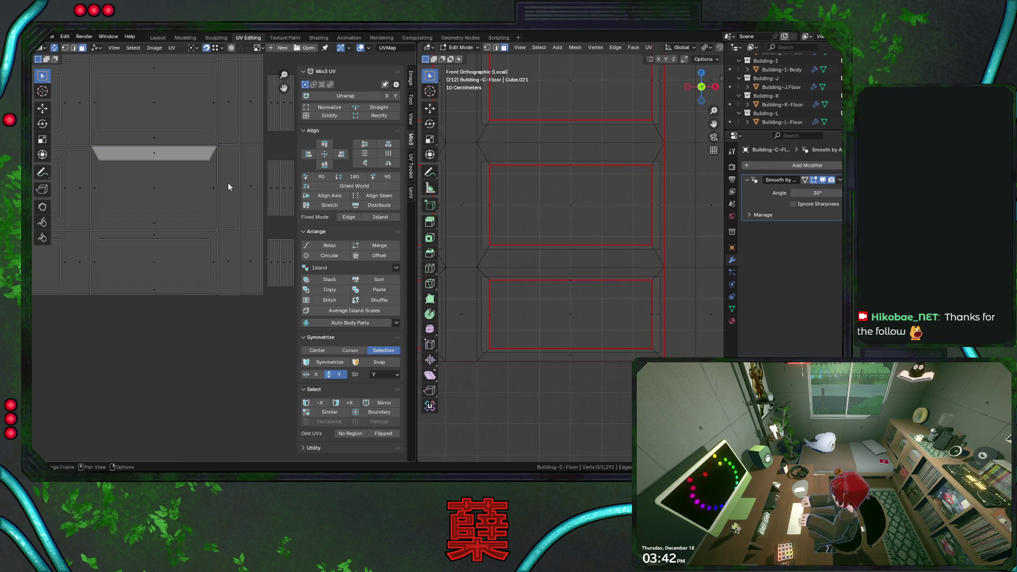
pyautogui.click(228, 182)
pyautogui.click(335, 186)
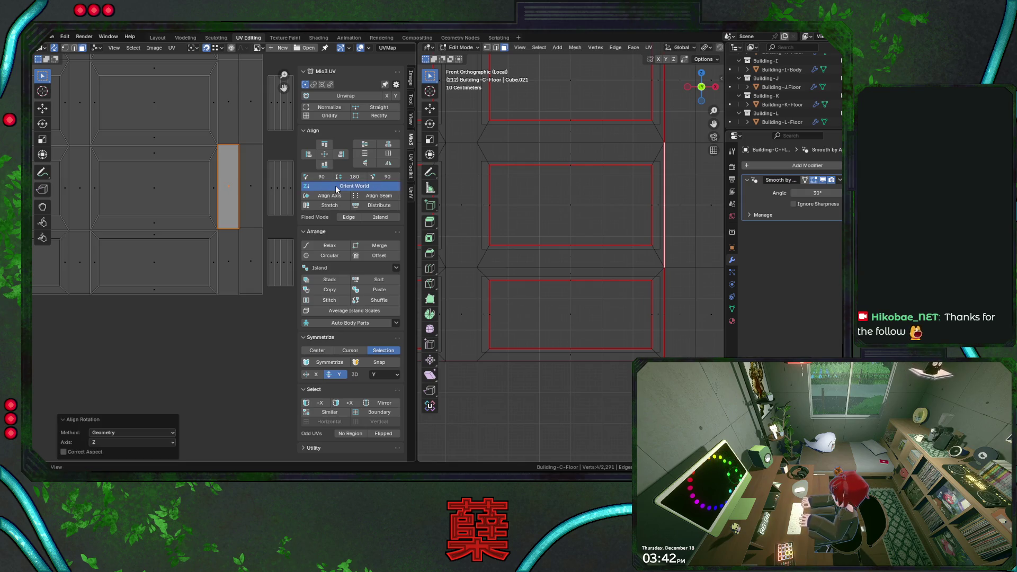
# Step: With the Move tool active, select the right strip face, grow to its surrounding edges and trim the selection
pyautogui.click(42, 107)
pyautogui.click(171, 187)
pyautogui.click(227, 187)
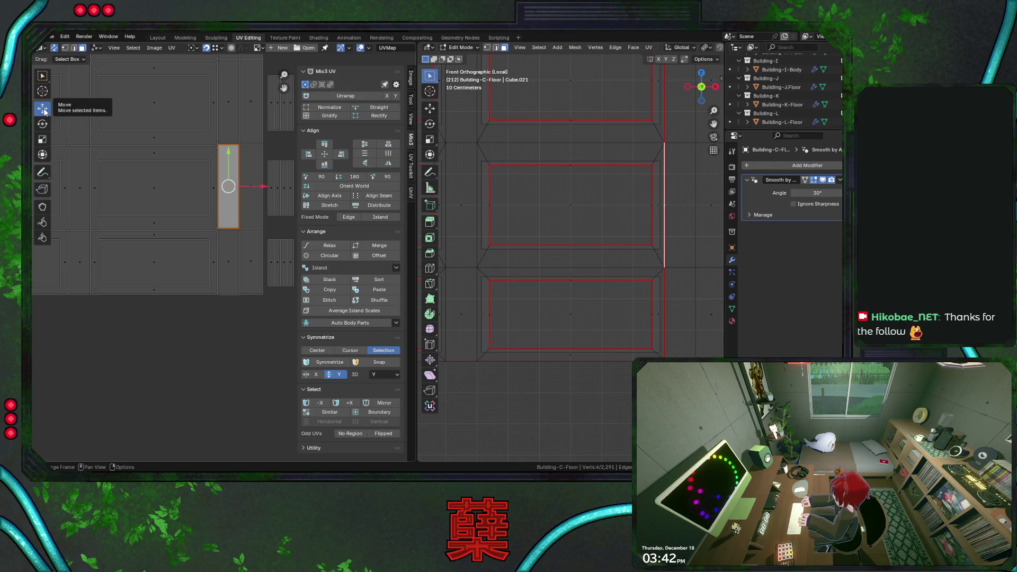
pyautogui.hotkey('ctrl', 'l')
pyautogui.keyDown('shift'); pyautogui.click(225, 151); pyautogui.keyUp('shift')
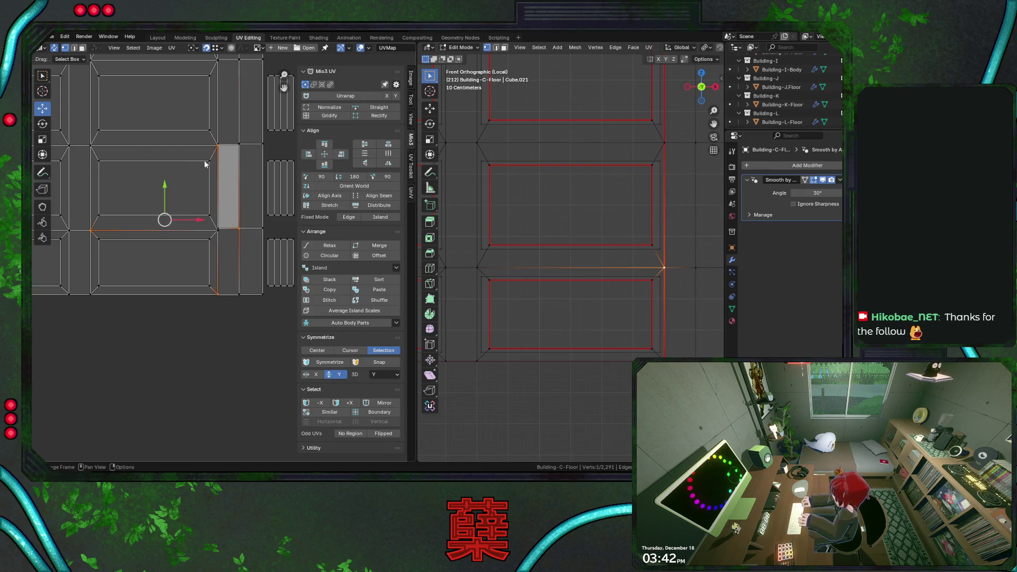
pyautogui.click(207, 161)
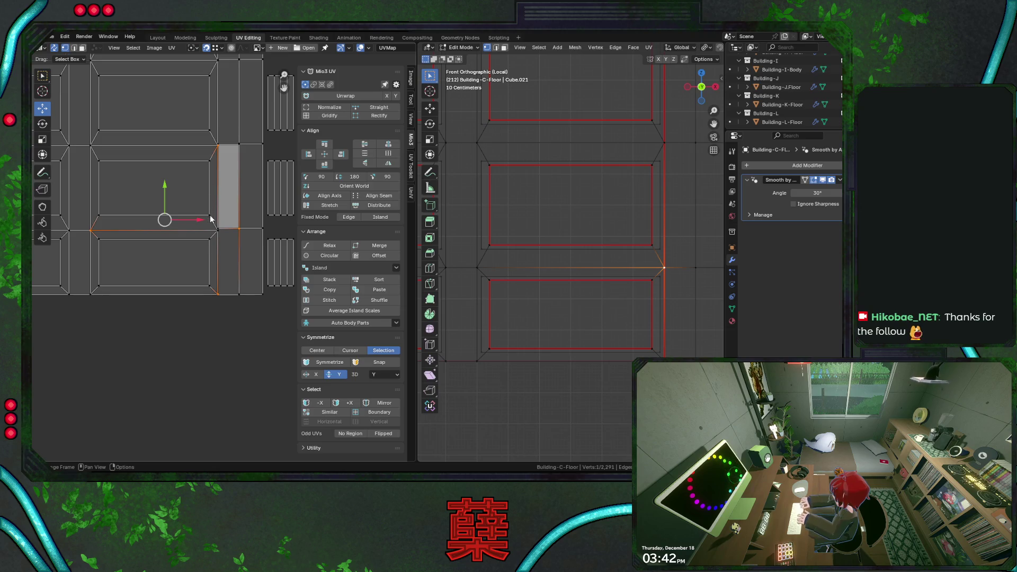
pyautogui.click(228, 259)
# Step: In face select, check the right-side vertical, slanted and trapezoid faces against their UV islands
pyautogui.click(82, 49)
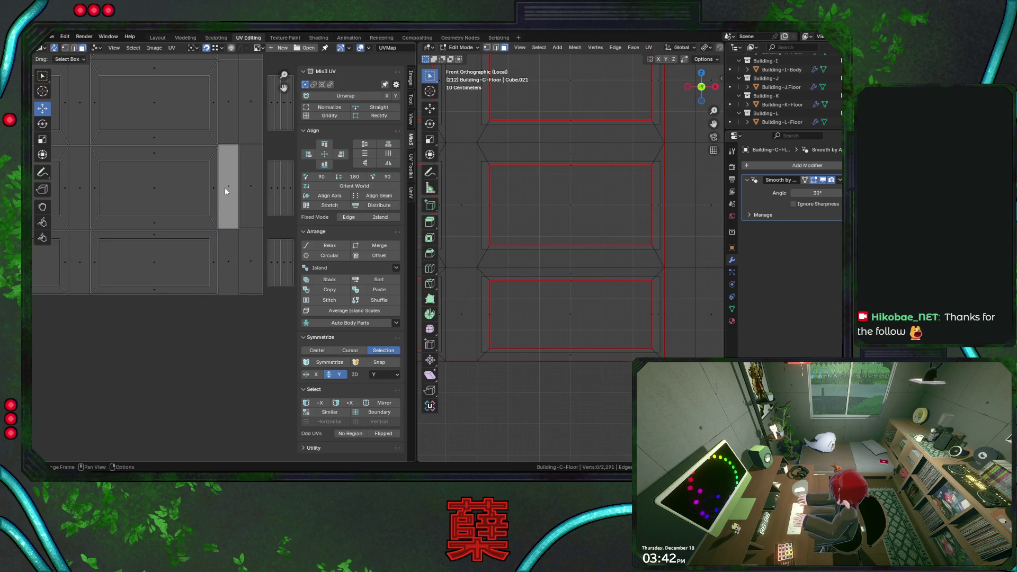
pyautogui.click(228, 187)
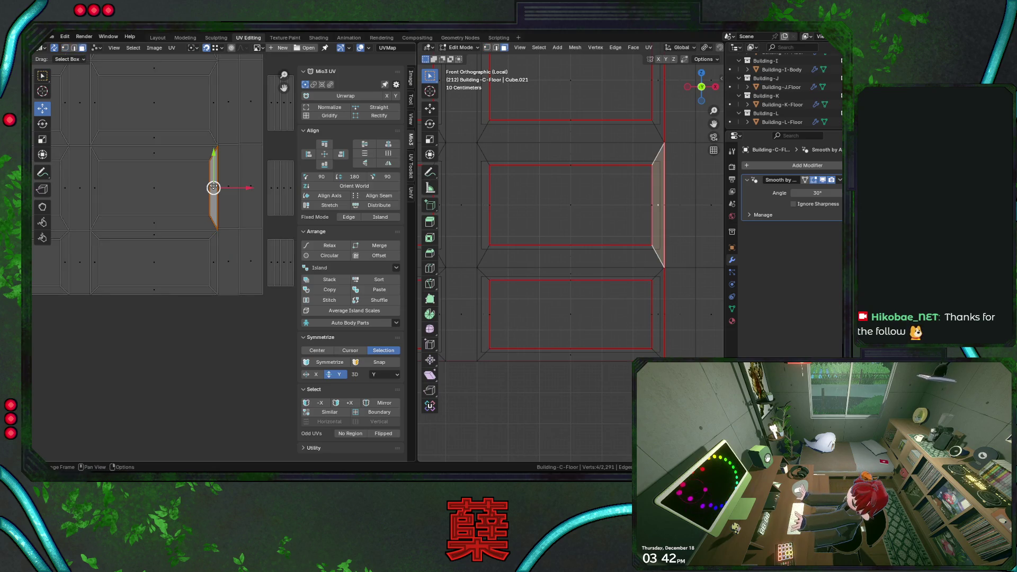
pyautogui.click(214, 253)
pyautogui.click(196, 219)
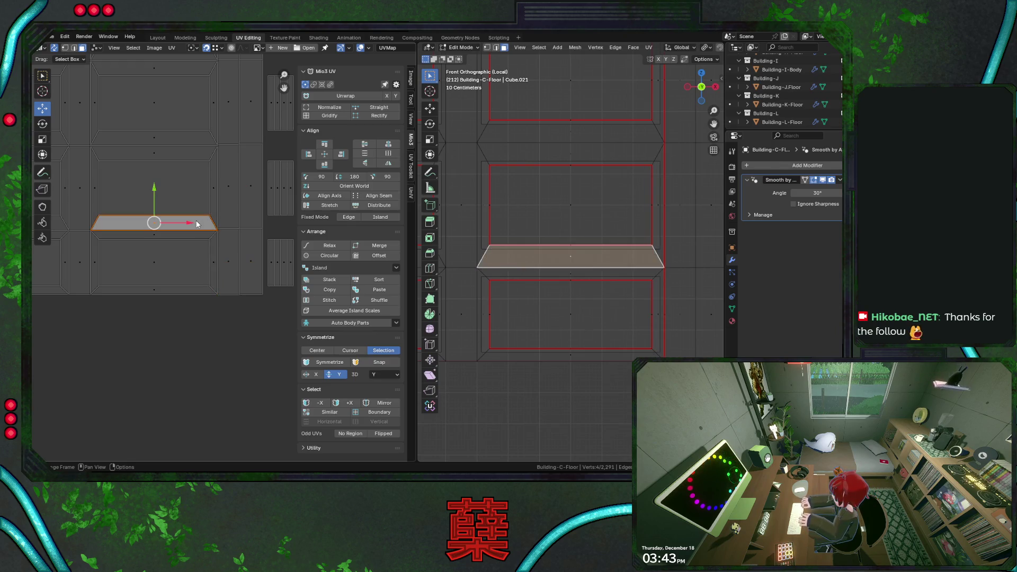
pyautogui.click(227, 190)
pyautogui.click(228, 254)
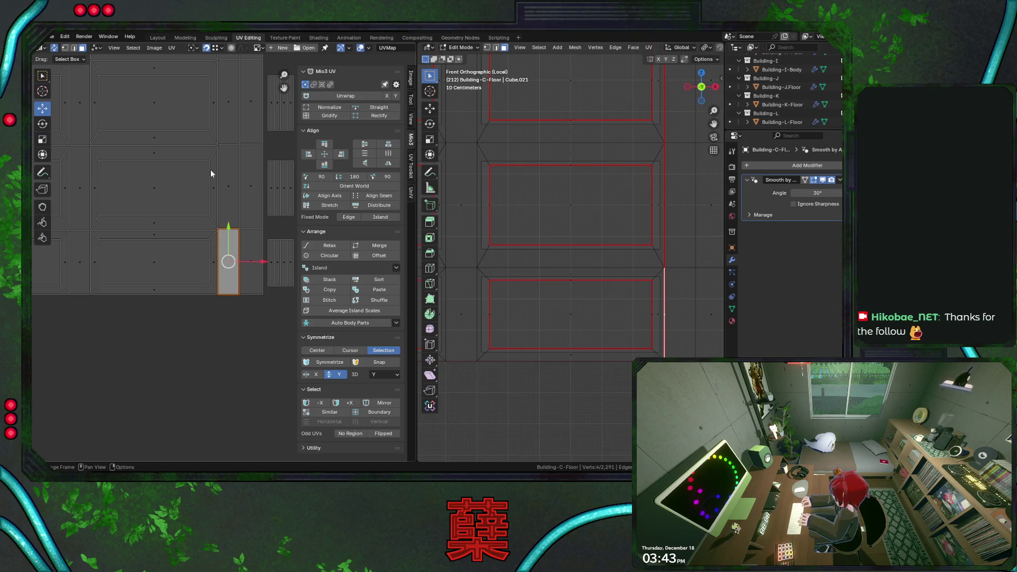
# Step: Check the left bevel and vertical faces and the bottom and top trapezoid faces the same way
pyautogui.click(94, 182)
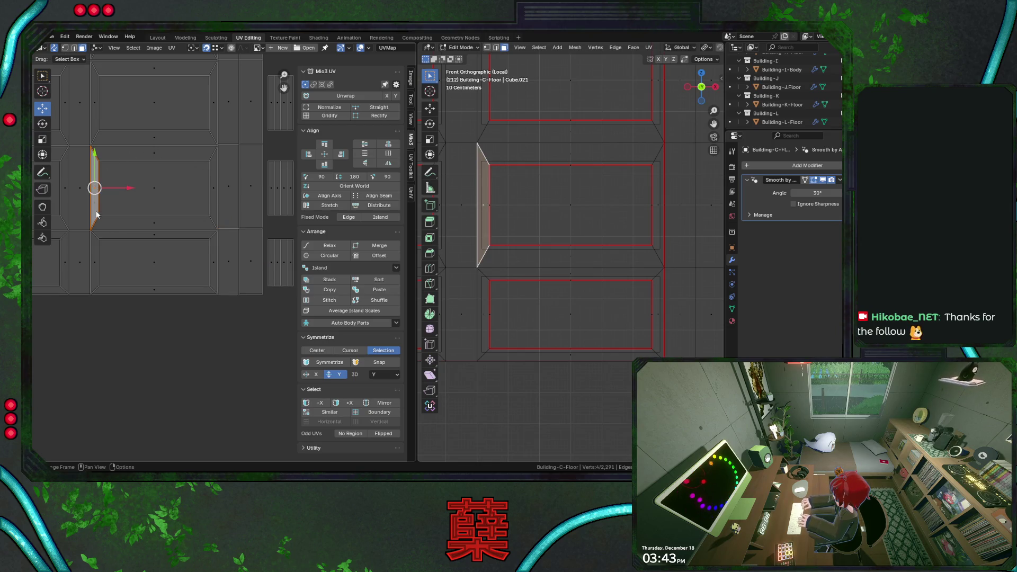
pyautogui.click(96, 261)
pyautogui.click(152, 286)
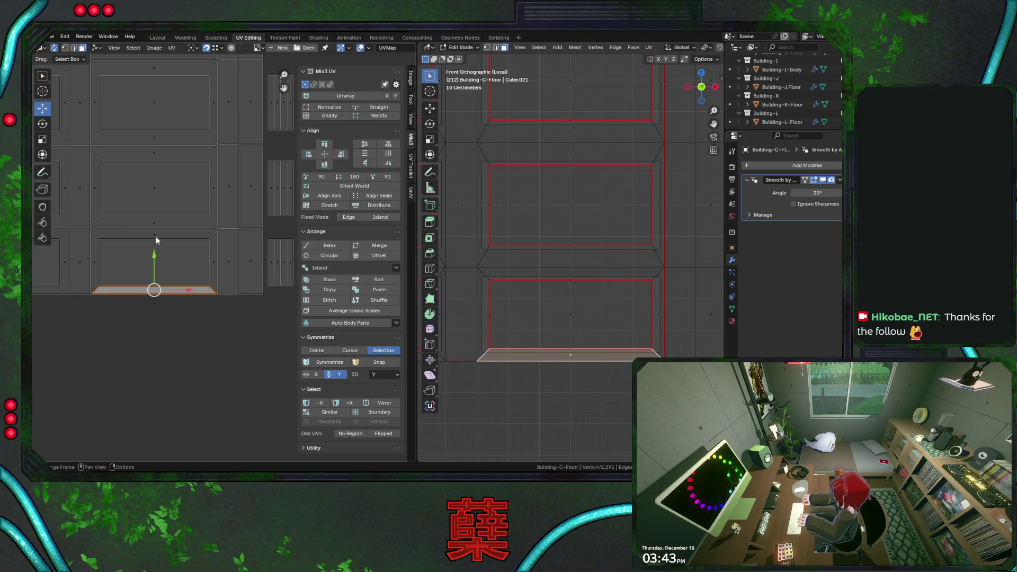
pyautogui.click(154, 262)
pyautogui.click(151, 195)
pyautogui.click(151, 155)
pyautogui.scroll(-5, 216, 249)
pyautogui.scroll(-3, 236, 259)
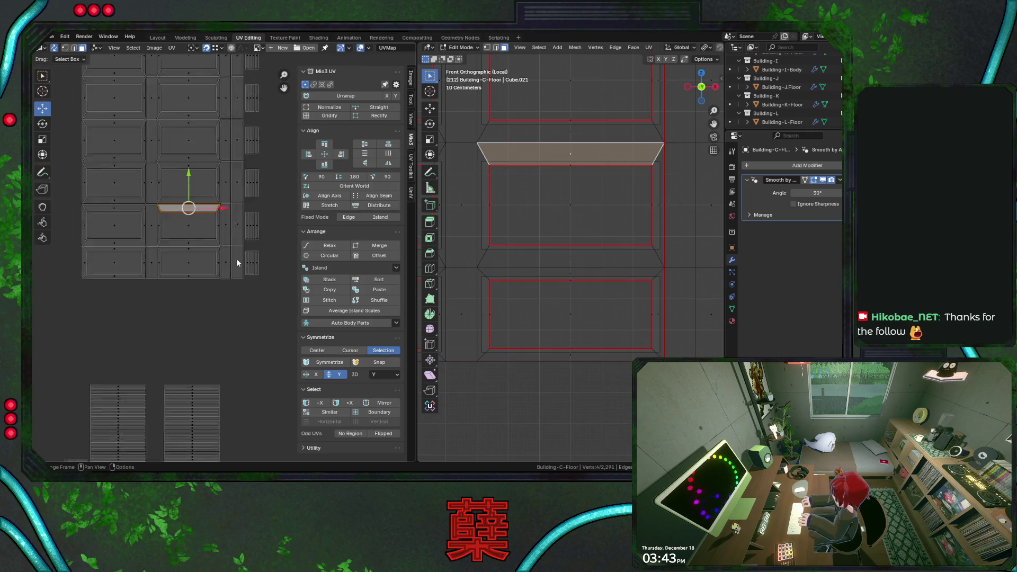
pyautogui.scroll(-3, 245, 268)
pyautogui.scroll(-2, 171, 244)
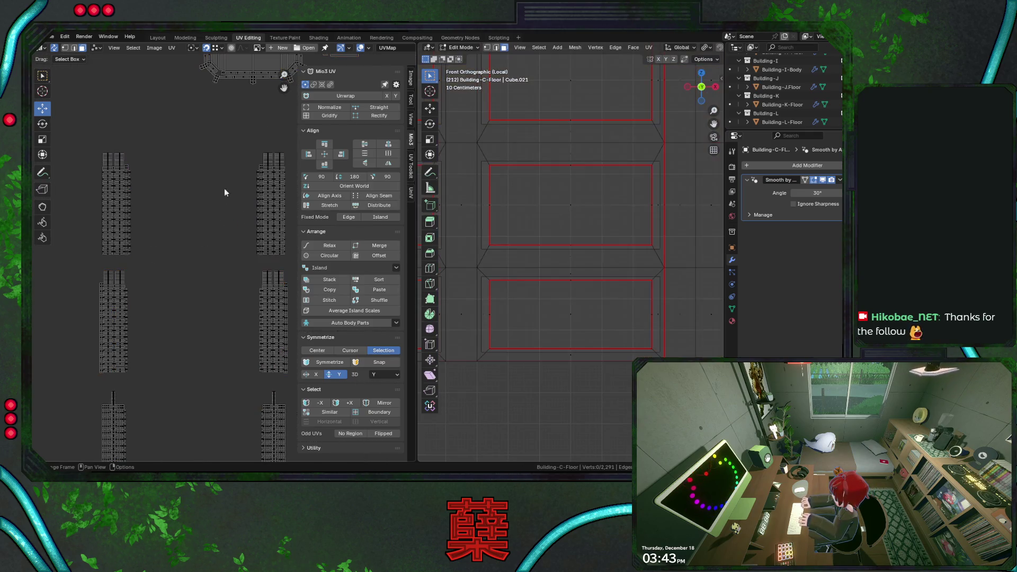
# Step: Frame the whole facade, box-select the island's left strip column and grab it for moving
pyautogui.moveTo(238, 143); pyautogui.dragTo(290, 252)
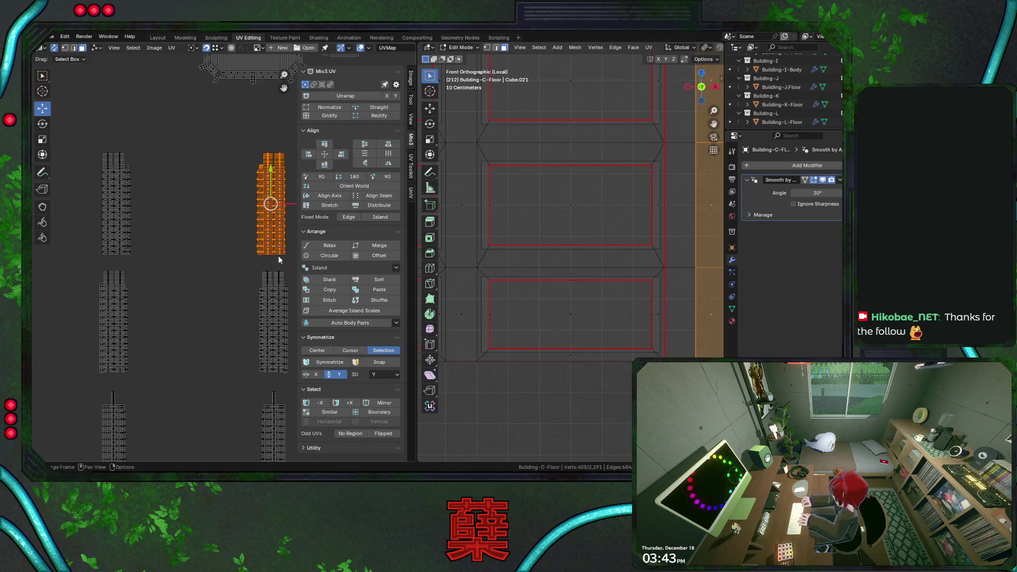
pyautogui.scroll(3, 248, 247)
pyautogui.scroll(2, 199, 255)
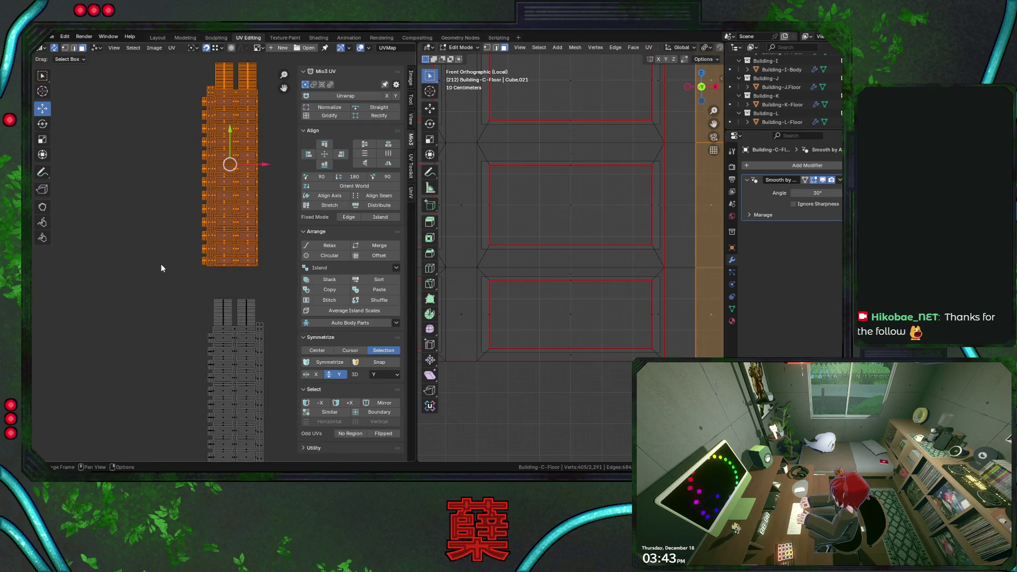
pyautogui.scroll(-4, 571, 199)
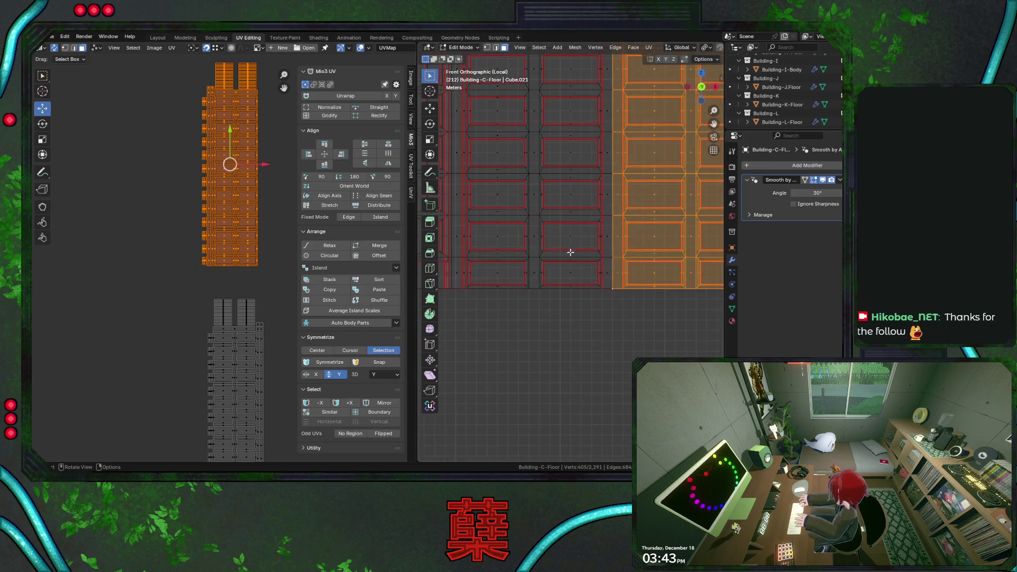
pyautogui.keyDown('shift'); pyautogui.moveTo(549, 260); pyautogui.dragTo(571, 249, button='middle'); pyautogui.keyUp('shift')
pyautogui.scroll(3, 244, 220)
pyautogui.scroll(-2, 232, 210)
pyautogui.moveTo(231, 209); pyautogui.dragTo(223, 238, button='middle')
pyautogui.scroll(-2, 221, 223)
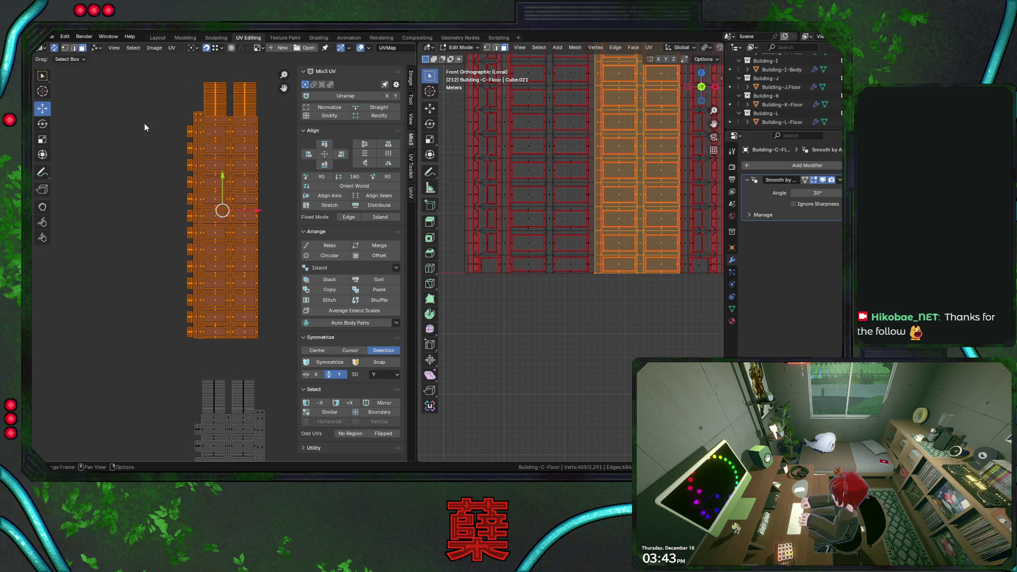
pyautogui.moveTo(164, 106); pyautogui.dragTo(194, 349)
pyautogui.press('g')
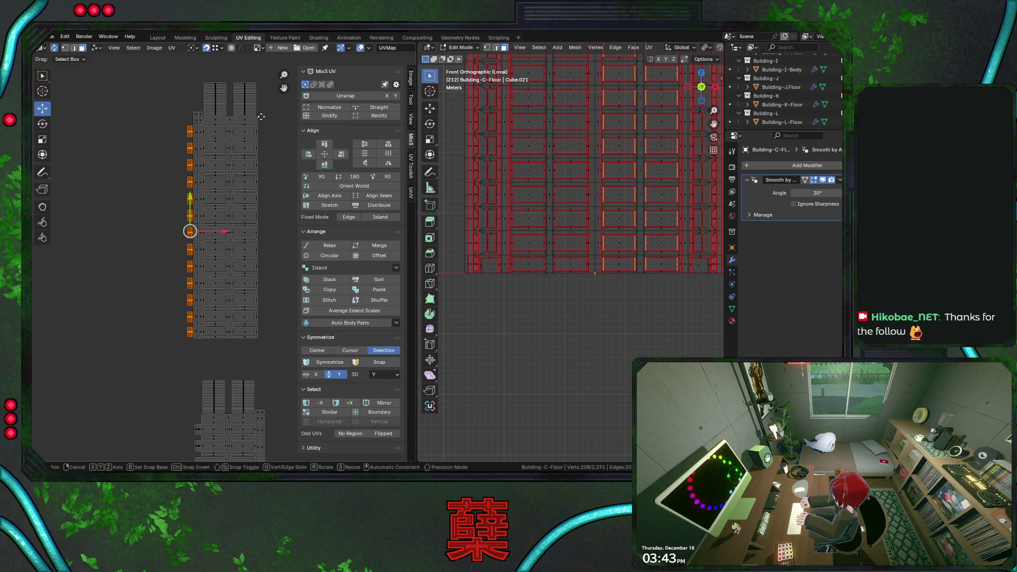
# Step: Drop the strip column on the island's right side and refine its position slightly left
pyautogui.click(258, 116)
pyautogui.scroll(2, 225, 187)
pyautogui.moveTo(225, 187); pyautogui.dragTo(217, 159, button='middle')
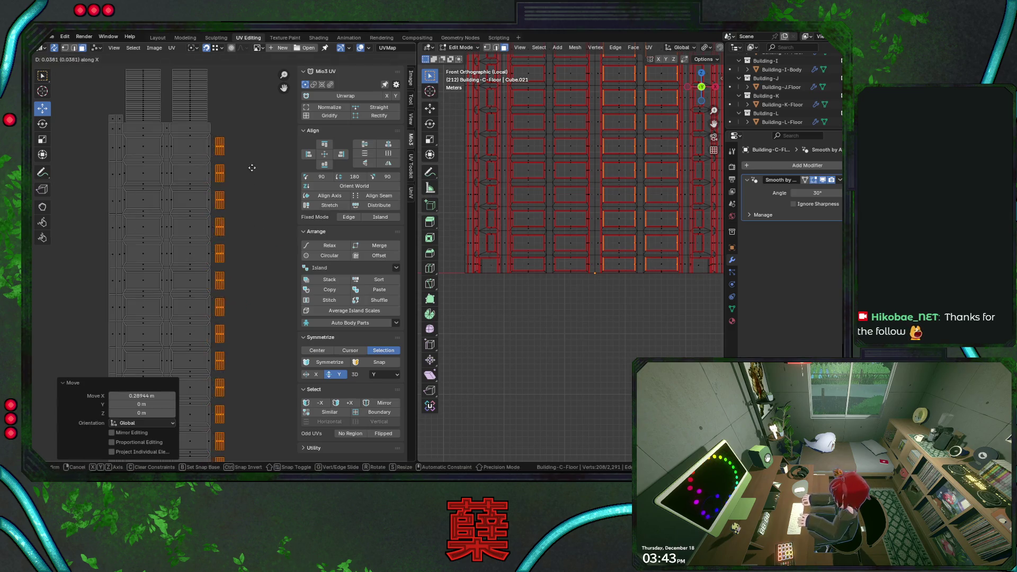
pyautogui.press('g')
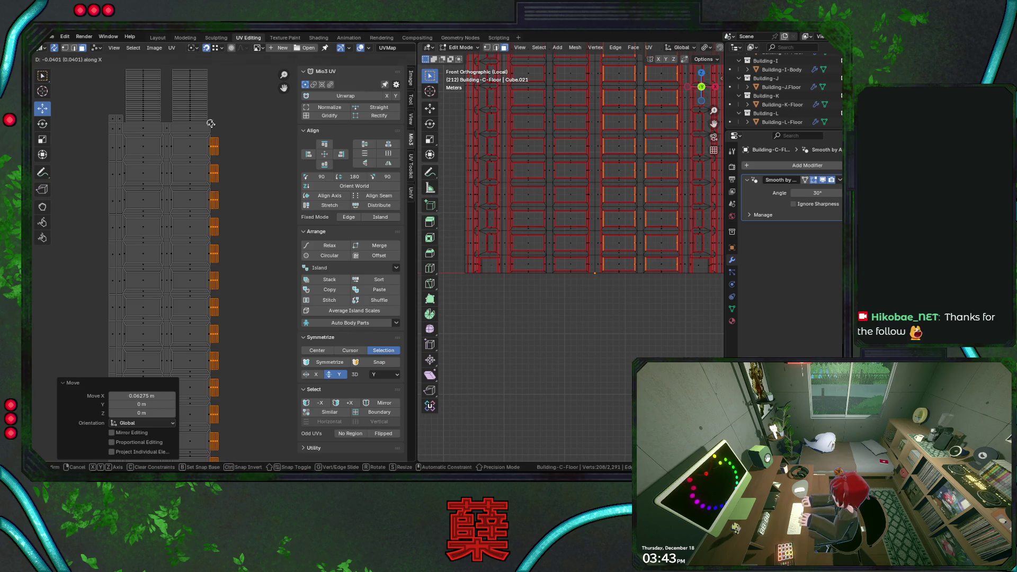
pyautogui.click(258, 182)
pyautogui.scroll(-3, 244, 230)
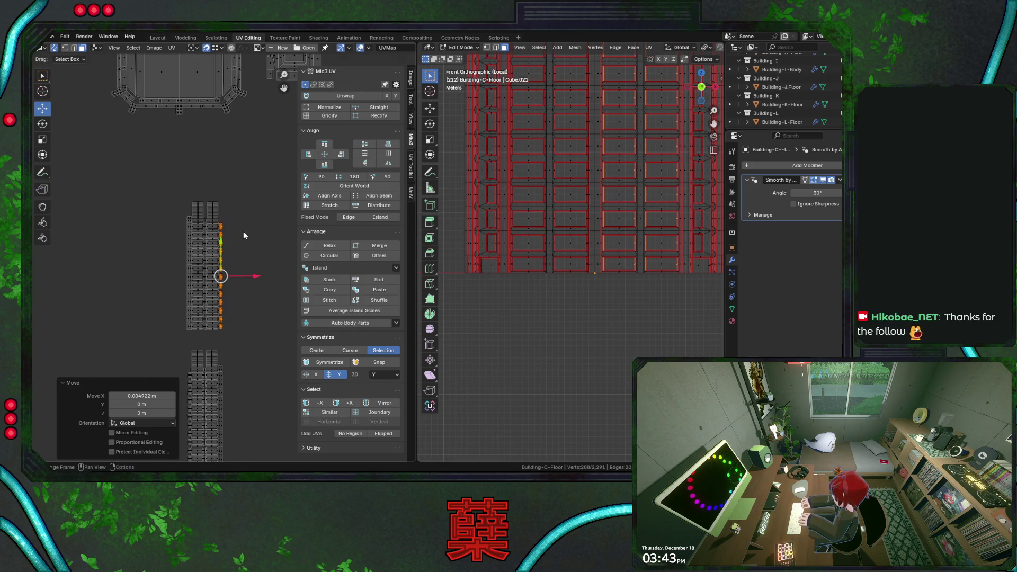
# Step: Select the larger facade island, save City.blend and Symmetrize it along X
pyautogui.moveTo(171, 206); pyautogui.dragTo(233, 331)
pyautogui.scroll(-2, 237, 262)
pyautogui.hotkey('ctrl', 's')
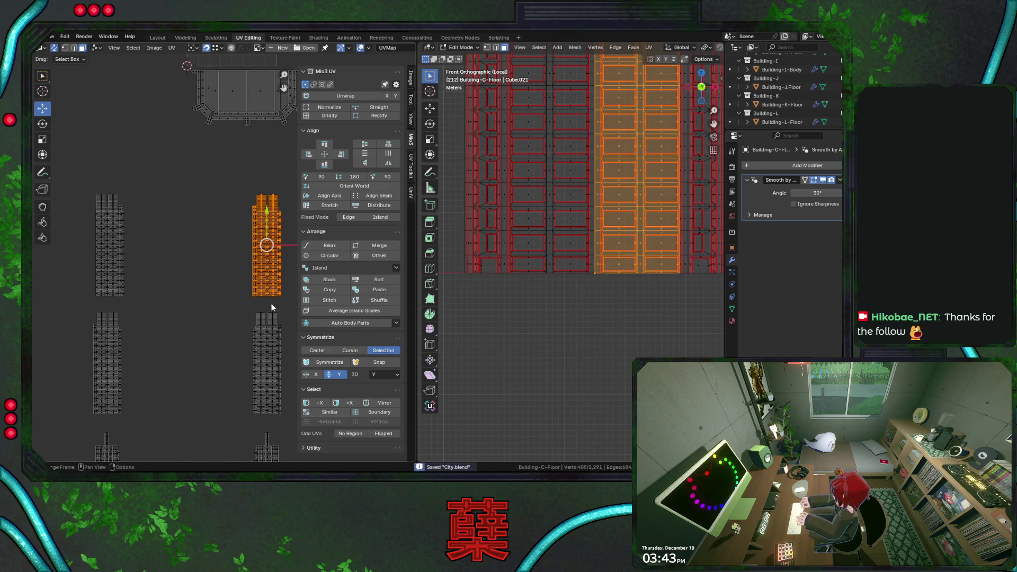
pyautogui.scroll(1, 192, 279)
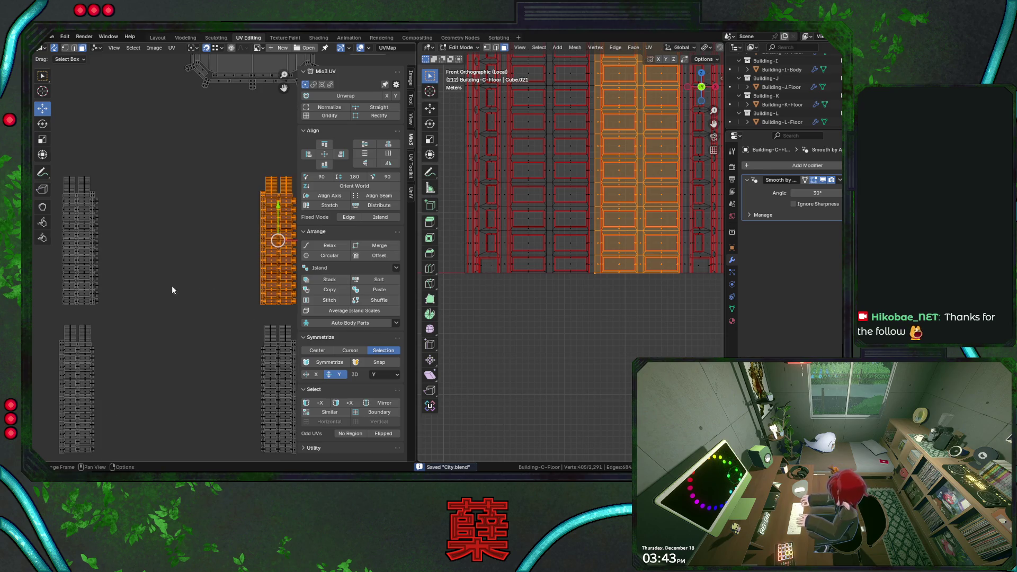
pyautogui.click(328, 361)
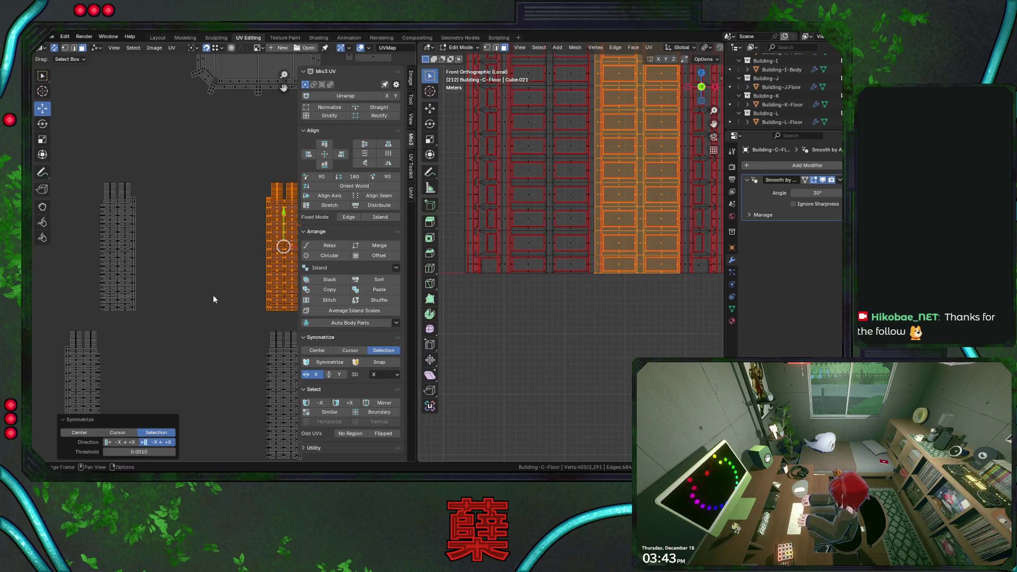
pyautogui.scroll(-1, 213, 295)
# Step: Slide the left UV strip 1.1666 along X beside its neighbour and save the file
pyautogui.click(109, 189)
pyautogui.moveTo(67, 168); pyautogui.dragTo(137, 305)
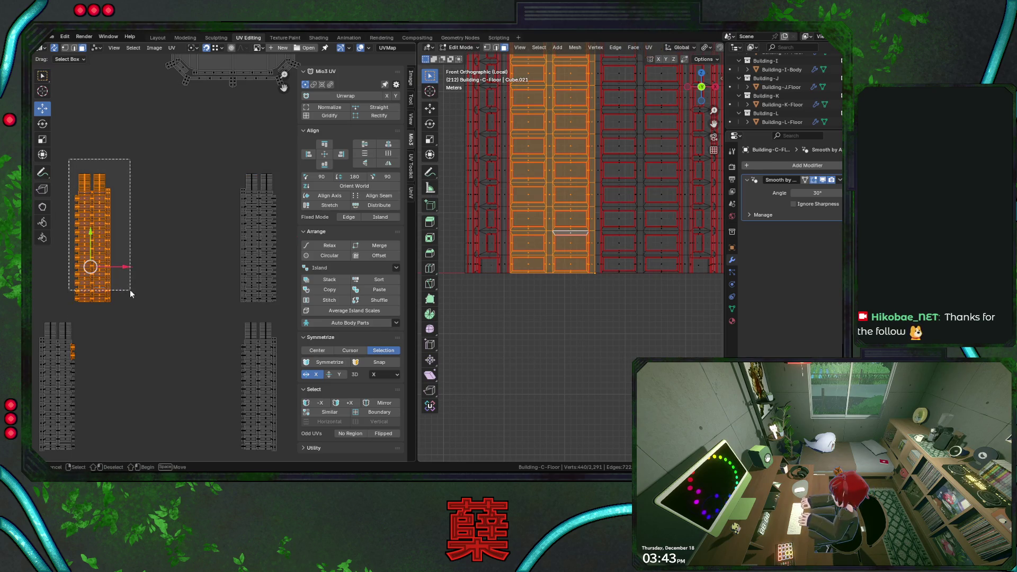
pyautogui.press('g')
pyautogui.press('x')
pyautogui.click(236, 300)
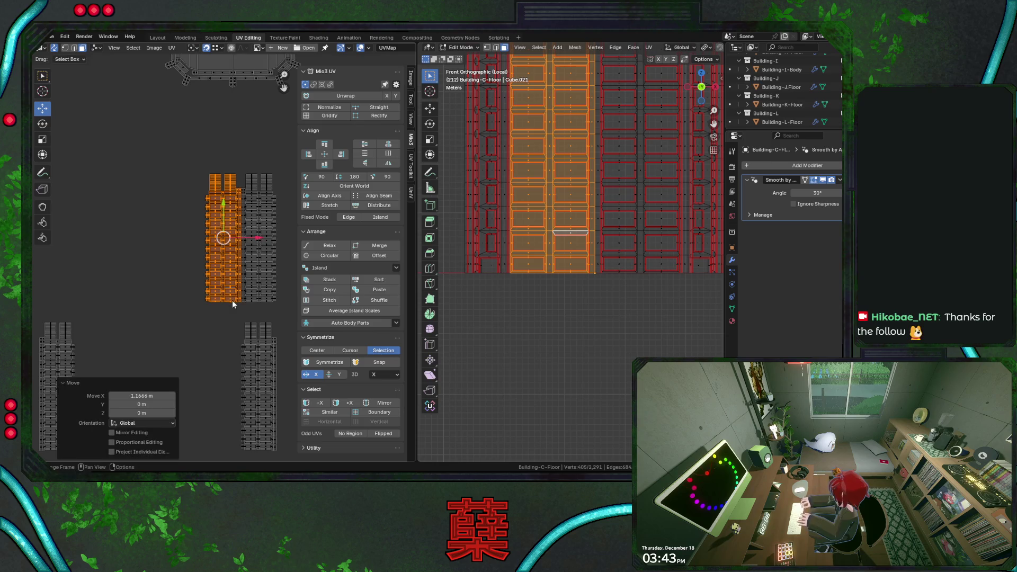
pyautogui.scroll(-2, 209, 316)
pyautogui.hotkey('ctrl', 's')
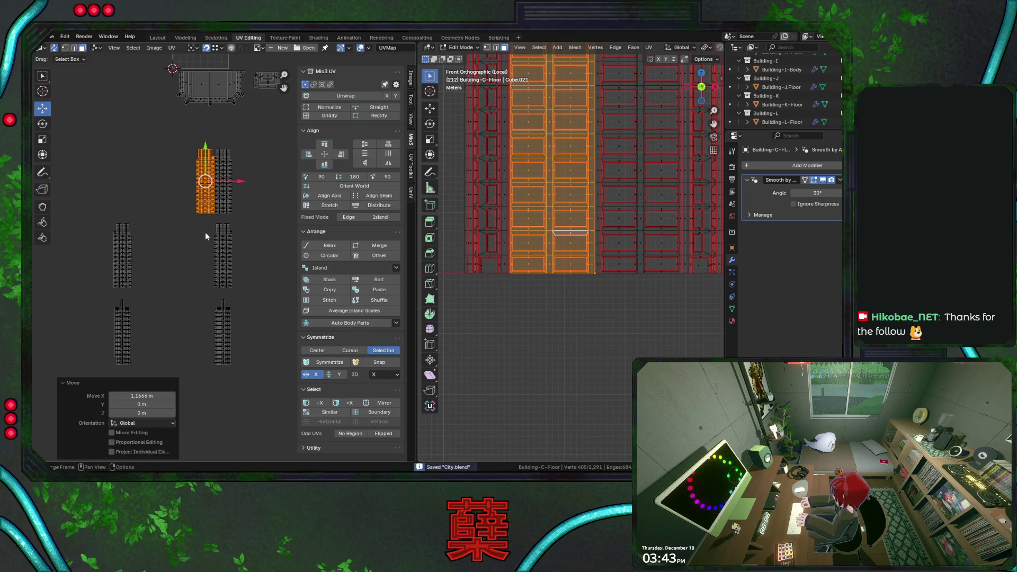
# Step: Symmetrize the two lower-right strips, then clear the selection and pan to other islands
pyautogui.moveTo(205, 232); pyautogui.dragTo(238, 358)
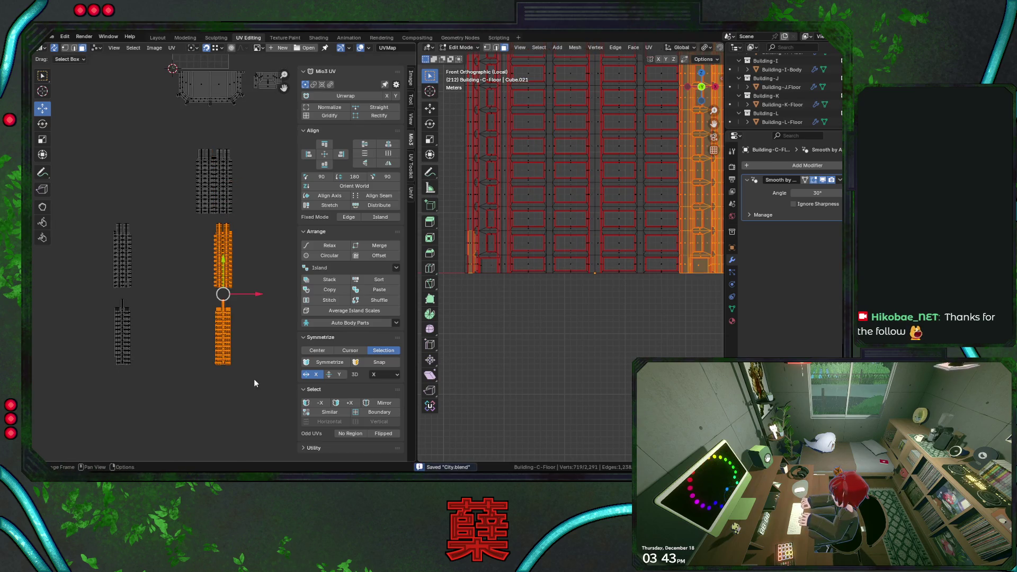
pyautogui.click(324, 363)
pyautogui.scroll(3, 159, 297)
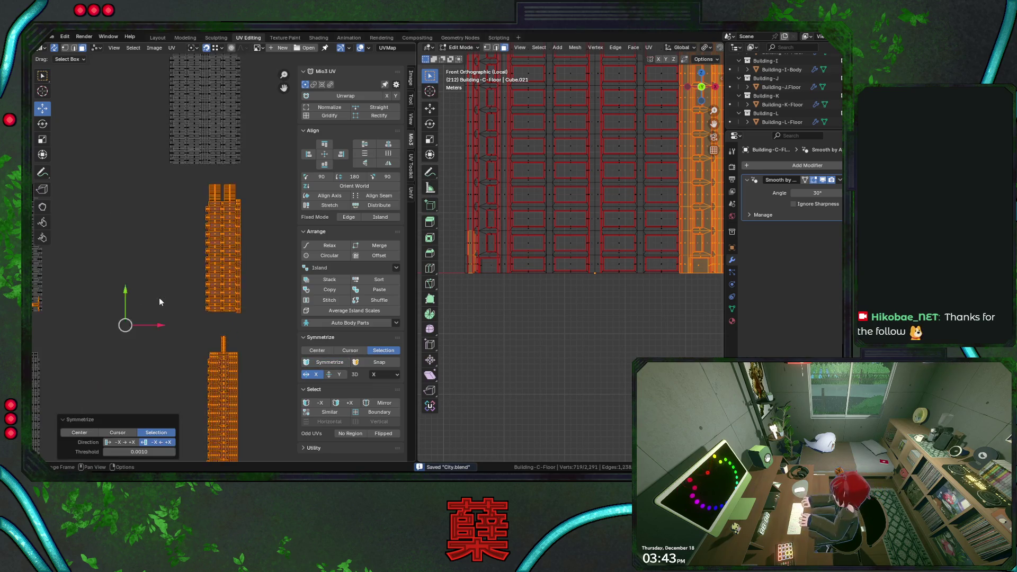
pyautogui.scroll(-3, 160, 298)
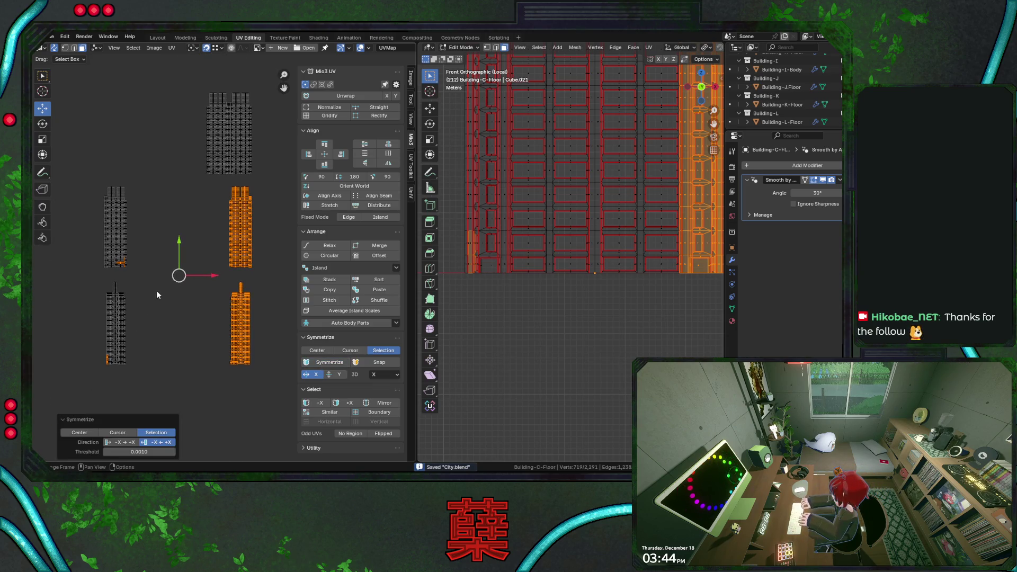
pyautogui.moveTo(156, 290); pyautogui.dragTo(96, 287, button='middle')
pyautogui.scroll(3, 208, 263)
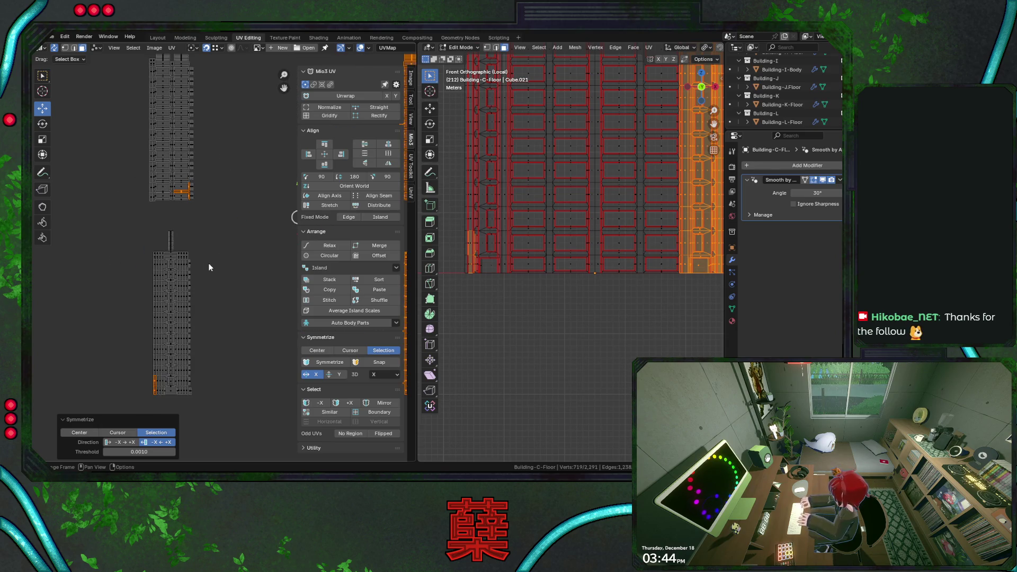
pyautogui.hotkey('alt', 'a')
pyautogui.scroll(-3, 222, 235)
pyautogui.moveTo(222, 235)
pyautogui.mouseDown(button='middle')
pyautogui.moveTo(175, 258)
pyautogui.moveTo(210, 195)
pyautogui.moveTo(178, 159)
pyautogui.mouseUp(button='middle')
pyautogui.scroll(3, 176, 259)
pyautogui.scroll(2, 210, 195)
pyautogui.scroll(3, 173, 167)
# Step: Box-select the left column of small strip islands and orbit the building to perspective
pyautogui.moveTo(165, 118); pyautogui.dragTo(187, 408)
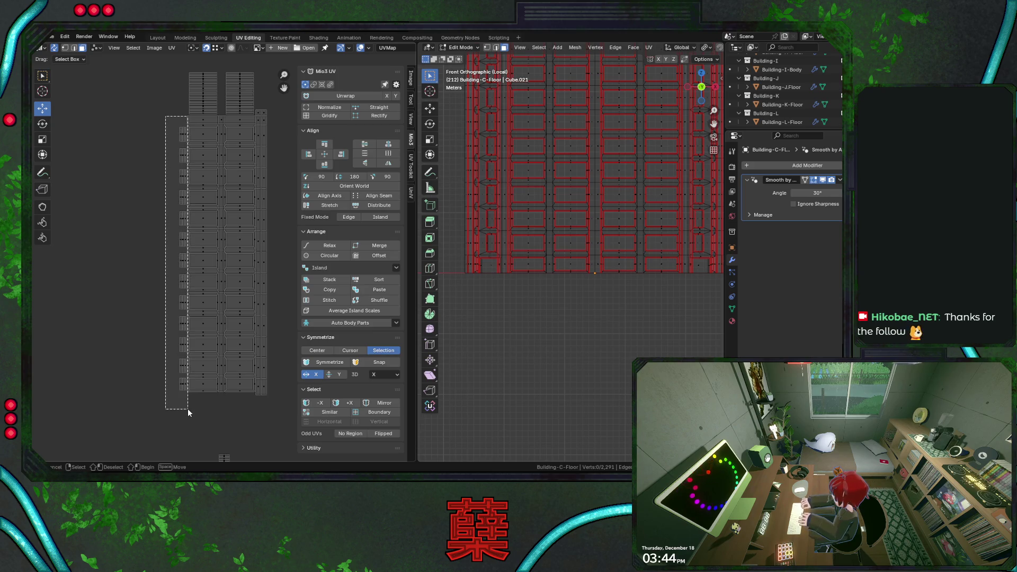
pyautogui.moveTo(188, 409); pyautogui.dragTo(188, 408)
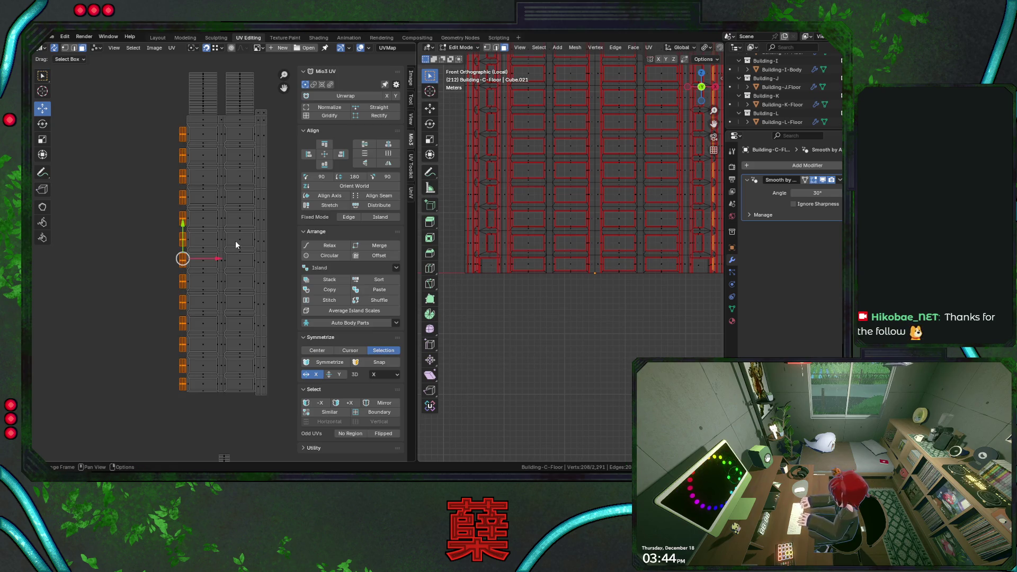
pyautogui.scroll(-3, 236, 241)
pyautogui.scroll(2, 236, 244)
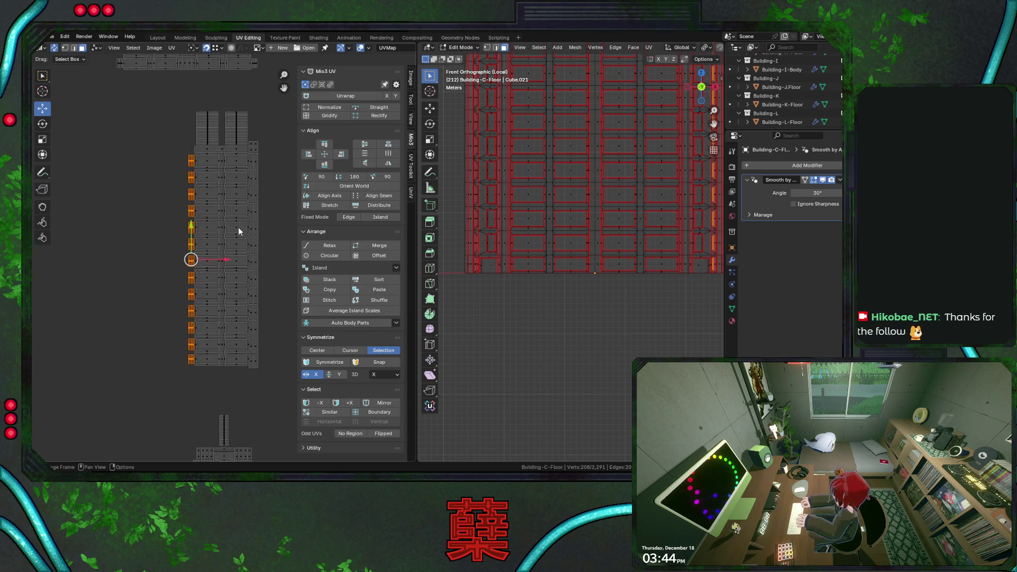
pyautogui.scroll(-4, 238, 225)
pyautogui.moveTo(557, 222)
pyautogui.mouseDown(button='middle')
pyautogui.moveTo(608, 236)
pyautogui.moveTo(578, 256)
pyautogui.mouseUp(button='middle')
pyautogui.scroll(-5, 607, 238)
pyautogui.scroll(2, 588, 239)
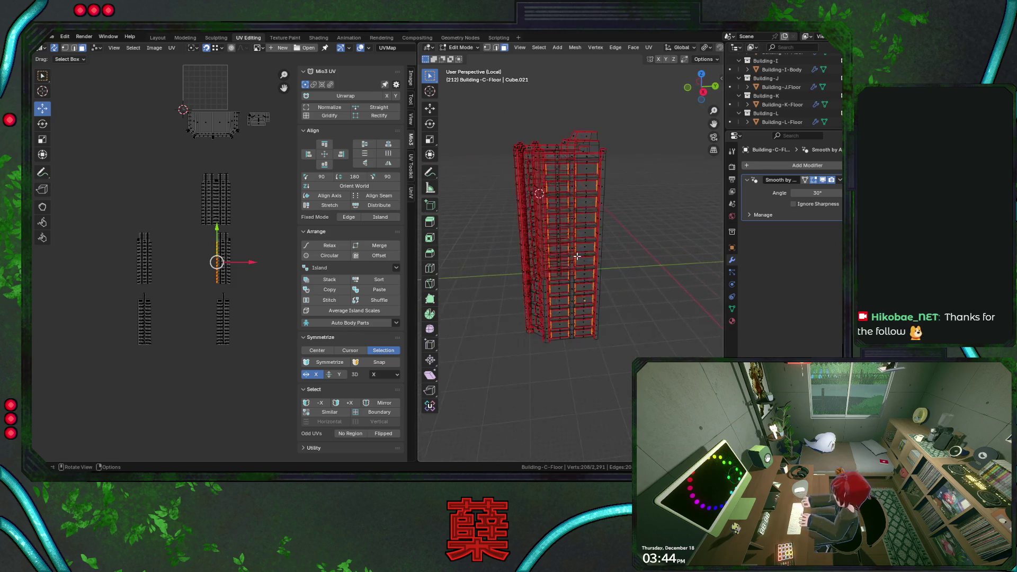
pyautogui.scroll(3, 578, 256)
# Step: Box-select each wall UV strip in turn to check its faces on the building, then save City.blend
pyautogui.moveTo(204, 231)
pyautogui.mouseDown()
pyautogui.moveTo(236, 302)
pyautogui.moveTo(228, 286)
pyautogui.mouseUp()
pyautogui.click(229, 285)
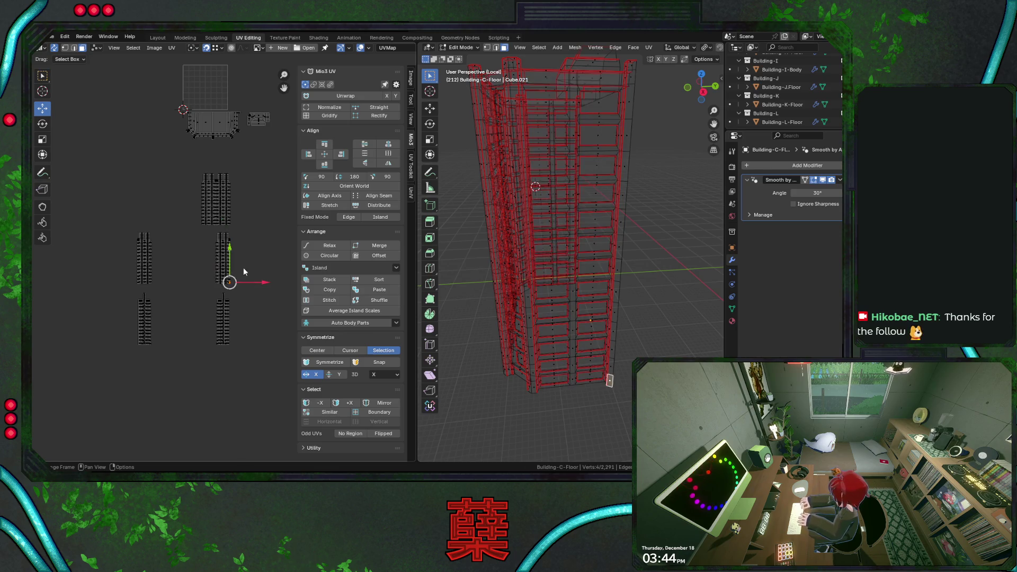
pyautogui.moveTo(229, 241); pyautogui.dragTo(236, 289)
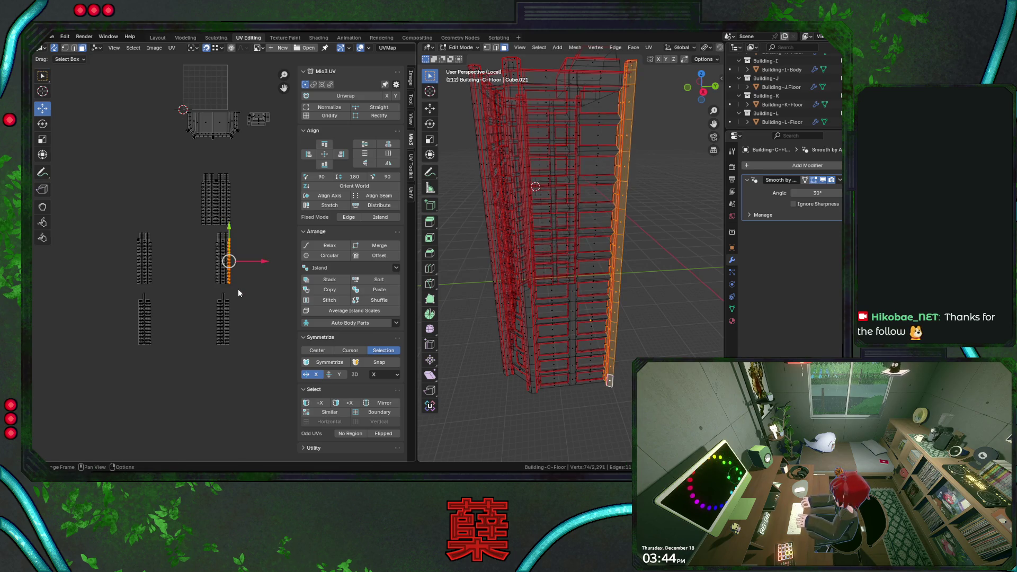
pyautogui.click(258, 300)
pyautogui.moveTo(202, 228); pyautogui.dragTo(238, 286)
pyautogui.click(187, 271)
pyautogui.moveTo(136, 240)
pyautogui.mouseDown()
pyautogui.moveTo(163, 290)
pyautogui.moveTo(247, 367)
pyautogui.mouseUp()
pyautogui.moveTo(508, 239); pyautogui.dragTo(552, 280, button='middle')
pyautogui.hotkey('ctrl', 's')
pyautogui.scroll(2, 234, 339)
pyautogui.scroll(-1, 234, 339)
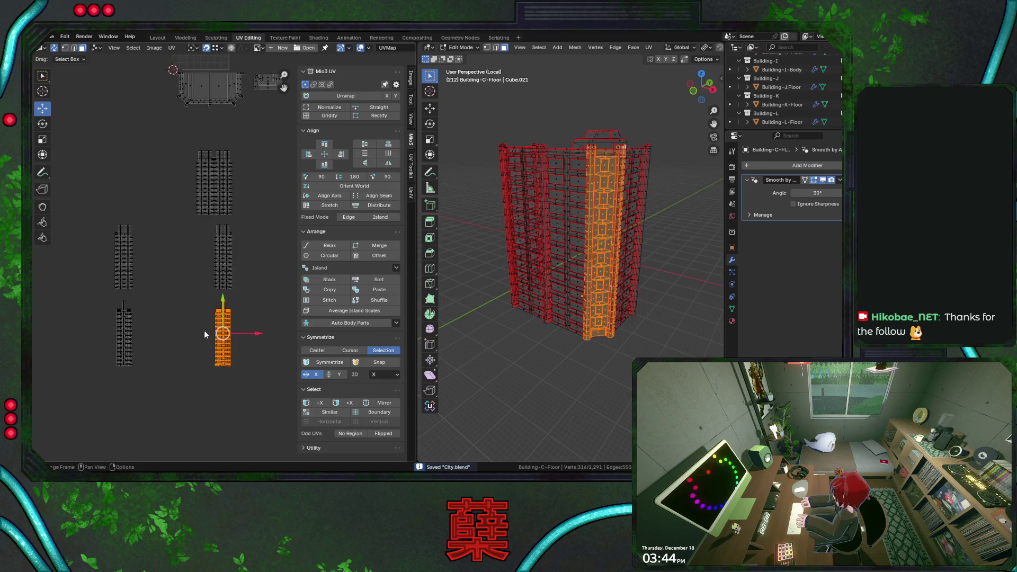
# Step: Move one island aside, lift the four wall strips into two columns under the floor islands, and save
pyautogui.moveTo(106, 299); pyautogui.dragTo(149, 405)
pyautogui.click(216, 330)
pyautogui.scroll(-3, 199, 319)
pyautogui.moveTo(176, 135); pyautogui.dragTo(258, 216)
pyautogui.scroll(2, 251, 254)
pyautogui.scroll(2, 247, 263)
pyautogui.scroll(2, 246, 267)
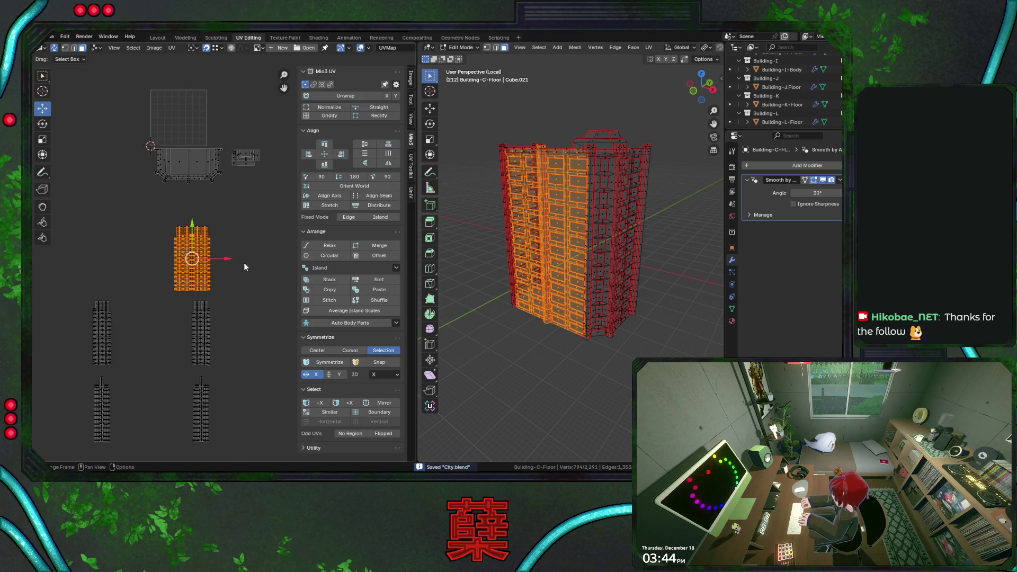
pyautogui.scroll(-3, 233, 270)
pyautogui.press('g')
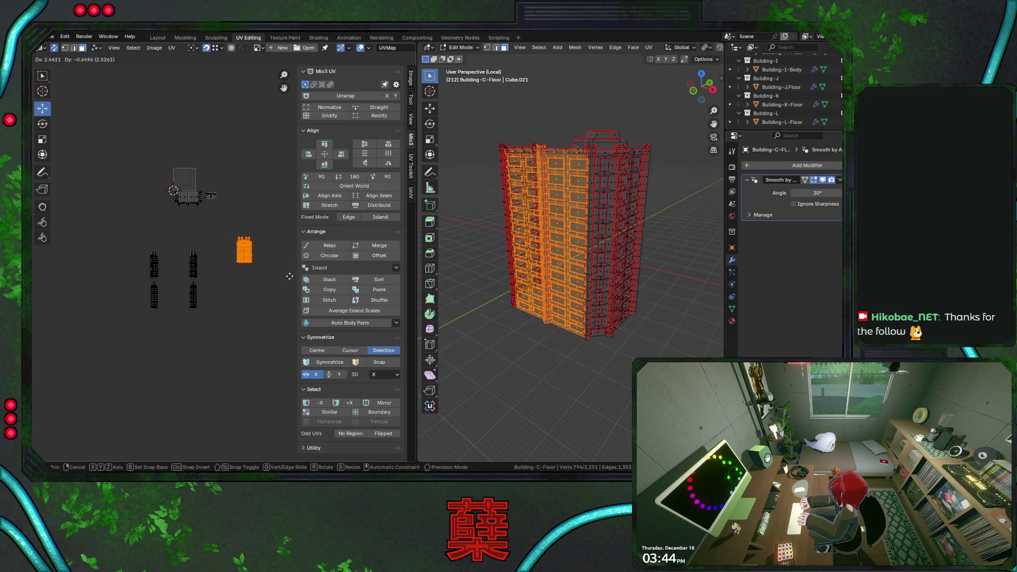
pyautogui.click(296, 280)
pyautogui.moveTo(119, 218); pyautogui.dragTo(218, 346)
pyautogui.press('g')
pyautogui.click(221, 310)
pyautogui.scroll(2, 163, 269)
pyautogui.scroll(2, 163, 270)
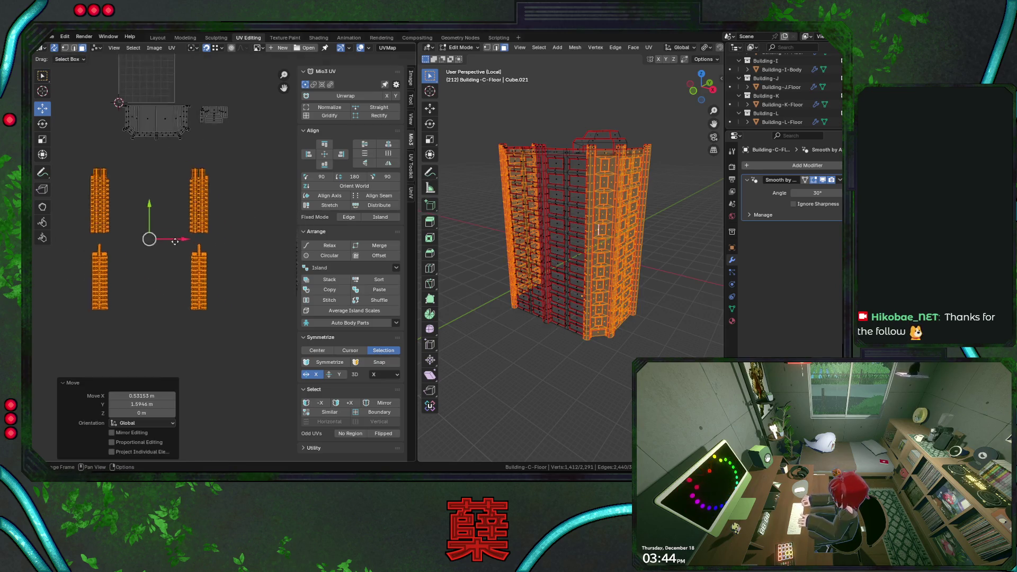
pyautogui.scroll(1, 163, 269)
pyautogui.moveTo(85, 96); pyautogui.dragTo(283, 336)
pyautogui.hotkey('ctrl', 's')
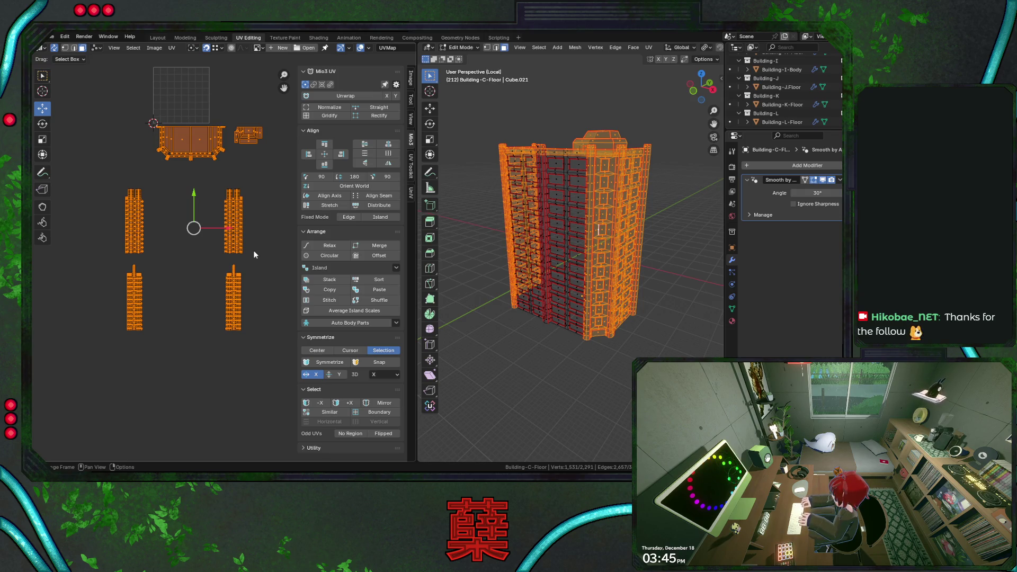
# Step: Shift all islands slightly, move the left strip column inward, reselect everything and pick the Symmetrize axis
pyautogui.press('g')
pyautogui.click(247, 173)
pyautogui.hotkey('ctrl', 's')
pyautogui.moveTo(96, 182); pyautogui.dragTo(159, 341)
pyautogui.press('g')
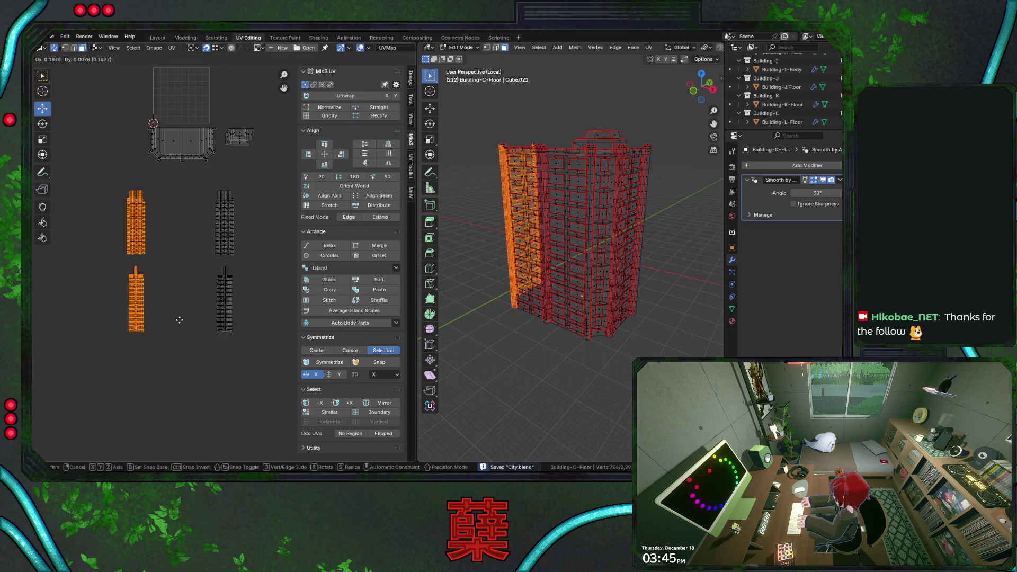
pyautogui.click(186, 295)
pyautogui.moveTo(114, 108); pyautogui.dragTo(291, 367)
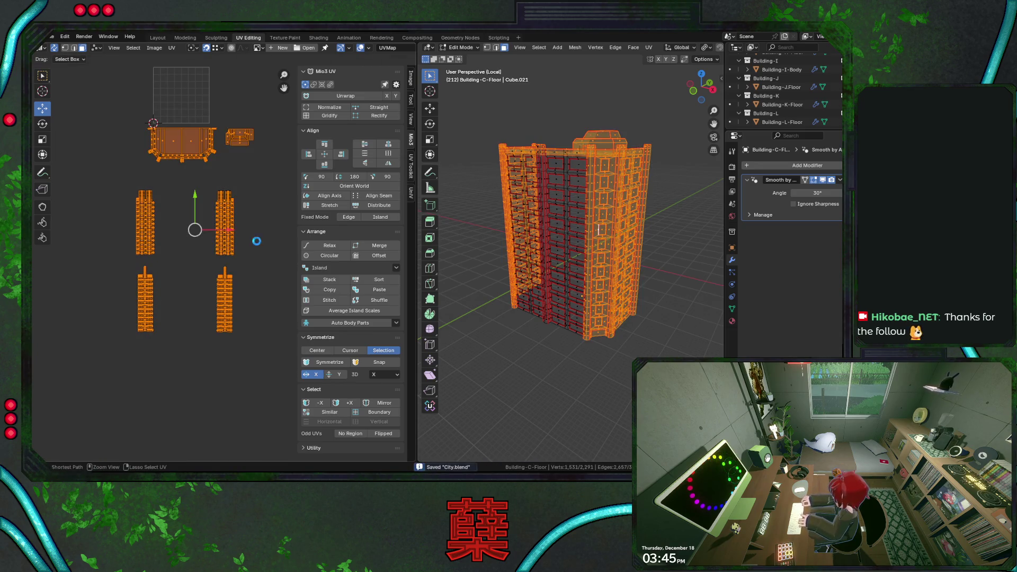
pyautogui.click(384, 375)
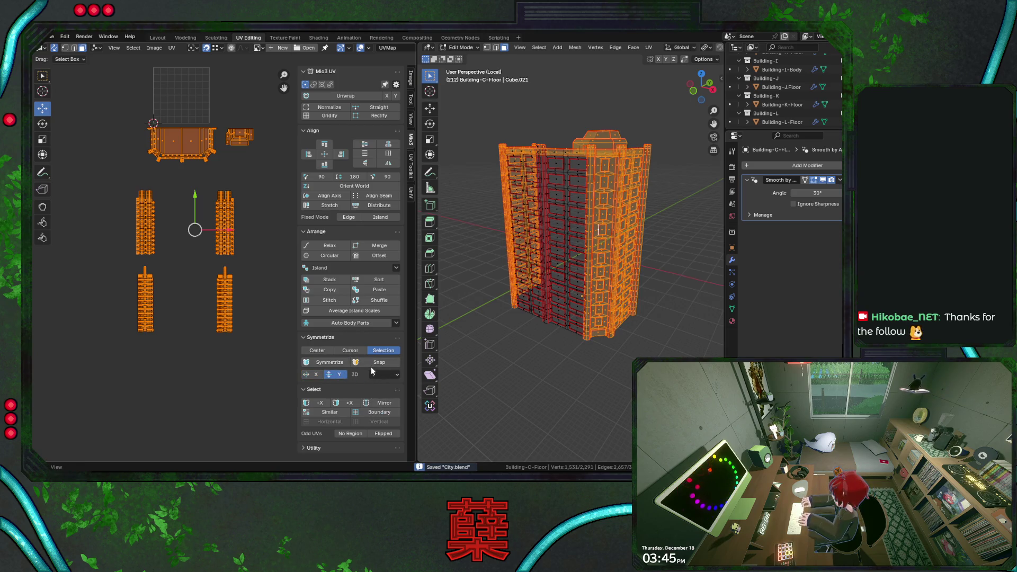
# Step: Add a Mirror modifier on Y with Clipping to Building-C-Floor and apply it permanently
pyautogui.click(807, 165)
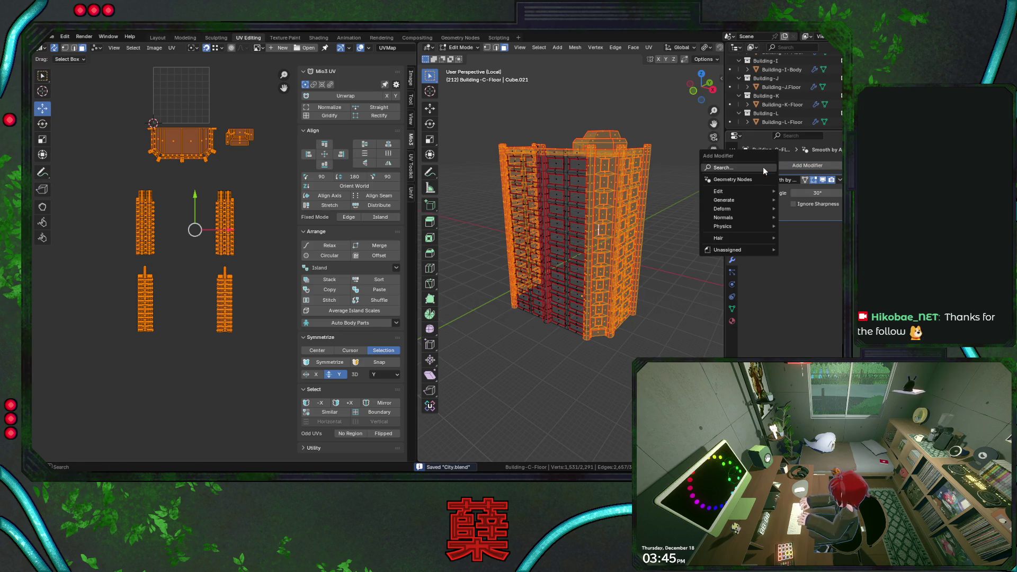
pyautogui.click(762, 171)
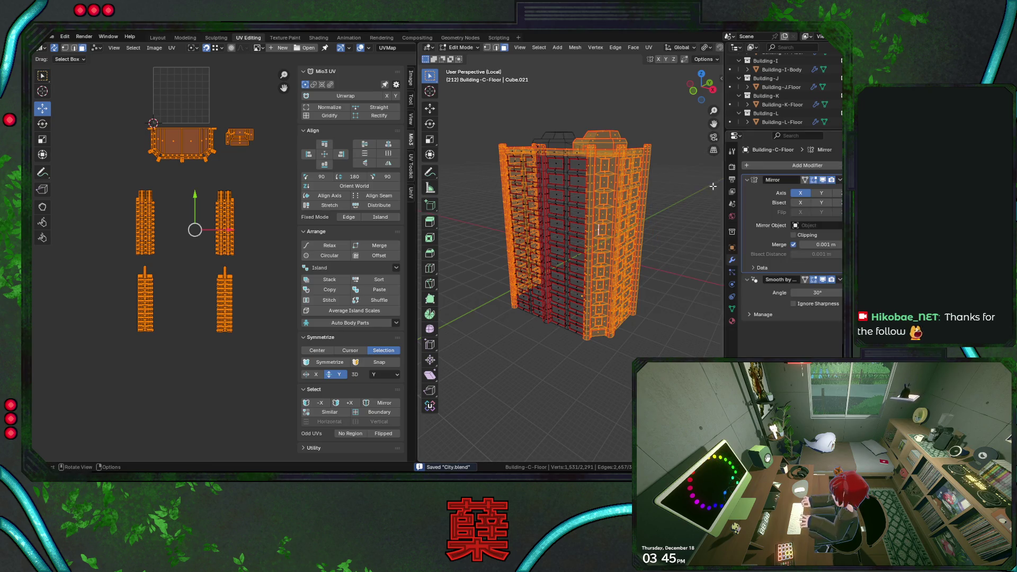
pyautogui.click(818, 193)
pyautogui.click(794, 236)
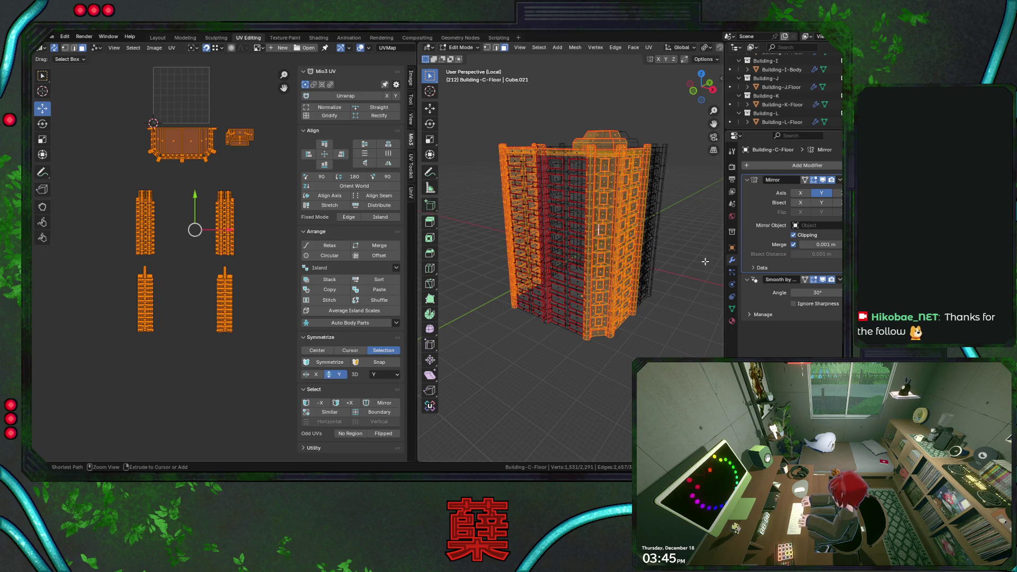
pyautogui.press('Tab')
pyautogui.click(840, 182)
pyautogui.click(804, 193)
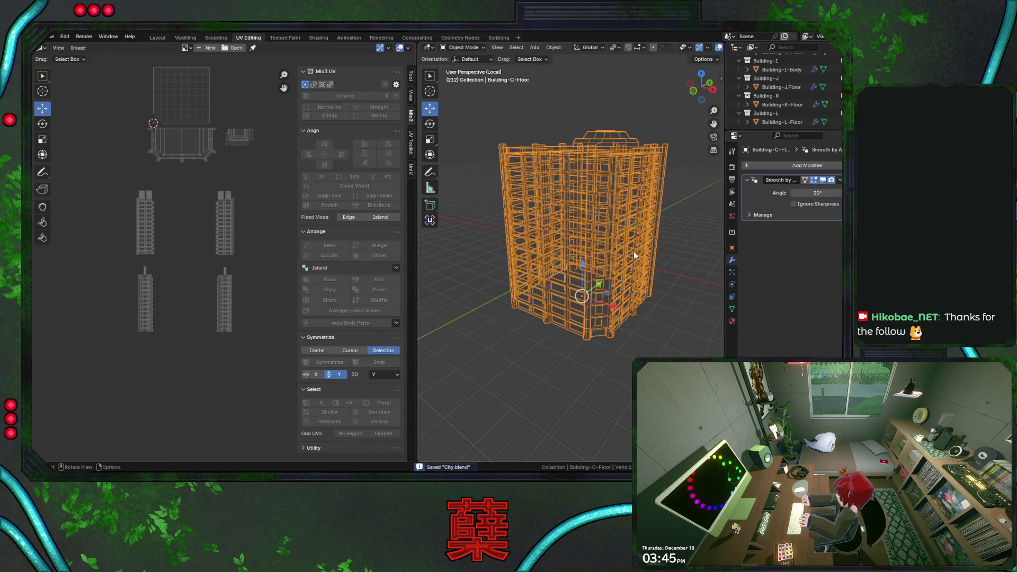
pyautogui.press('Tab')
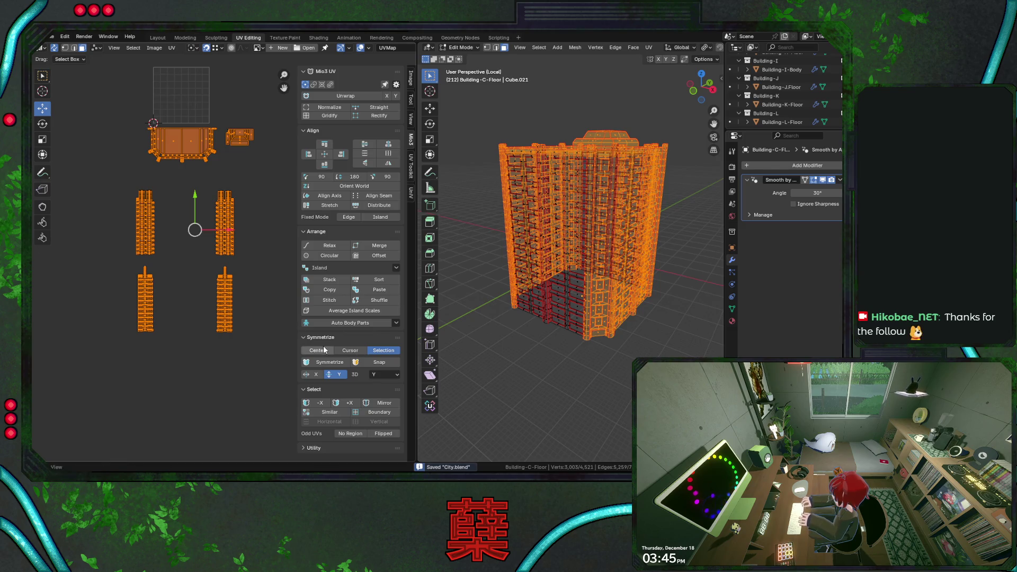
# Step: View the building from the side with a checker texture, select its left half of faces, and save
pyautogui.moveTo(556, 278)
pyautogui.mouseDown(button='middle')
pyautogui.moveTo(582, 226)
pyautogui.moveTo(572, 239)
pyautogui.mouseUp(button='middle')
pyautogui.press('KP_3')
pyautogui.scroll(3, 582, 222)
pyautogui.hotkey('alt', 'z')
pyautogui.hotkey('alt', 'z')
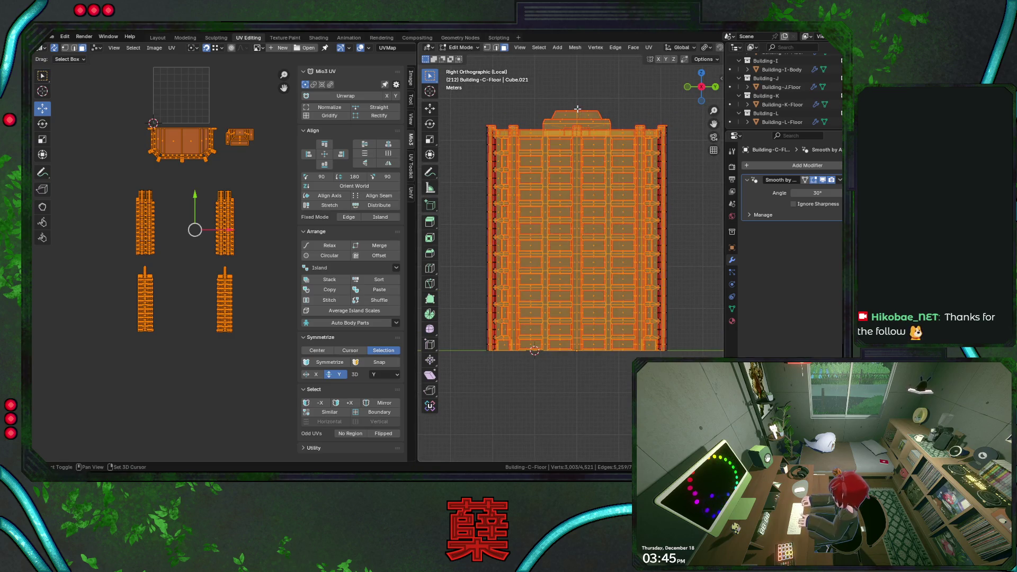
pyautogui.moveTo(577, 106)
pyautogui.mouseDown()
pyautogui.moveTo(631, 410)
pyautogui.moveTo(679, 417)
pyautogui.mouseUp()
pyautogui.hotkey('ctrl', 's')
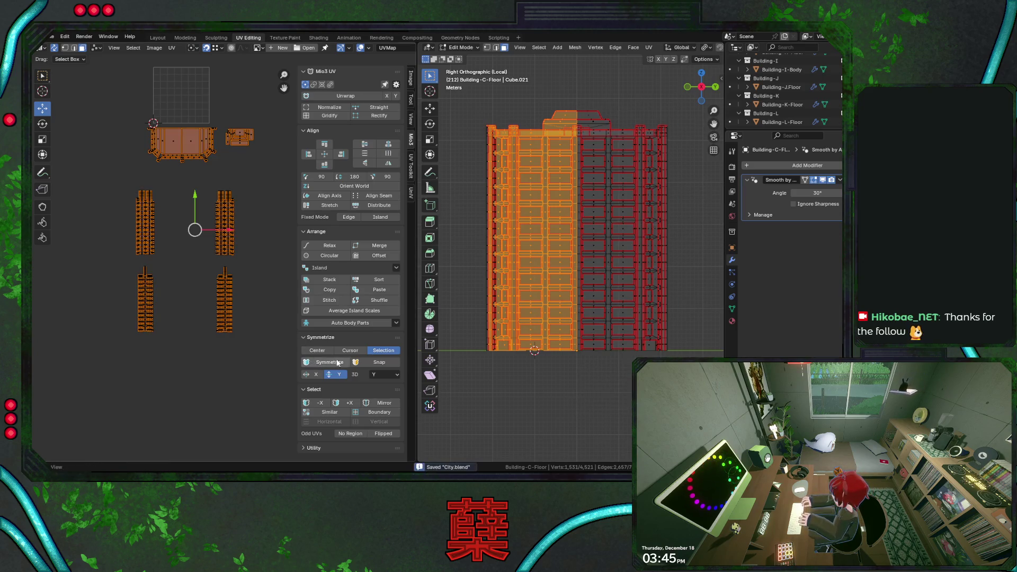
# Step: Symmetrize the selected UV islands on Y about Selection after undoing Cursor and Center attempts, then start a Y move
pyautogui.click(328, 363)
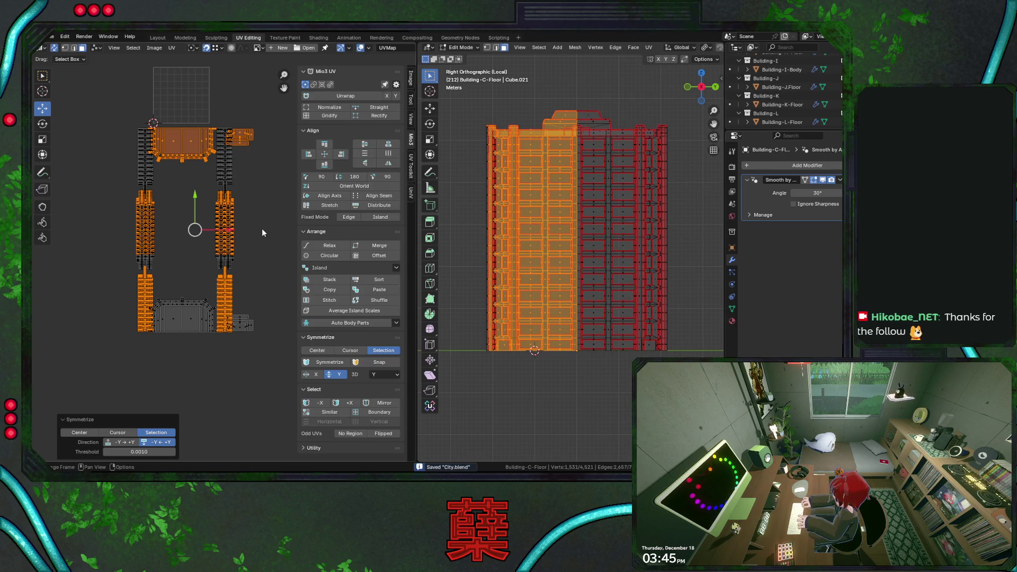
pyautogui.hotkey('ctrl', 'z')
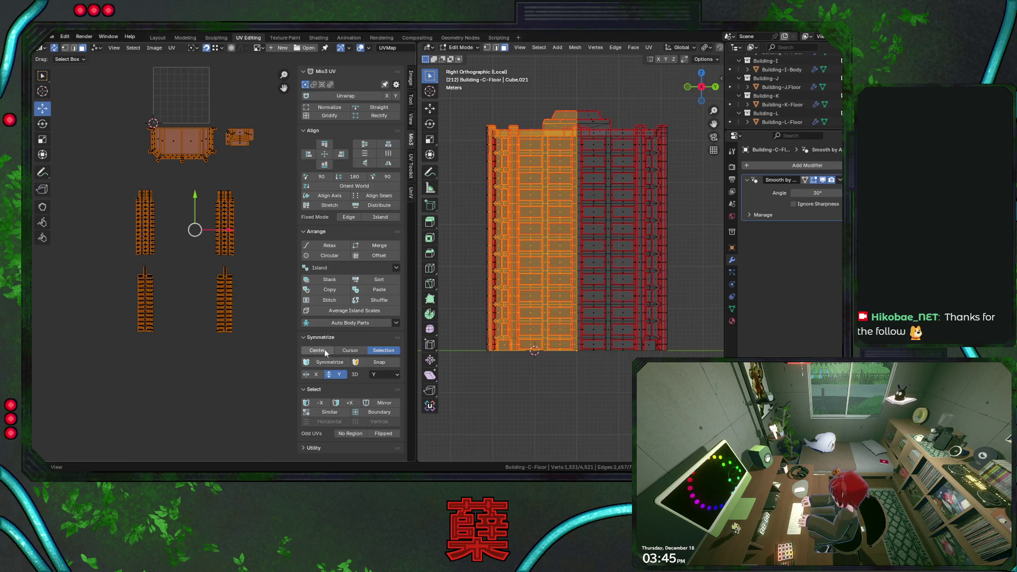
pyautogui.click(350, 349)
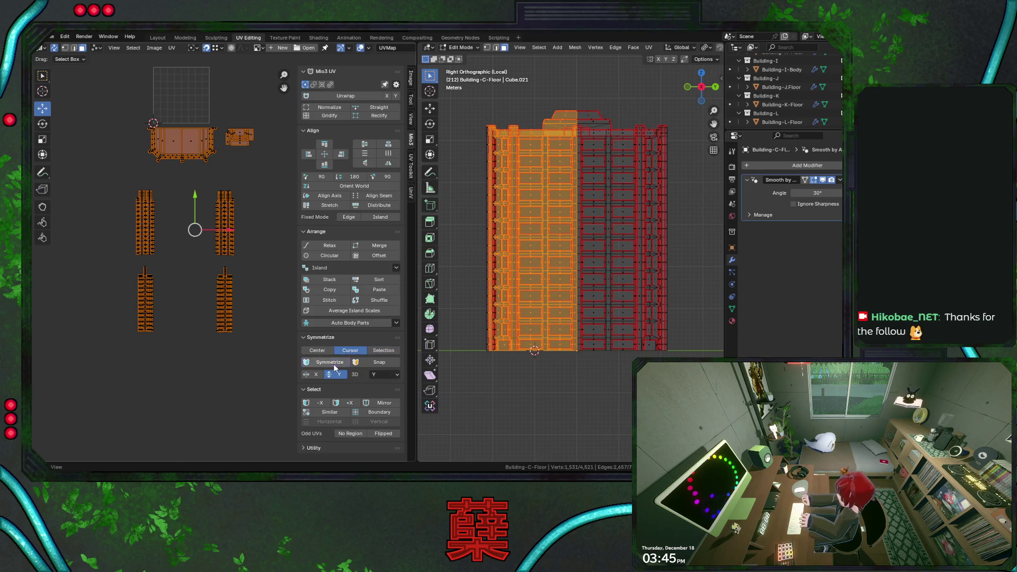
pyautogui.click(328, 363)
pyautogui.scroll(3, 248, 254)
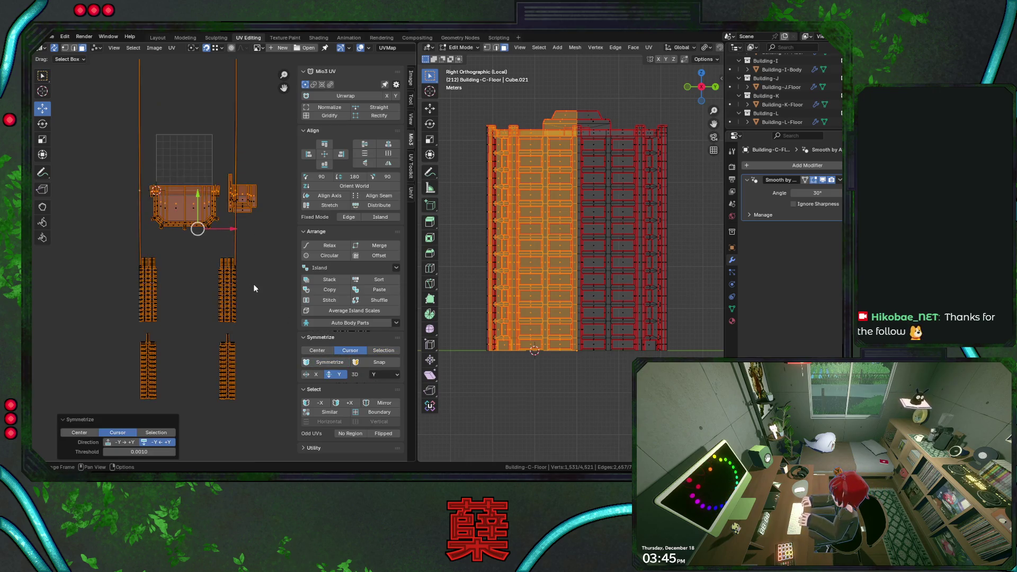
pyautogui.hotkey('ctrl', 'z')
pyautogui.click(319, 350)
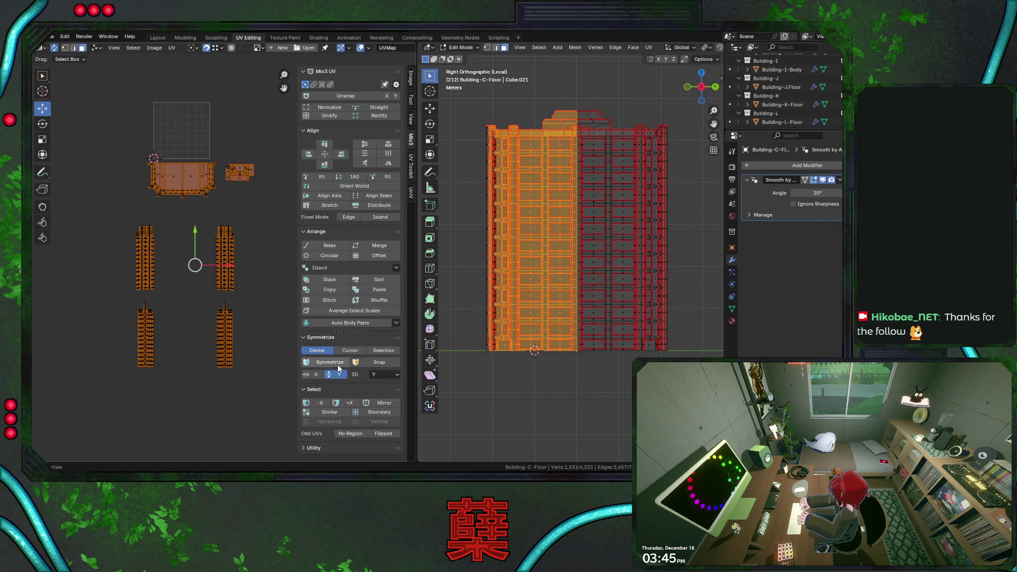
pyautogui.click(338, 363)
pyautogui.hotkey('ctrl', 'z')
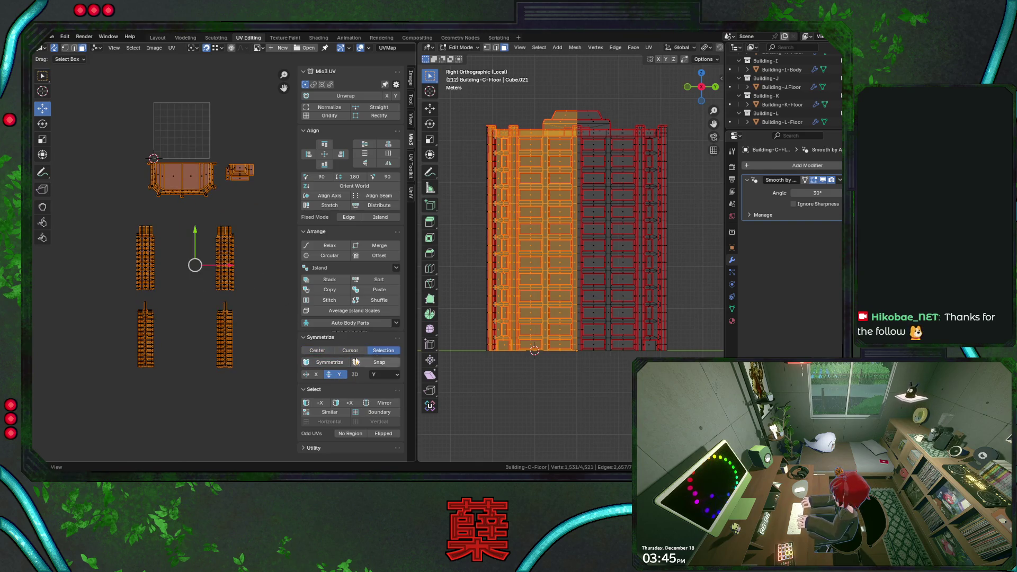
pyautogui.click(329, 362)
pyautogui.press('g')
pyautogui.press('y')
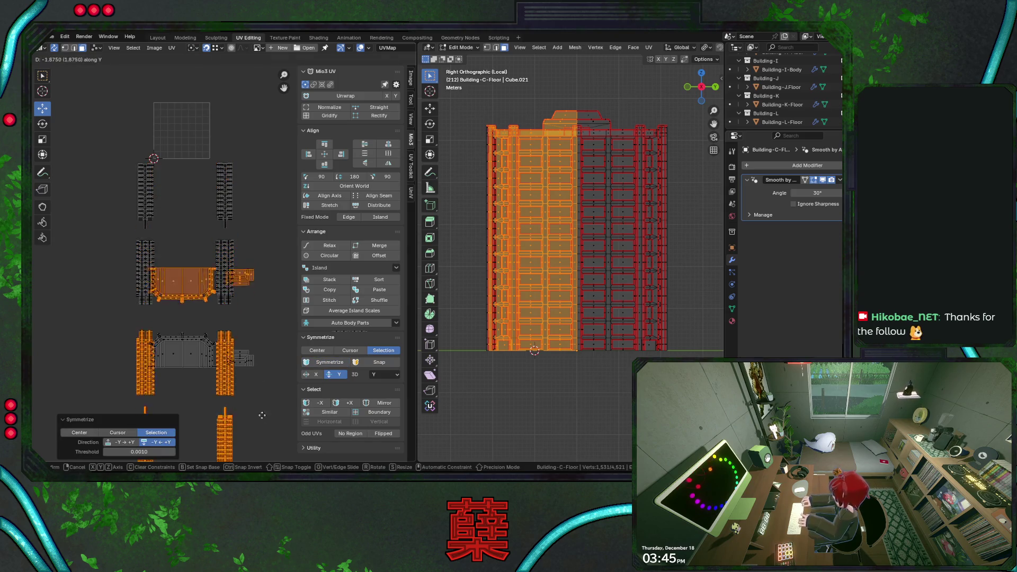
# Step: Drop the mirrored islands about 3.8 lower, keep only the pillar islands selected and symmetrize them on X
pyautogui.click(263, 110)
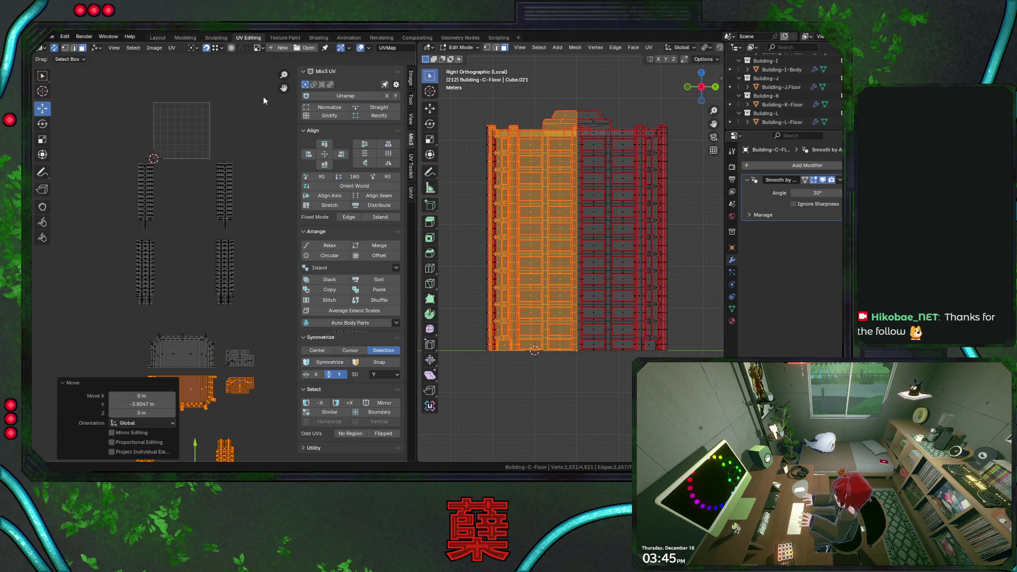
pyautogui.scroll(2, 268, 142)
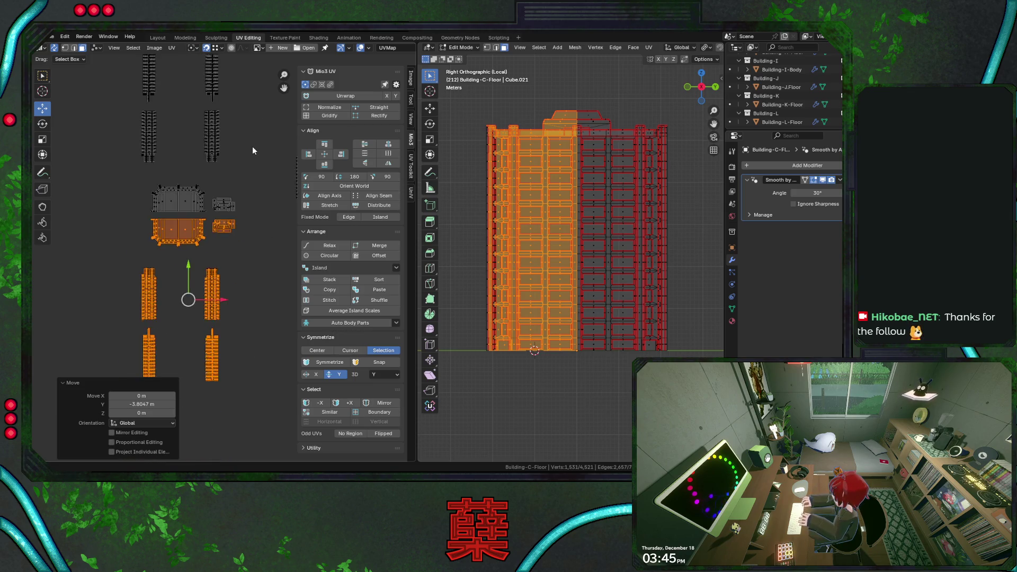
pyautogui.scroll(-2, 252, 147)
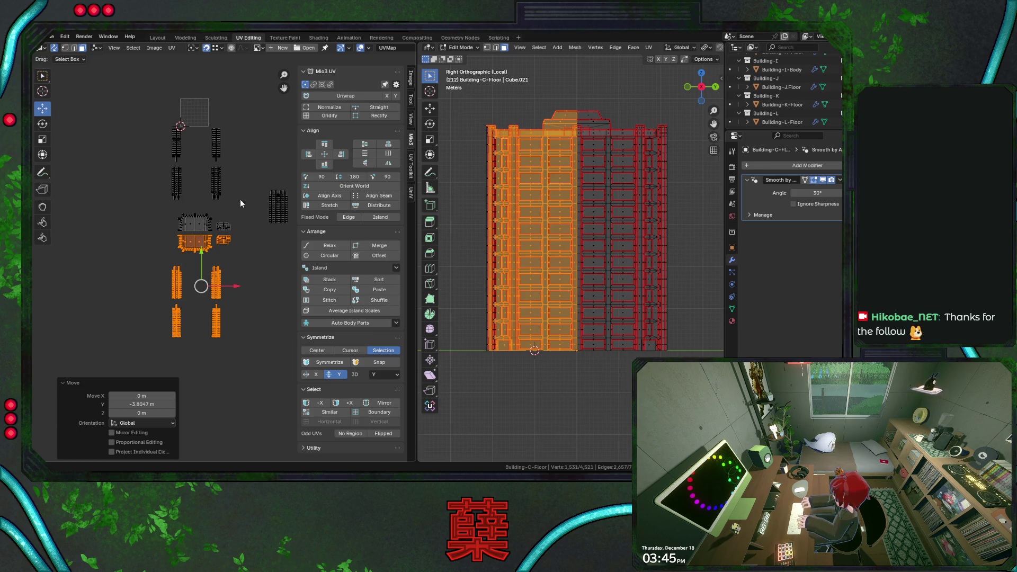
pyautogui.scroll(-1, 231, 214)
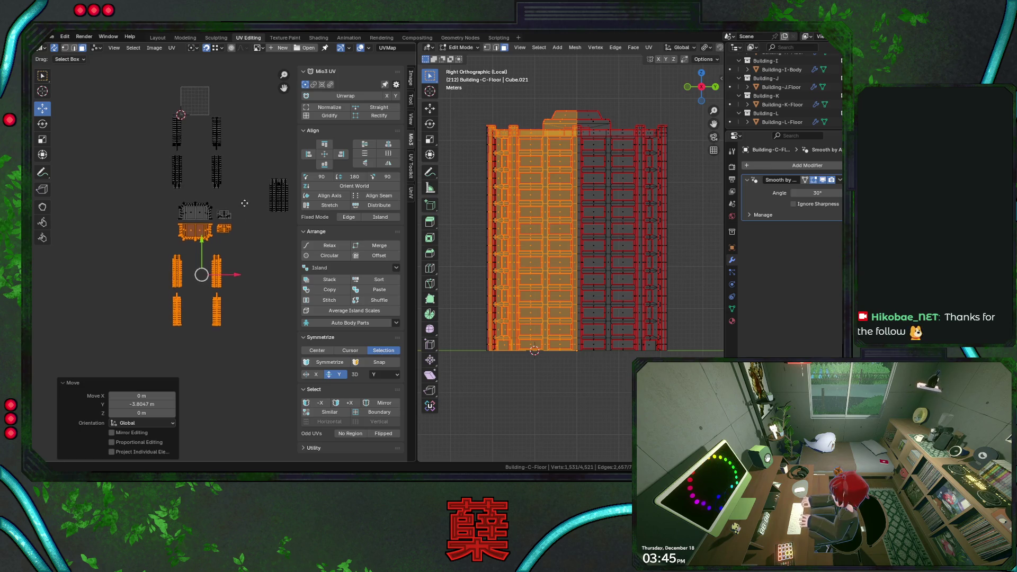
pyautogui.keyDown('ctrl'); pyautogui.click(152, 253); pyautogui.keyUp('ctrl')
pyautogui.click(316, 374)
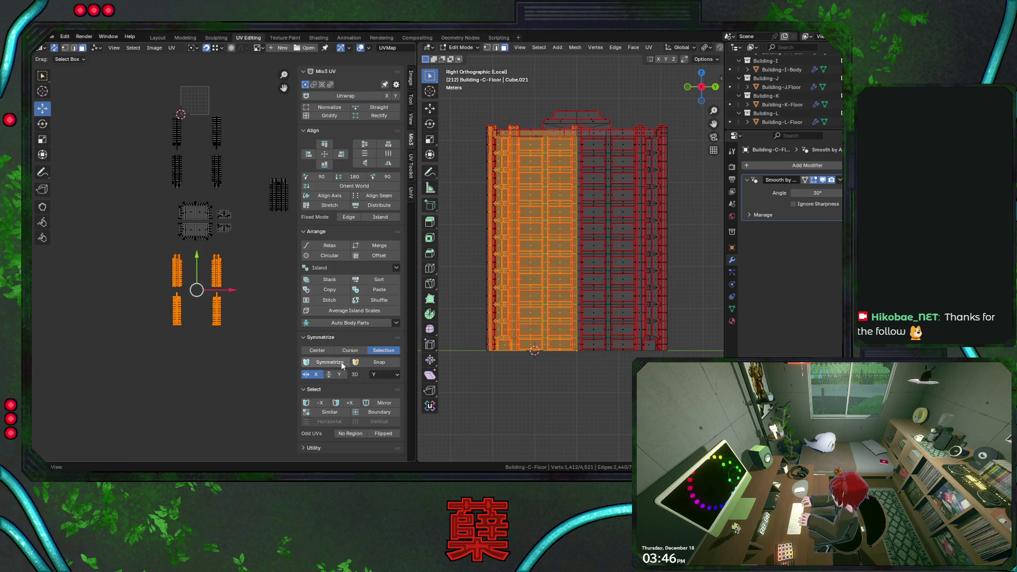
pyautogui.click(328, 363)
pyautogui.scroll(3, 199, 262)
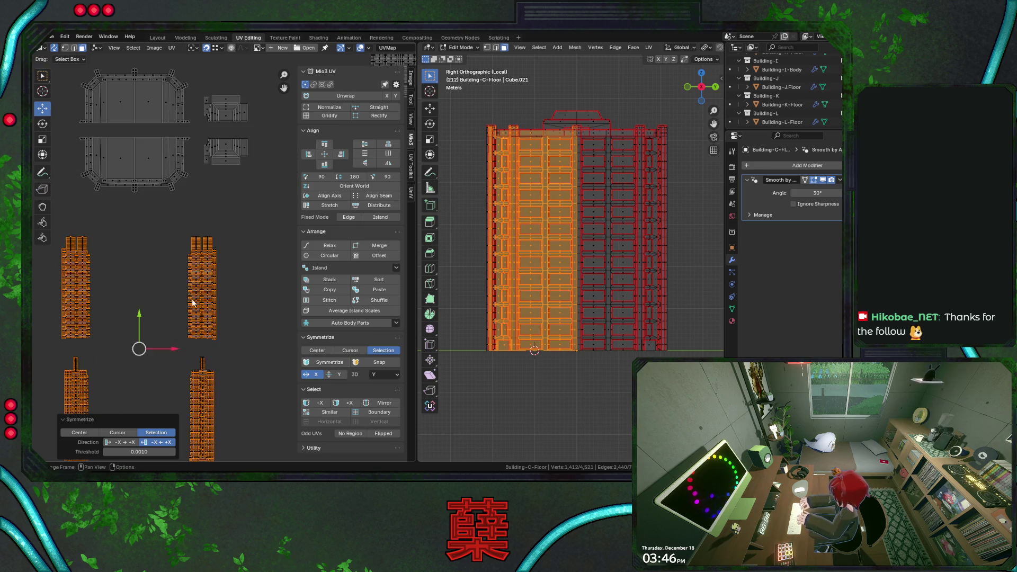
# Step: Slide the pillar islands along X over the grey ones, undo the mirroring and symmetrize them on X again
pyautogui.press('g')
pyautogui.press('x')
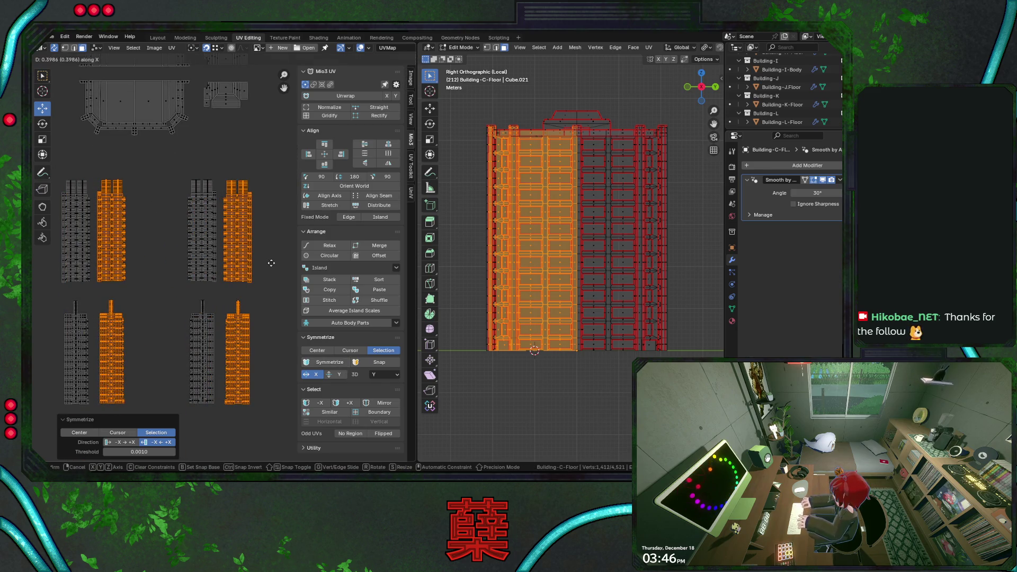
pyautogui.click(239, 265)
pyautogui.press('g')
pyautogui.press('x')
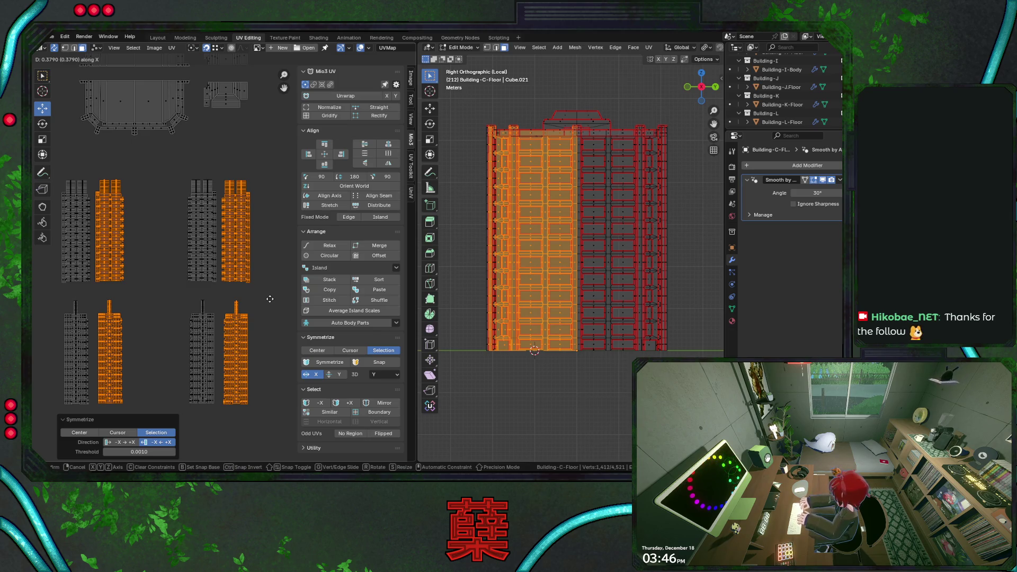
pyautogui.press('Escape')
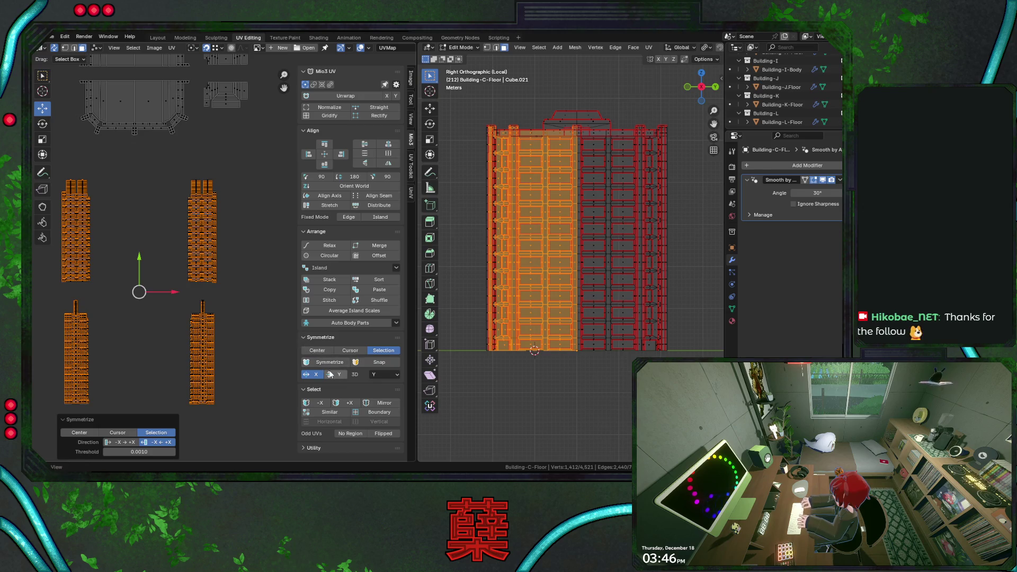
pyautogui.hotkey('ctrl', 'z')
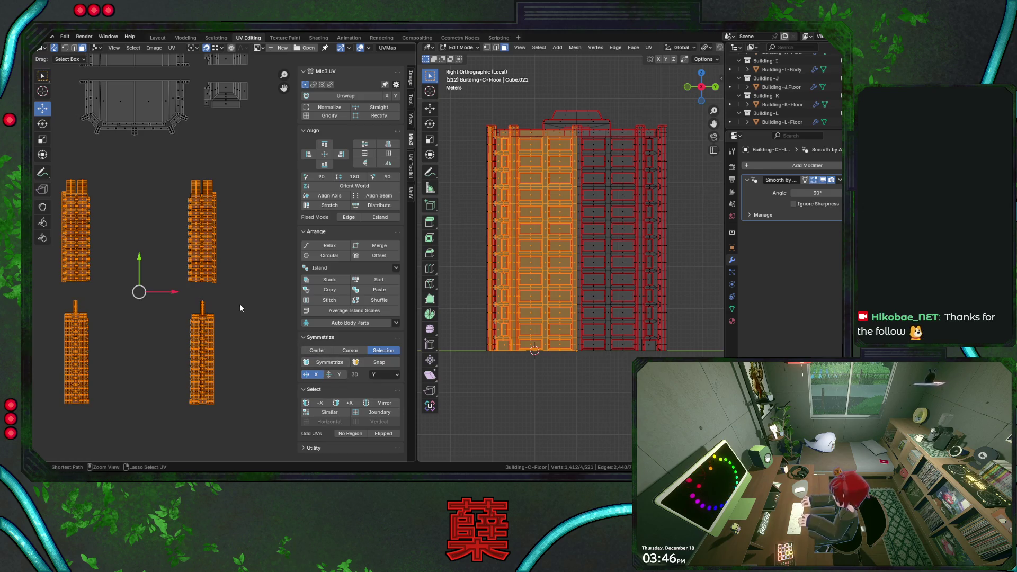
pyautogui.click(373, 375)
pyautogui.click(374, 394)
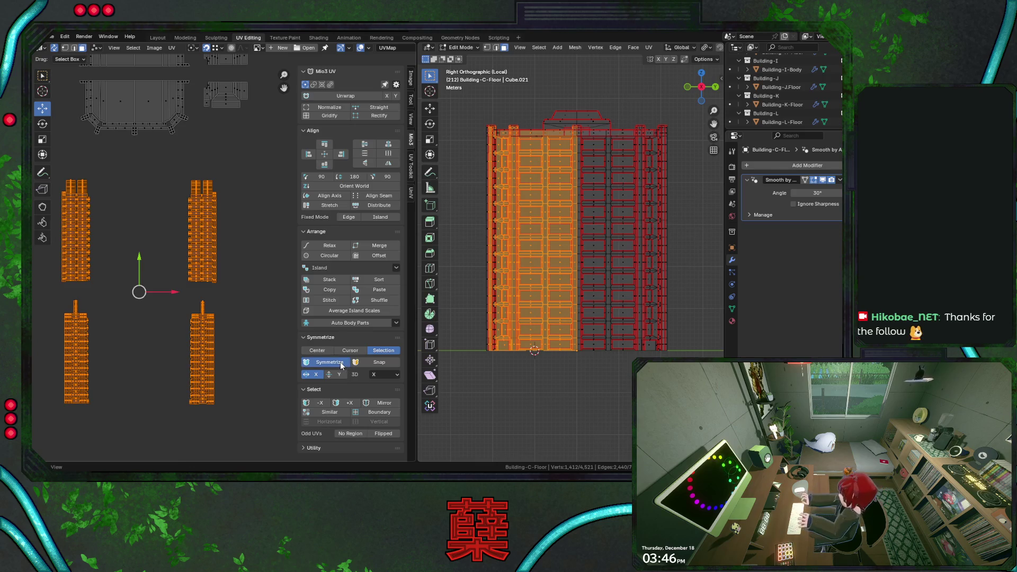
pyautogui.click(324, 362)
pyautogui.click(230, 304)
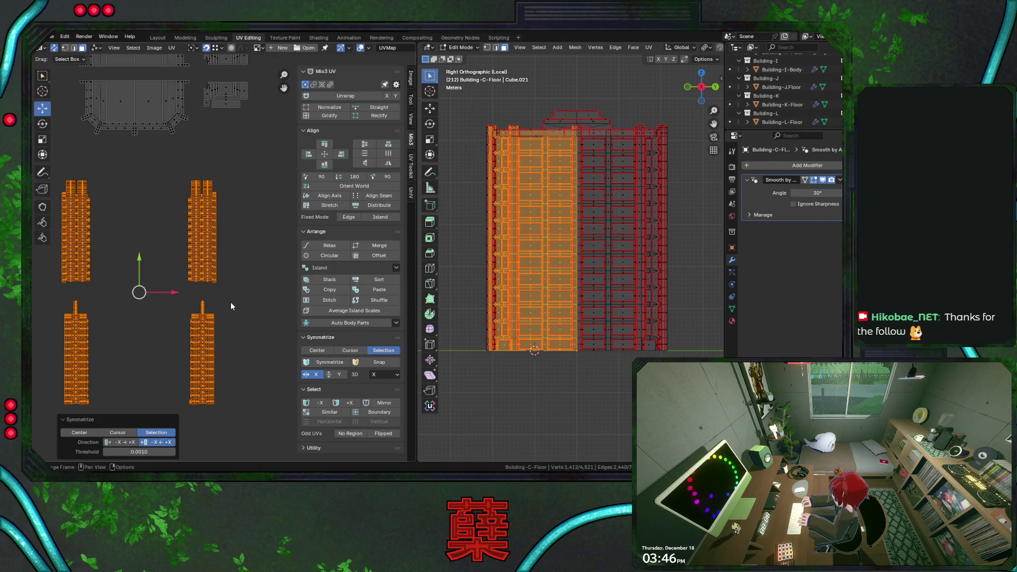
# Step: Select only the leg islands, save, and symmetrize them along the Y axis
pyautogui.press('a')
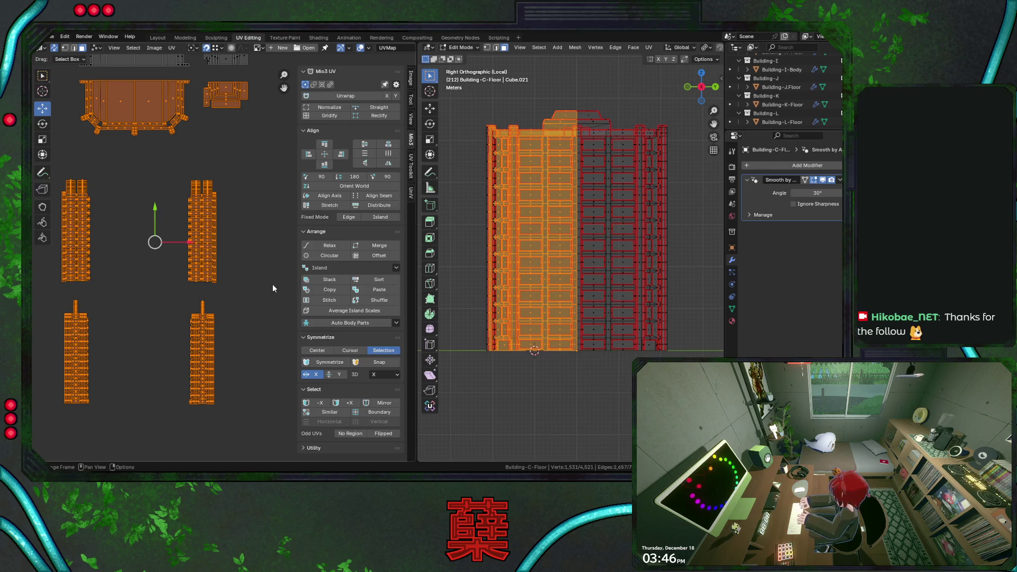
pyautogui.scroll(-2, 226, 204)
pyautogui.scroll(-1, 226, 204)
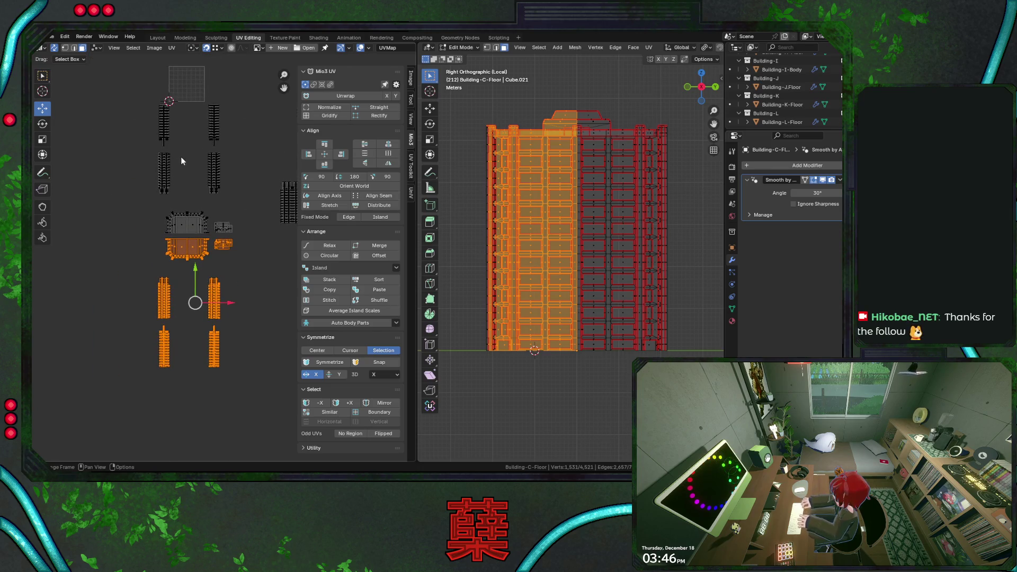
pyautogui.moveTo(181, 311); pyautogui.dragTo(239, 374)
pyautogui.moveTo(250, 376); pyautogui.dragTo(231, 362, button='middle')
pyautogui.hotkey('ctrl', 's')
pyautogui.click(330, 362)
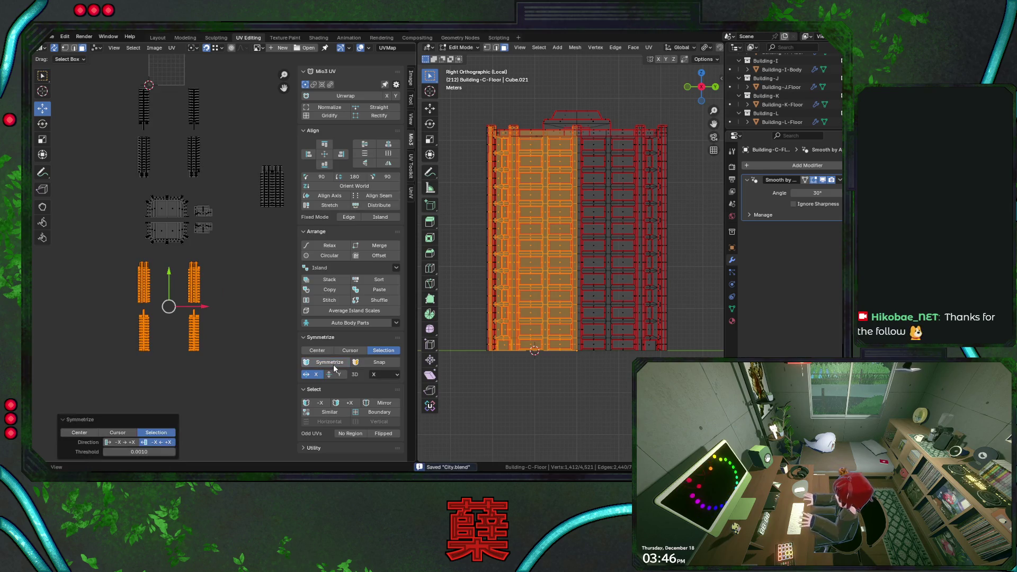
pyautogui.click(378, 374)
pyautogui.click(382, 405)
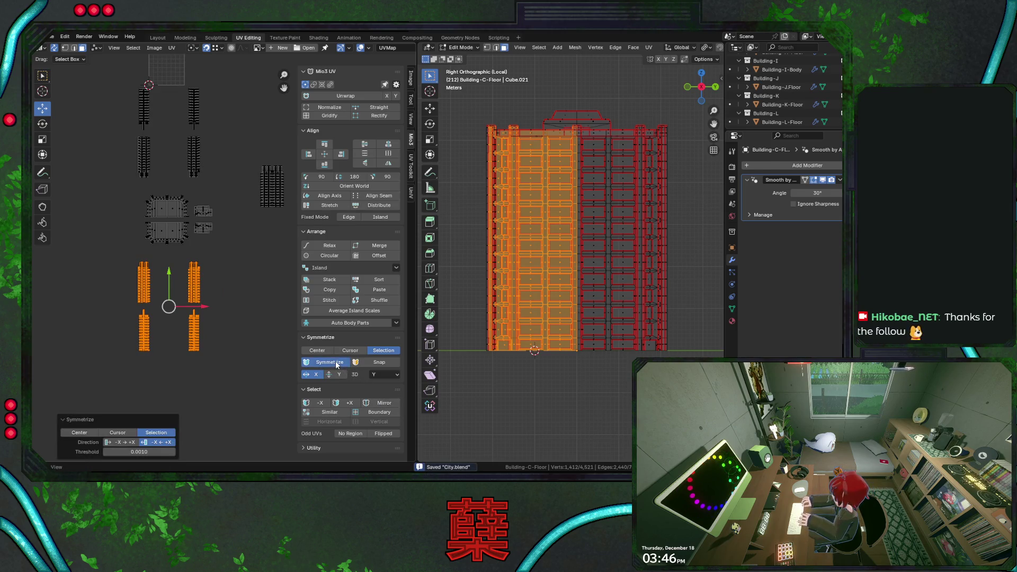
pyautogui.scroll(2, 216, 304)
pyautogui.scroll(1, 216, 304)
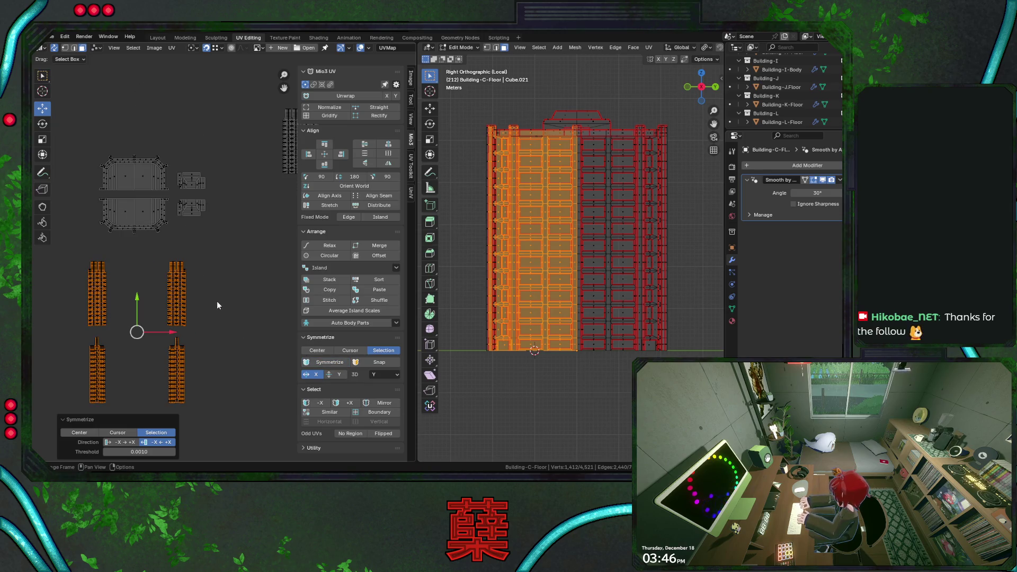
# Step: Try duplicating the leg islands along X, undo it, and mirror them with the Cursor pivot instead
pyautogui.hotkey('shift', 'd')
pyautogui.press('x')
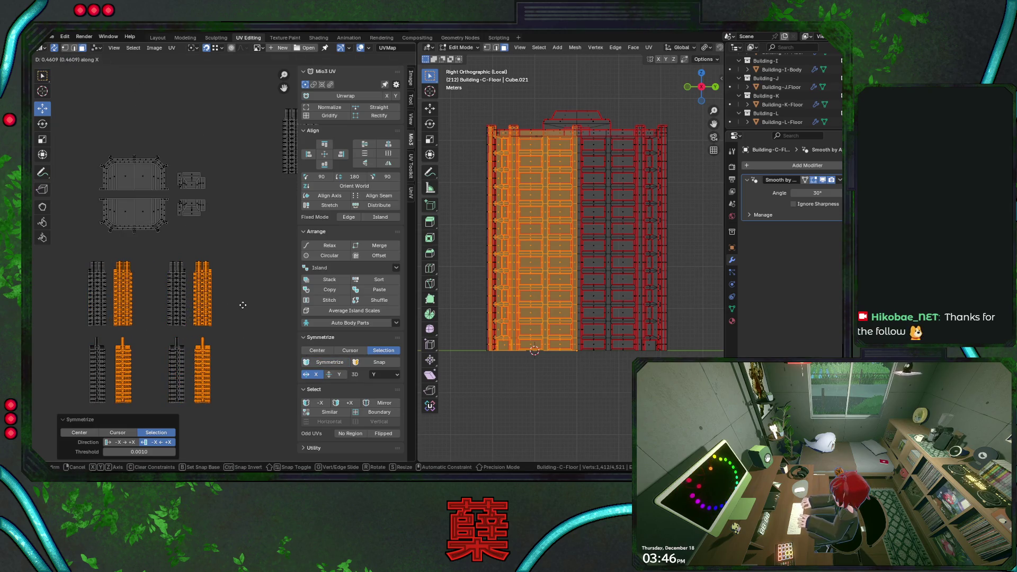
pyautogui.click(242, 304)
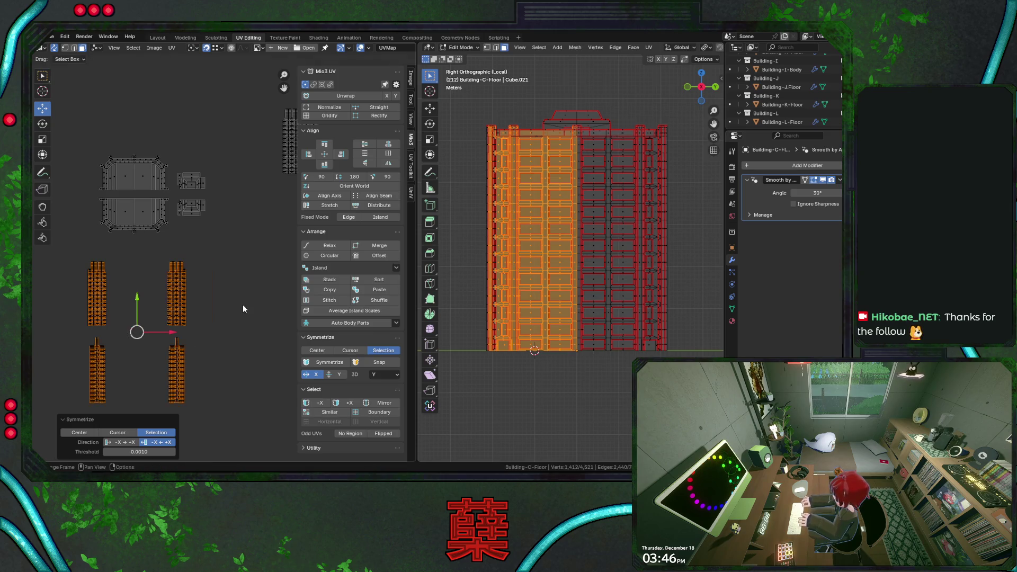
pyautogui.hotkey('ctrl', 'z')
pyautogui.click(349, 351)
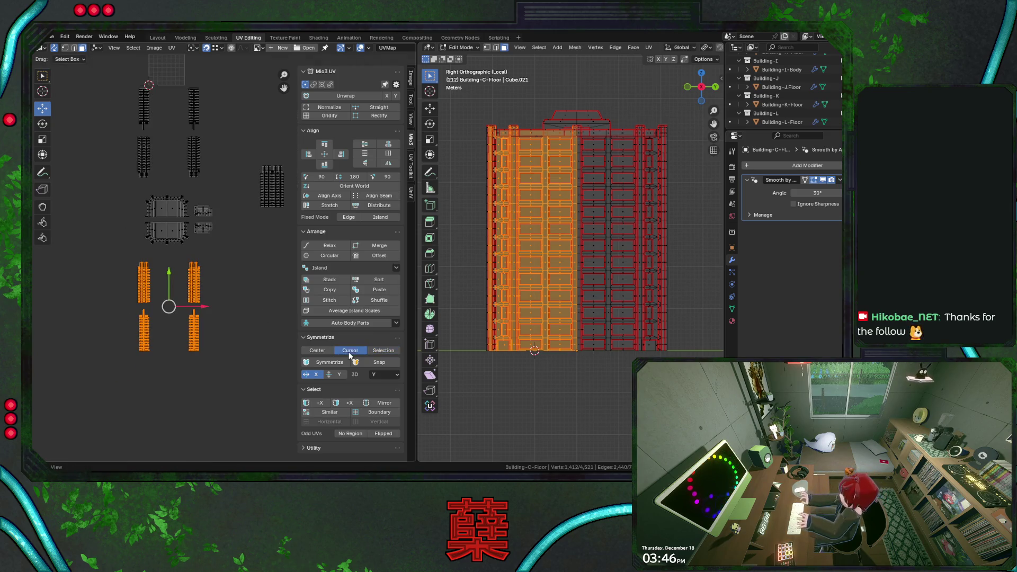
pyautogui.click(324, 362)
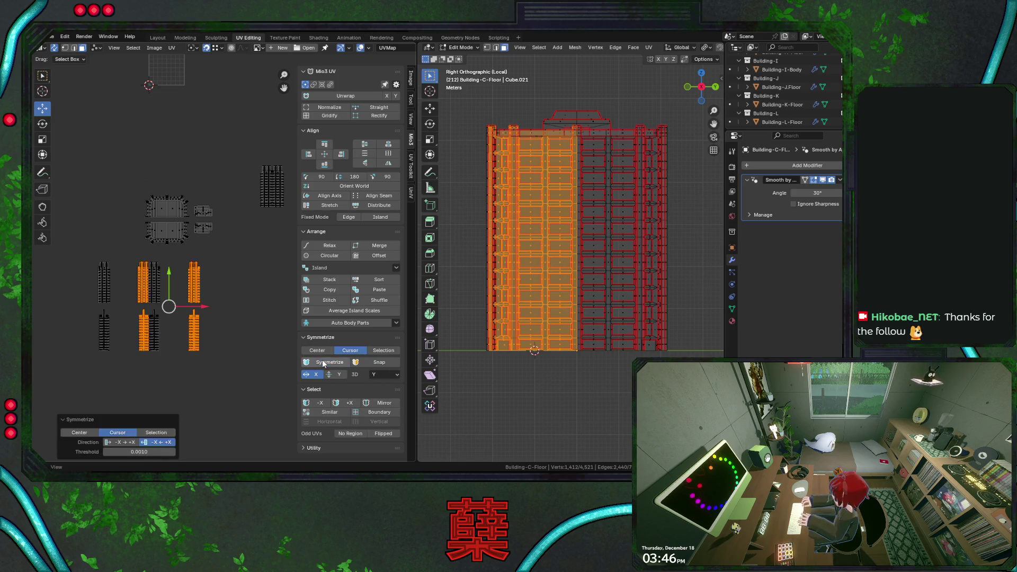
pyautogui.scroll(-2, 224, 276)
pyautogui.scroll(-2, 223, 276)
pyautogui.scroll(-2, 223, 276)
pyautogui.scroll(-1, 223, 276)
pyautogui.scroll(3, 223, 276)
# Step: Slide the facade strip islands 0.86 along X, symmetrize twice more, and select the left face-strip island
pyautogui.press('g')
pyautogui.press('x')
pyautogui.click(249, 287)
pyautogui.scroll(-2, 230, 286)
pyautogui.scroll(1, 216, 298)
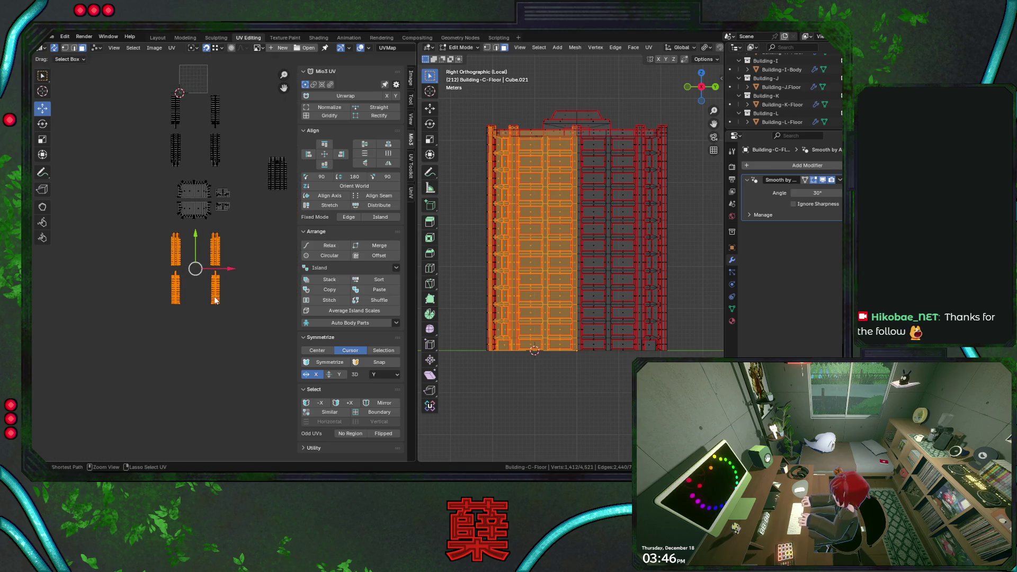
pyautogui.click(329, 361)
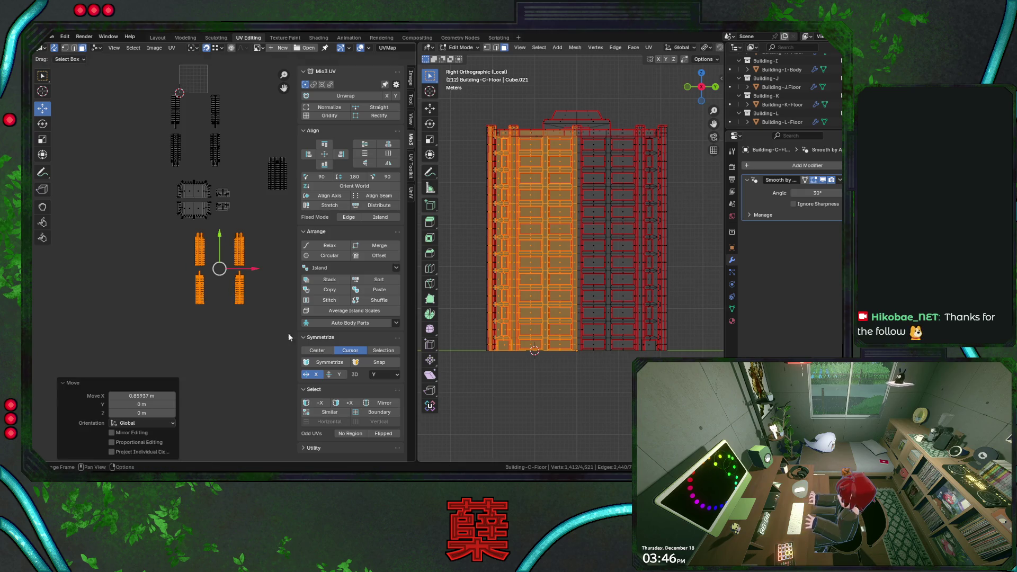
pyautogui.click(329, 362)
pyautogui.scroll(1, 217, 308)
pyautogui.scroll(2, 183, 291)
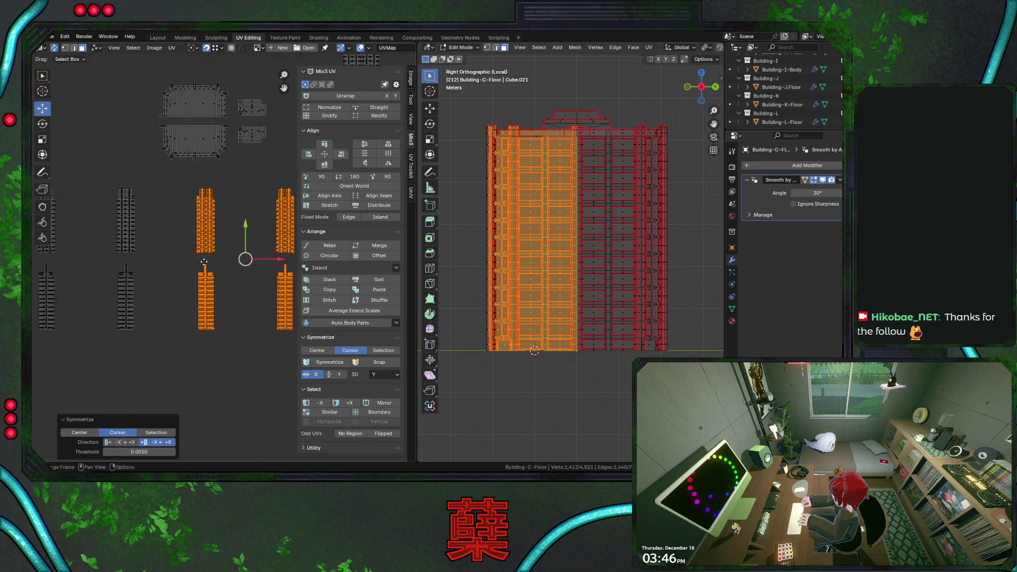
pyautogui.scroll(1, 206, 270)
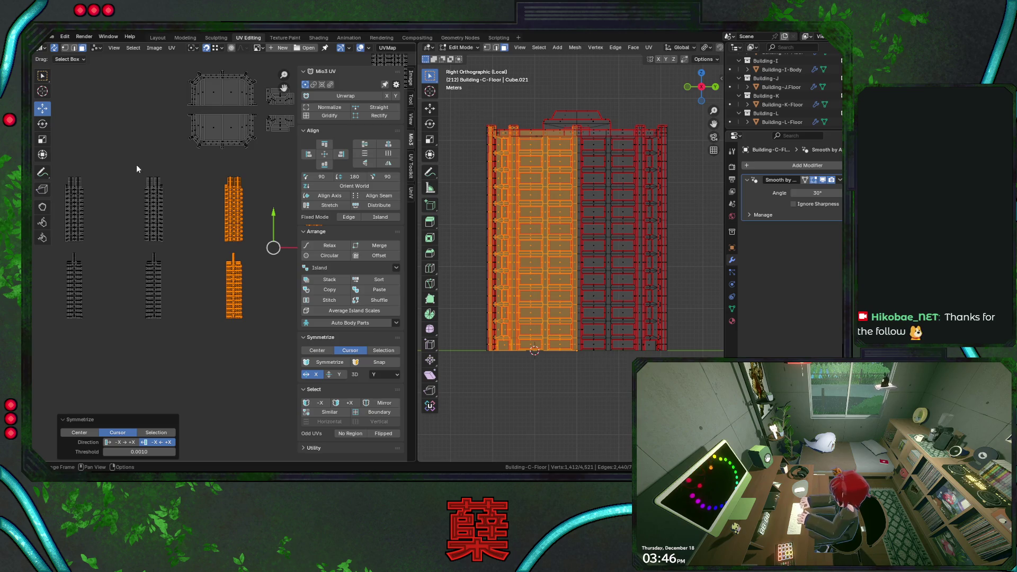
pyautogui.scroll(2, 210, 280)
pyautogui.scroll(1, 191, 294)
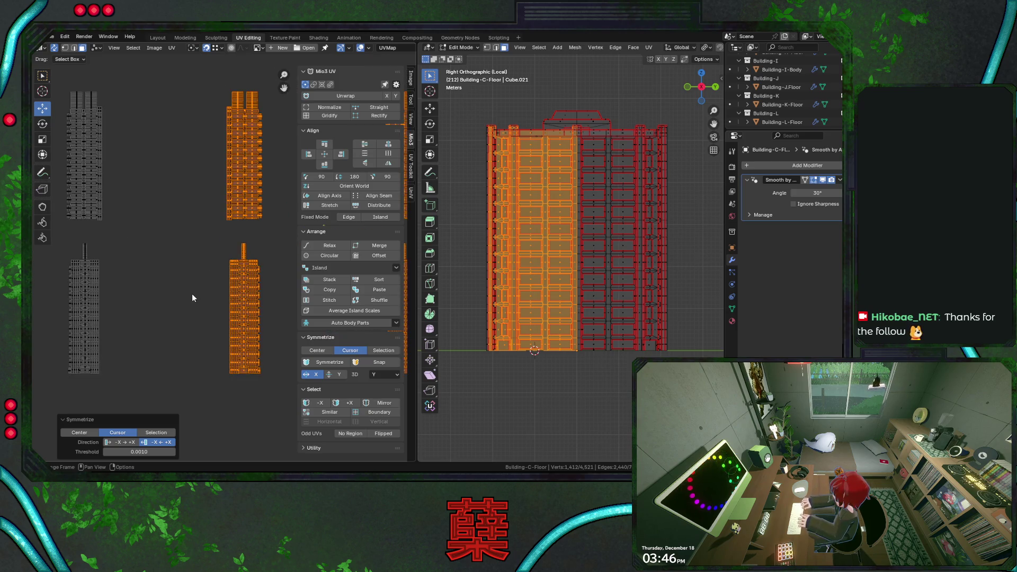
pyautogui.scroll(-2, 191, 293)
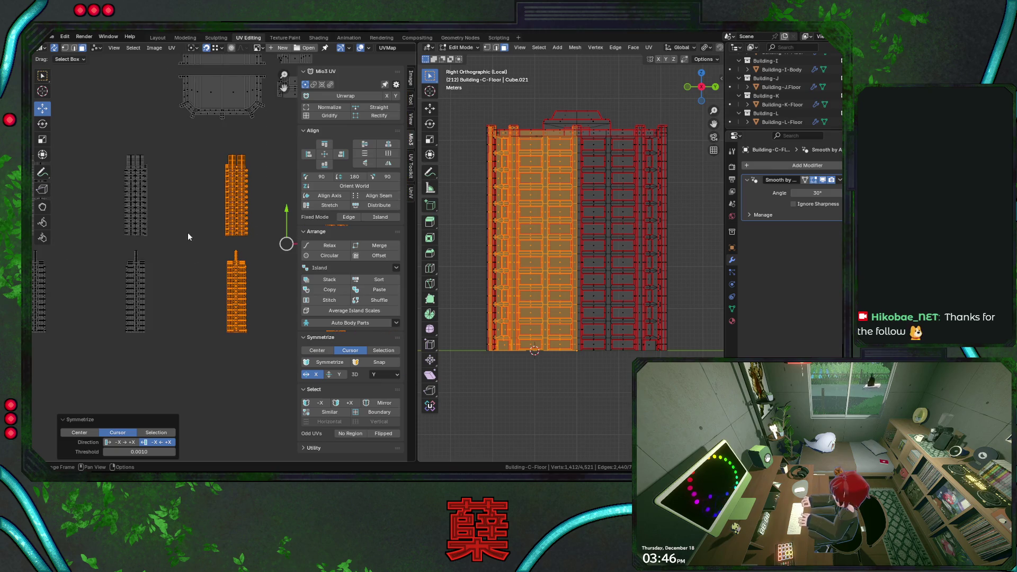
pyautogui.moveTo(187, 229); pyautogui.dragTo(177, 263, button='middle')
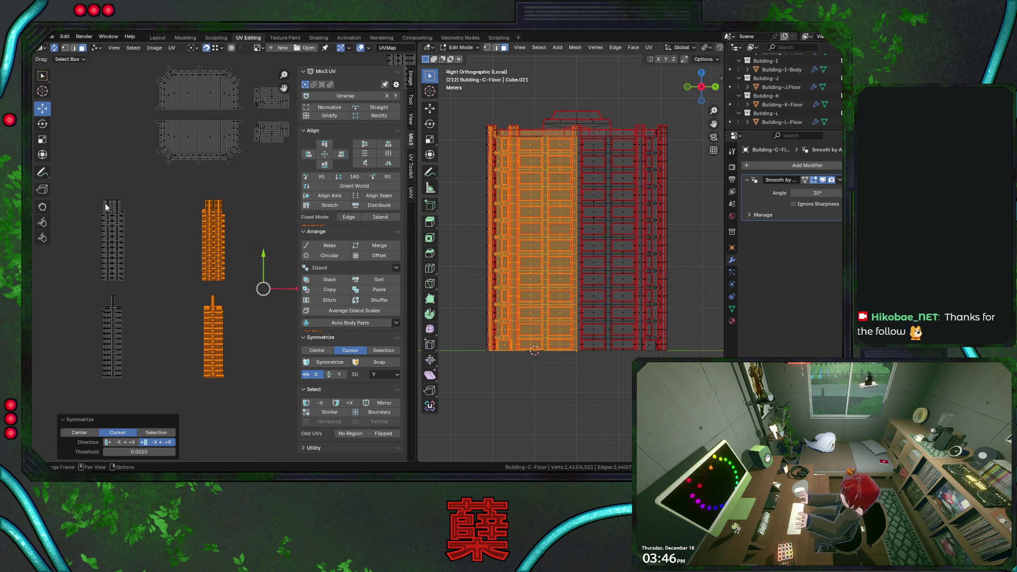
pyautogui.moveTo(112, 226); pyautogui.dragTo(146, 284)
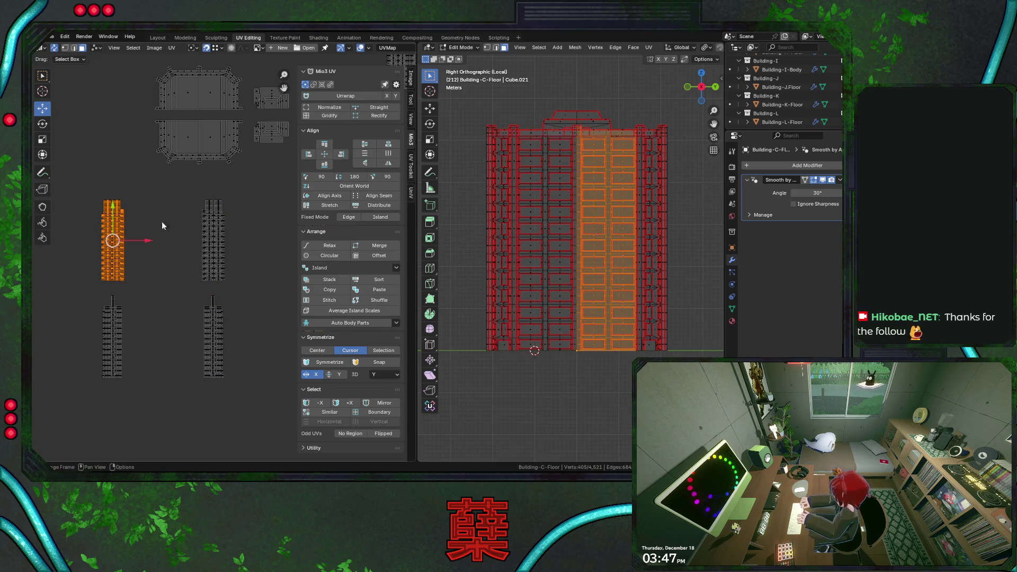
# Step: Box-select the upper strip islands one by one to check which facade faces each covers
pyautogui.moveTo(183, 182)
pyautogui.mouseDown()
pyautogui.moveTo(239, 275)
pyautogui.moveTo(239, 266)
pyautogui.mouseUp()
pyautogui.click(166, 194)
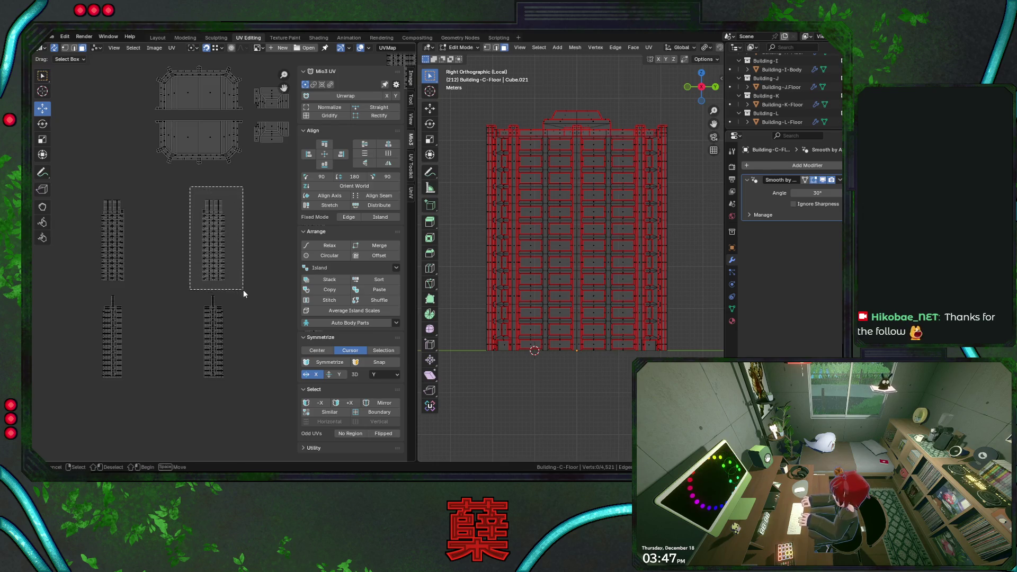
pyautogui.moveTo(189, 186); pyautogui.dragTo(243, 289)
pyautogui.moveTo(540, 238); pyautogui.dragTo(586, 302, button='middle')
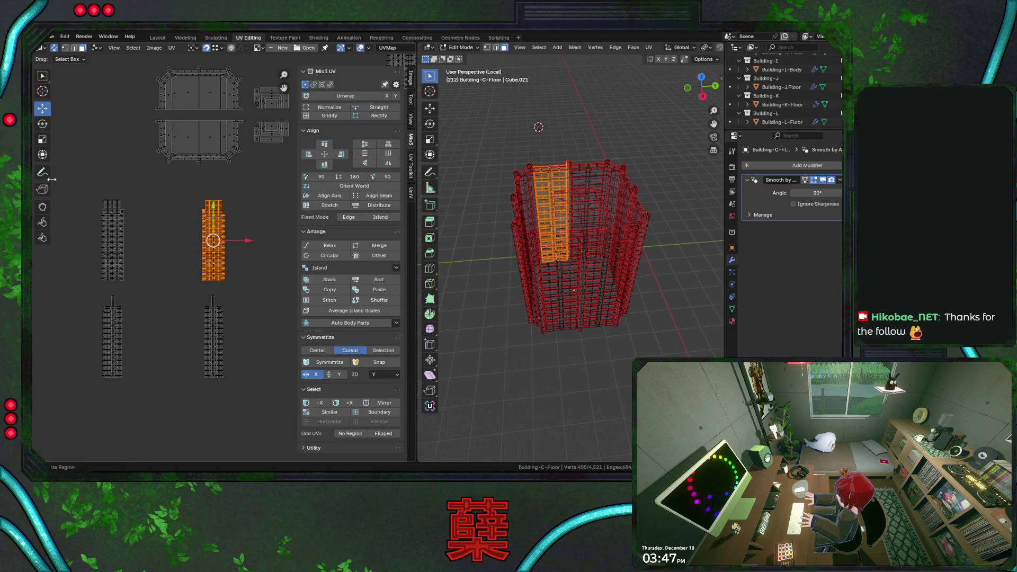
pyautogui.moveTo(91, 195); pyautogui.dragTo(144, 286)
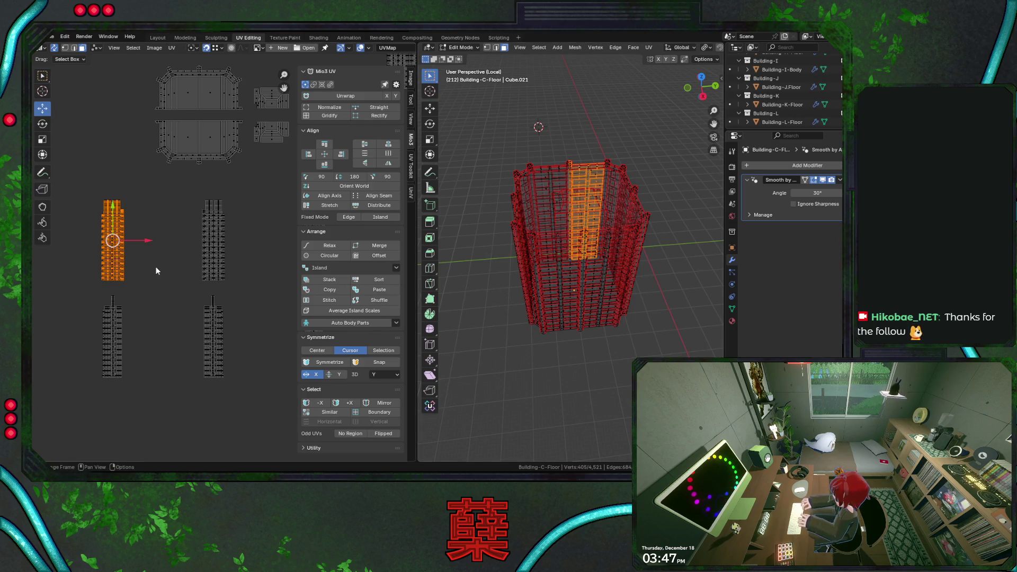
pyautogui.scroll(-2, 156, 267)
pyautogui.moveTo(236, 207); pyautogui.dragTo(270, 270)
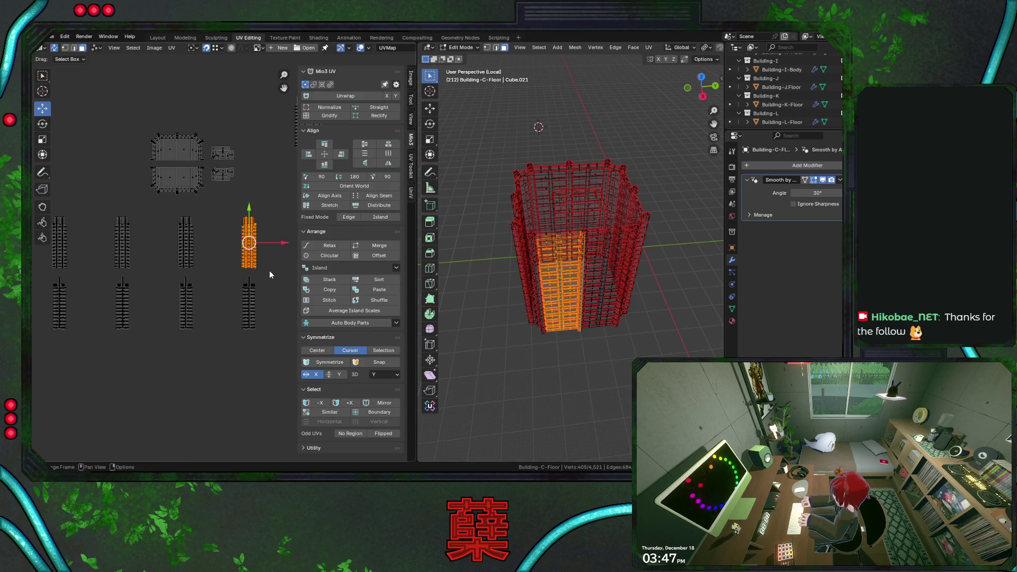
pyautogui.scroll(1, 87, 247)
pyautogui.scroll(1, 187, 260)
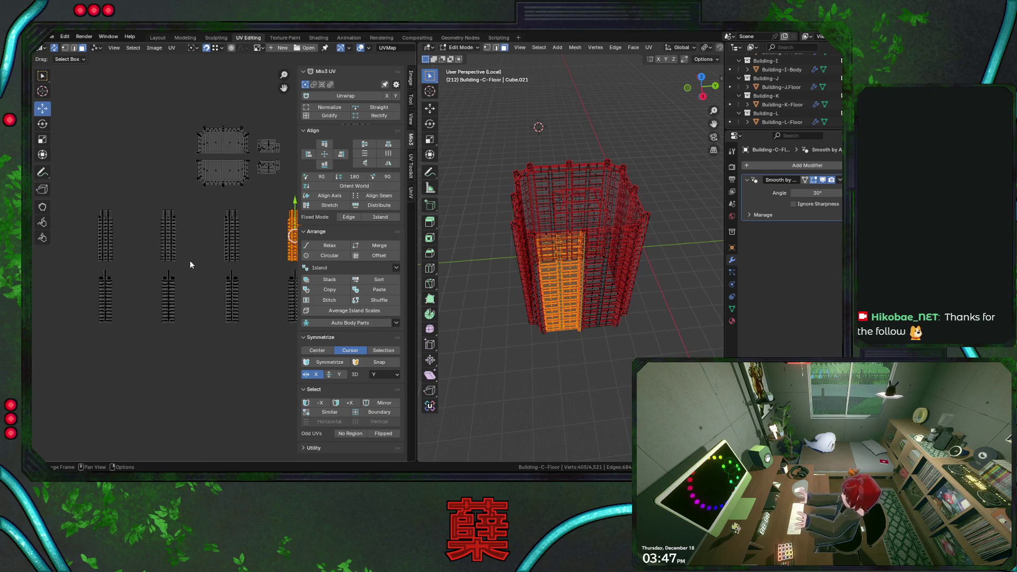
pyautogui.scroll(-1, 190, 260)
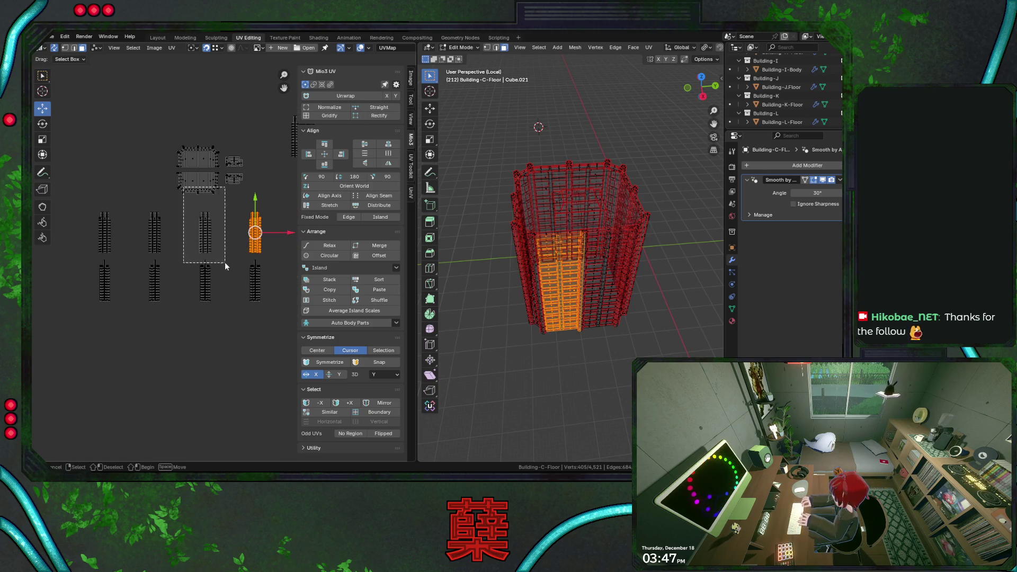
pyautogui.moveTo(183, 188); pyautogui.dragTo(224, 263)
pyautogui.scroll(2, 224, 238)
pyautogui.moveTo(206, 182); pyautogui.dragTo(229, 231)
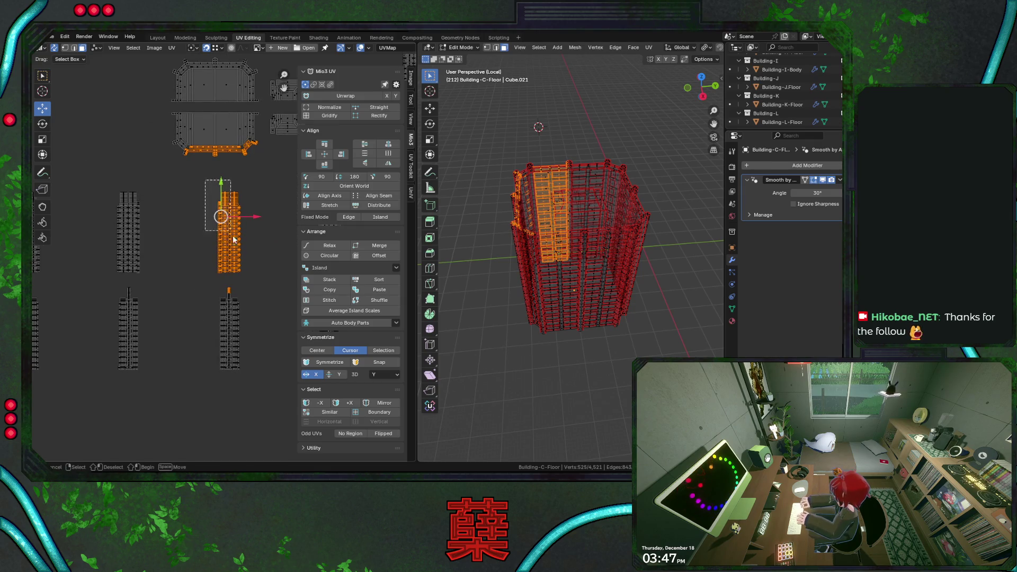
pyautogui.scroll(3, 229, 229)
pyautogui.scroll(2, 230, 238)
# Step: Move the island columns along X so they sit beside the large grey island
pyautogui.moveTo(128, 280); pyautogui.dragTo(201, 302, button='middle')
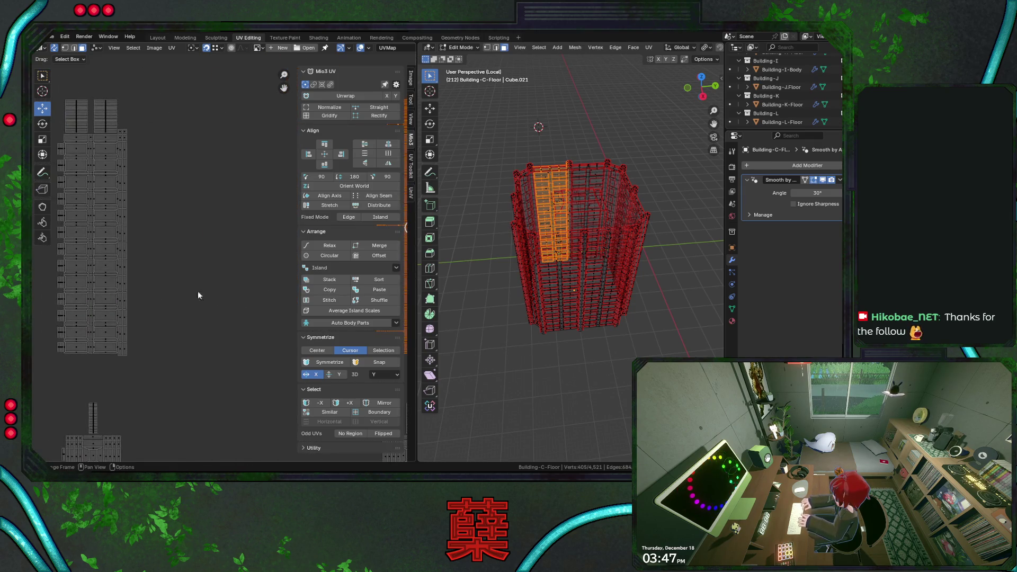
pyautogui.click(129, 126)
pyautogui.press('g')
pyautogui.scroll(-3, 159, 199)
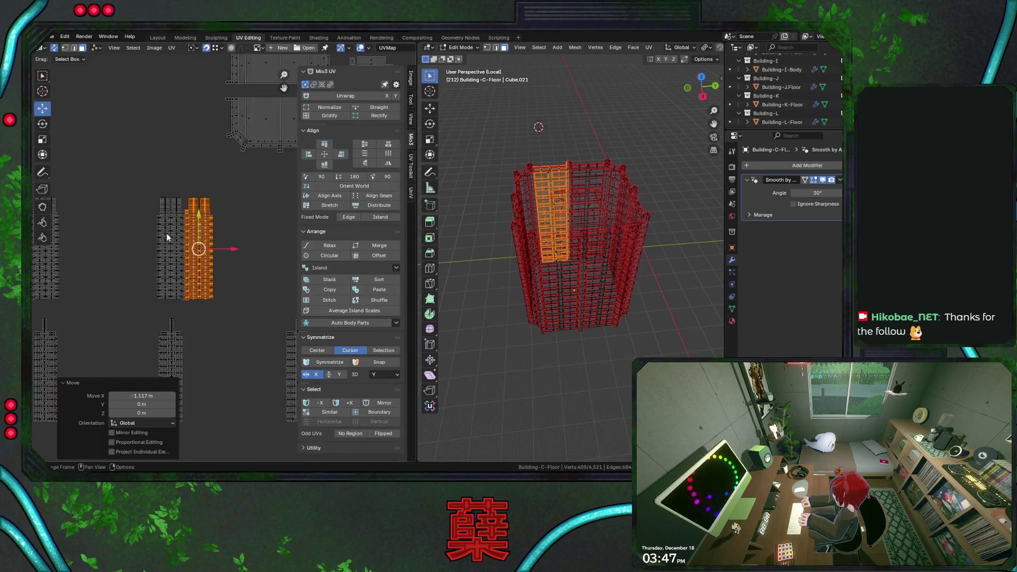
pyautogui.scroll(-2, 232, 253)
pyautogui.moveTo(190, 239); pyautogui.dragTo(160, 255, button='middle')
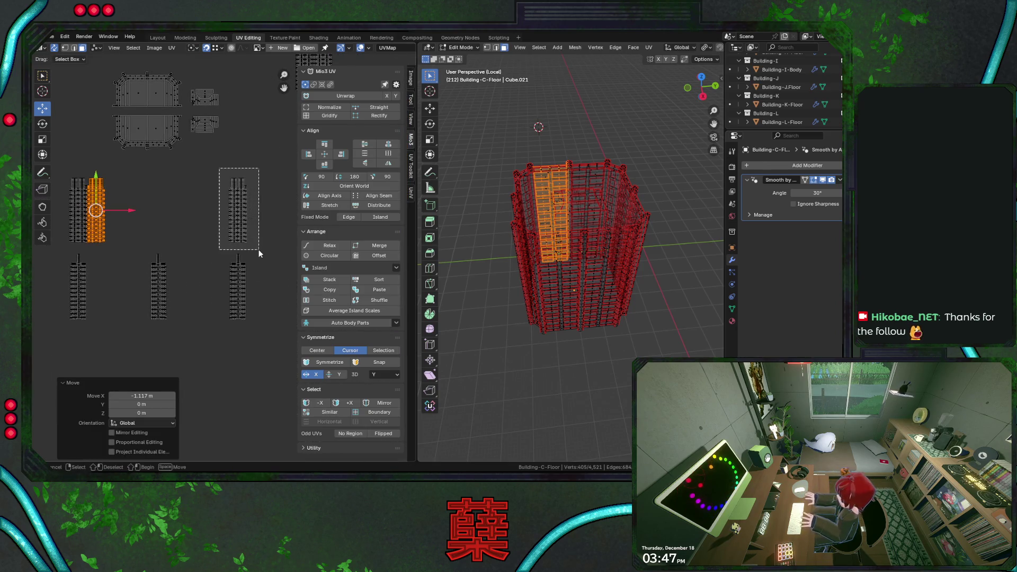
pyautogui.click(237, 261)
pyautogui.moveTo(237, 261); pyautogui.dragTo(207, 334, button='middle')
pyautogui.click(177, 239)
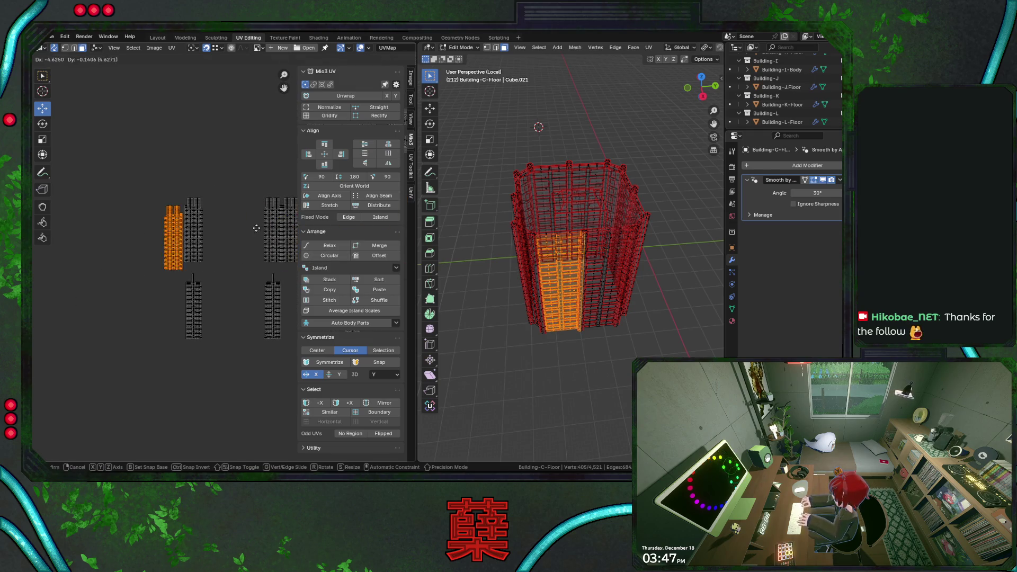
pyautogui.press('g')
pyautogui.press('x')
pyautogui.click(232, 227)
pyautogui.scroll(3, 170, 200)
pyautogui.press('g')
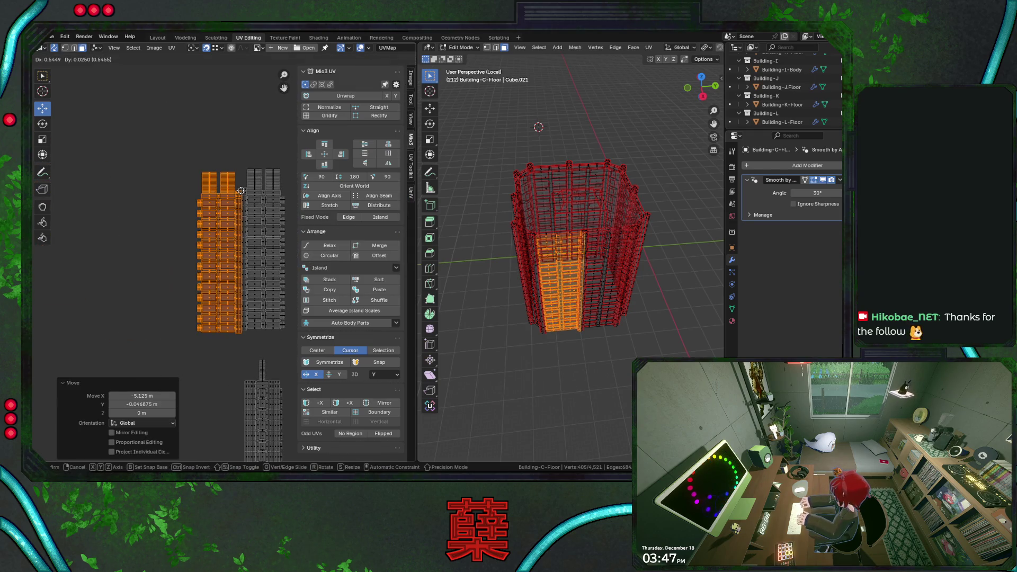
pyautogui.click(236, 190)
pyautogui.scroll(-2, 214, 188)
pyautogui.scroll(-2, 219, 196)
# Step: Undo the last placement, then set a strip island next to the grey island with a small leftward nudge
pyautogui.click(264, 284)
pyautogui.hotkey('ctrl', 'z')
pyautogui.click(176, 258)
pyautogui.scroll(2, 204, 335)
pyautogui.scroll(-2, 179, 306)
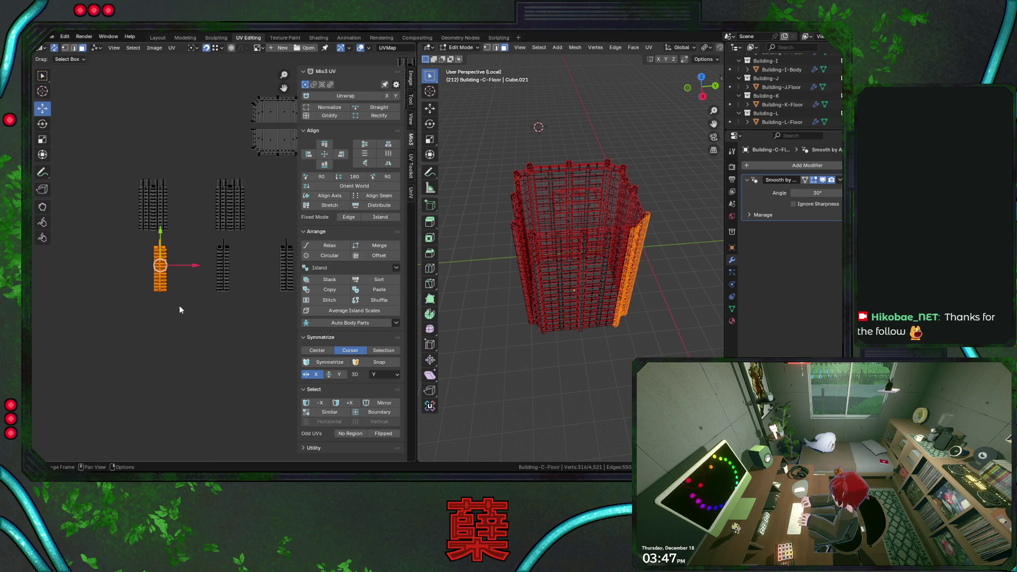
pyautogui.scroll(-1, 193, 301)
pyautogui.scroll(3, 184, 303)
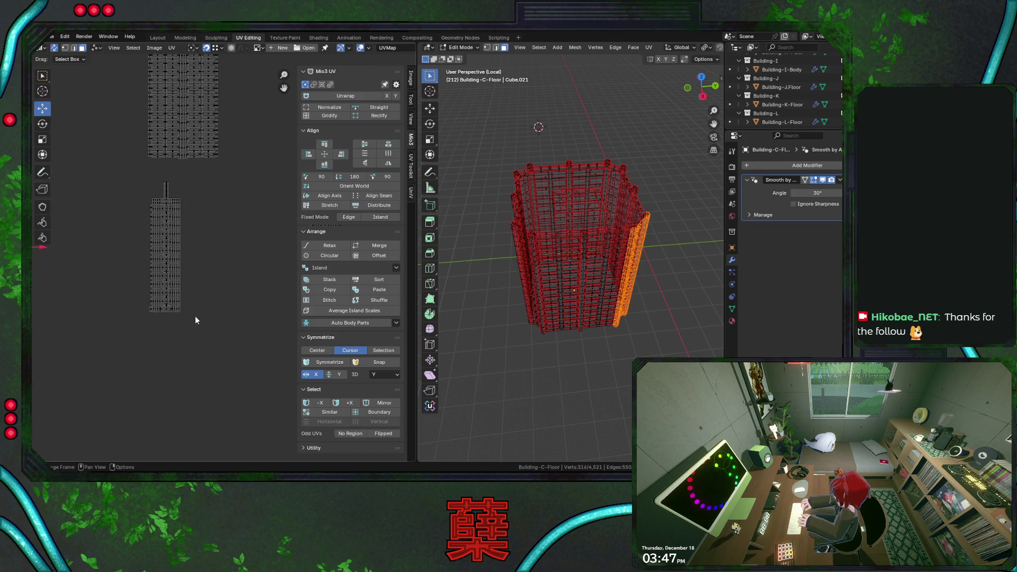
pyautogui.press('g')
pyautogui.click(131, 329)
pyautogui.press('g')
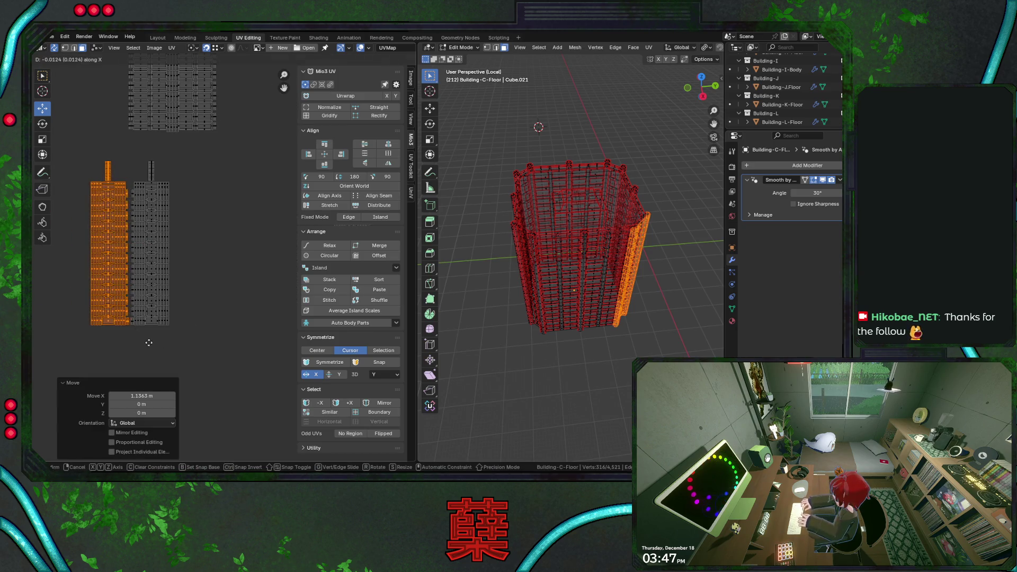
pyautogui.click(173, 332)
pyautogui.scroll(-2, 183, 294)
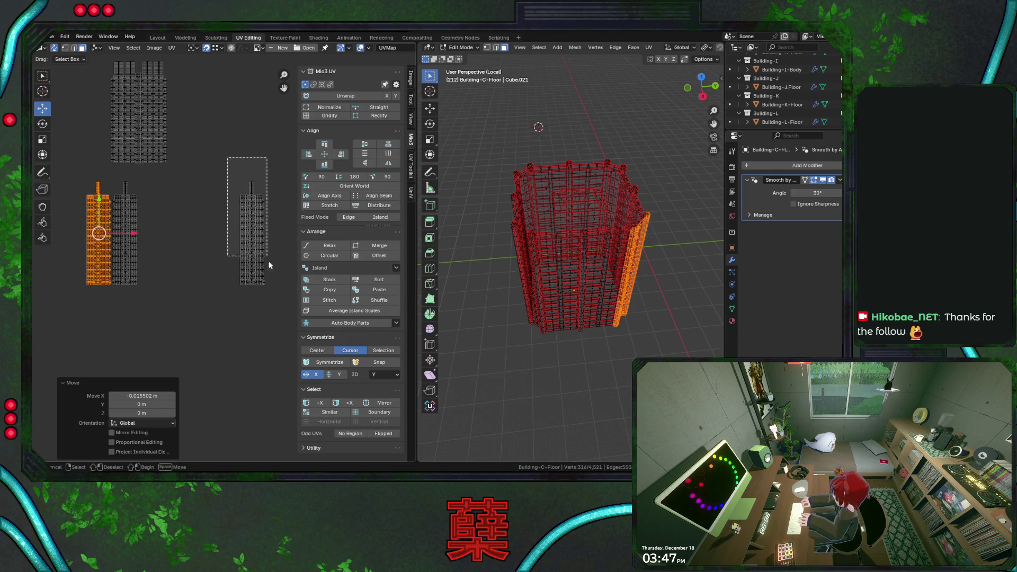
# Step: Place the right island and the next strip island beside the grey islands, nudging each into line
pyautogui.moveTo(238, 157); pyautogui.dragTo(279, 312)
pyautogui.press('g')
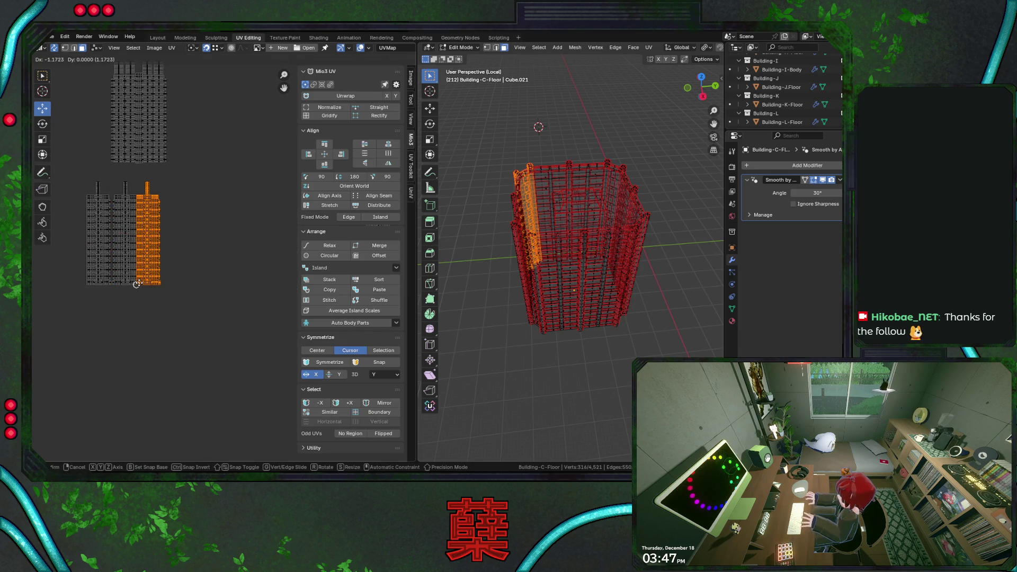
pyautogui.click(137, 284)
pyautogui.press('g')
pyautogui.click(205, 292)
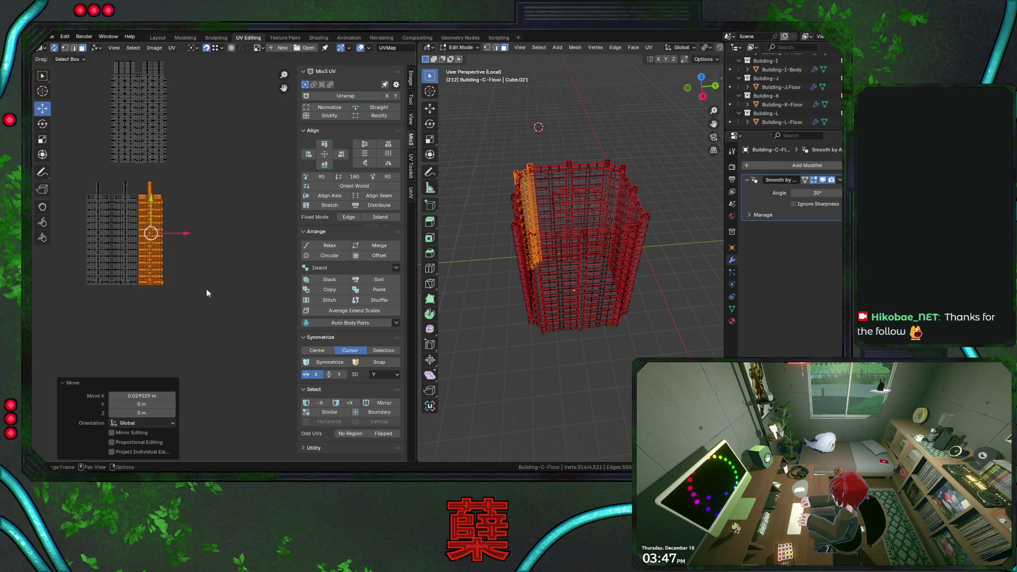
pyautogui.scroll(-1, 206, 292)
pyautogui.moveTo(206, 293)
pyautogui.mouseDown(button='middle')
pyautogui.moveTo(155, 302)
pyautogui.moveTo(158, 255)
pyautogui.mouseUp(button='middle')
pyautogui.scroll(-1, 158, 255)
pyautogui.press('g')
pyautogui.click(155, 283)
pyautogui.press('g')
pyautogui.click(156, 283)
pyautogui.scroll(-2, 170, 283)
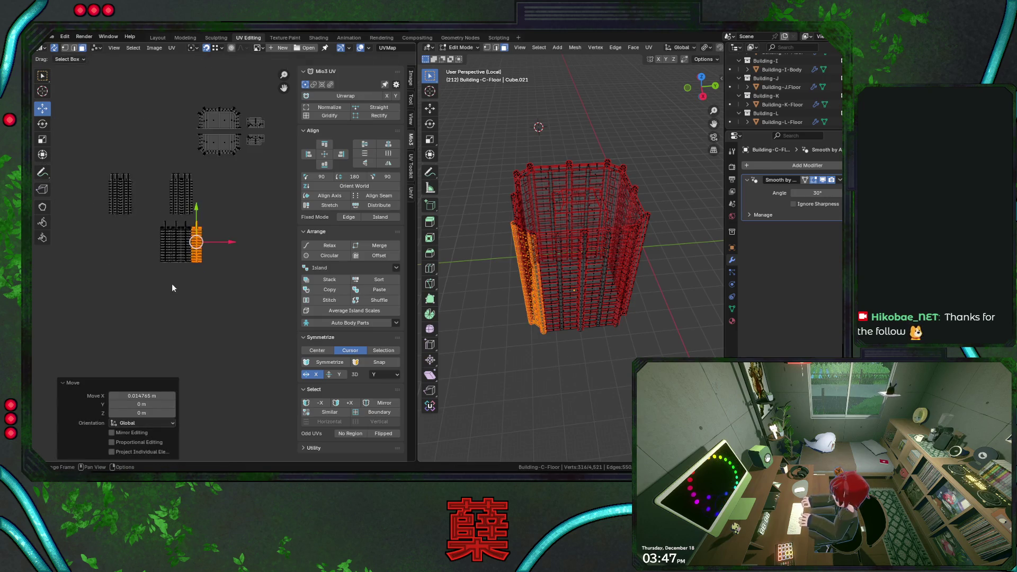
# Step: Slide another strip island along X beside its counterpart, nudge it, and select the floor's cap island
pyautogui.moveTo(169, 283); pyautogui.dragTo(190, 310, button='middle')
pyautogui.moveTo(136, 191); pyautogui.dragTo(174, 265)
pyautogui.press('g')
pyautogui.press('x')
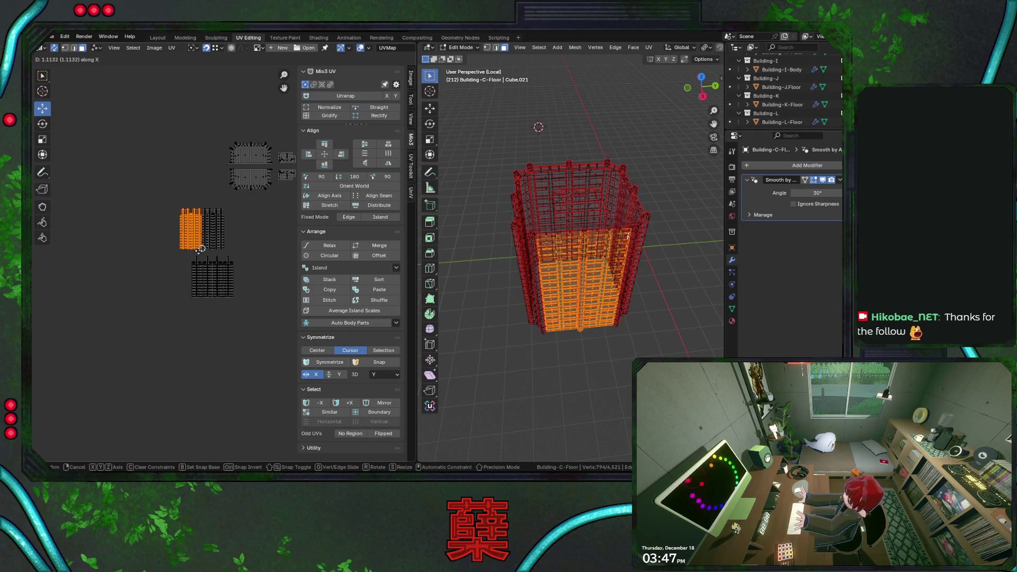
pyautogui.click(198, 249)
pyautogui.scroll(5, 199, 251)
pyautogui.scroll(3, 227, 287)
pyautogui.press('g')
pyautogui.click(226, 287)
pyautogui.scroll(-5, 226, 287)
pyautogui.moveTo(226, 287)
pyautogui.mouseDown(button='middle')
pyautogui.moveTo(171, 271)
pyautogui.moveTo(255, 221)
pyautogui.moveTo(177, 244)
pyautogui.moveTo(130, 188)
pyautogui.moveTo(167, 251)
pyautogui.mouseUp(button='middle')
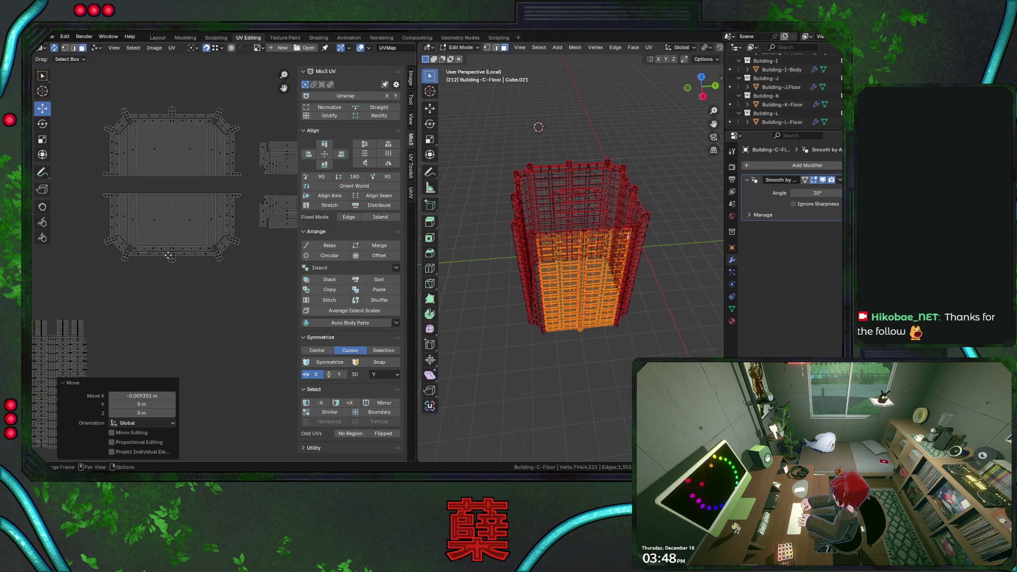
pyautogui.moveTo(96, 105); pyautogui.dragTo(246, 312)
pyautogui.moveTo(106, 195)
pyautogui.mouseDown()
pyautogui.moveTo(227, 270)
pyautogui.moveTo(248, 294)
pyautogui.mouseUp()
# Step: From Top view, move the upper floor UV island down onto the lower one and save
pyautogui.press('KP_7')
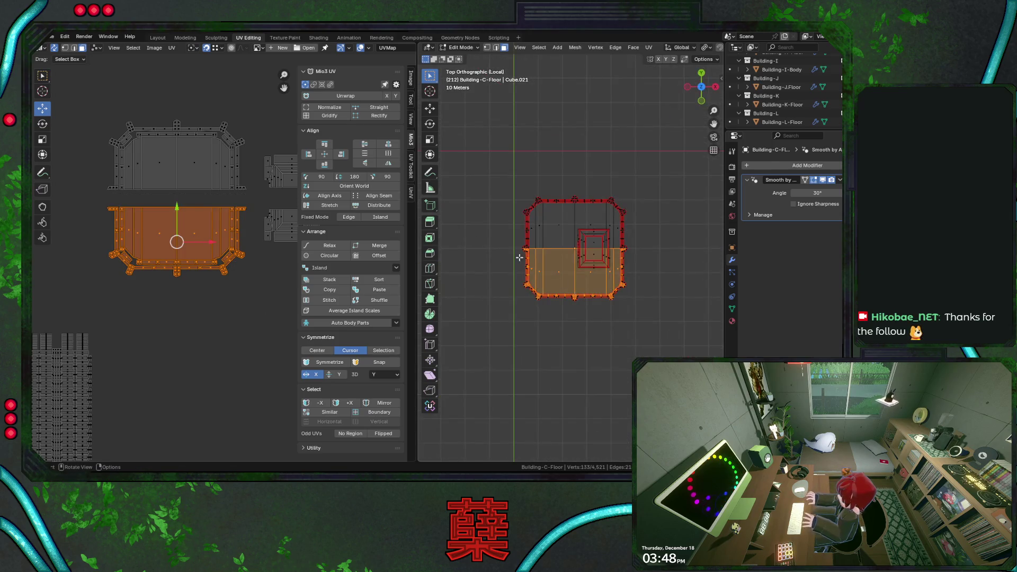
pyautogui.moveTo(114, 110); pyautogui.dragTo(255, 199)
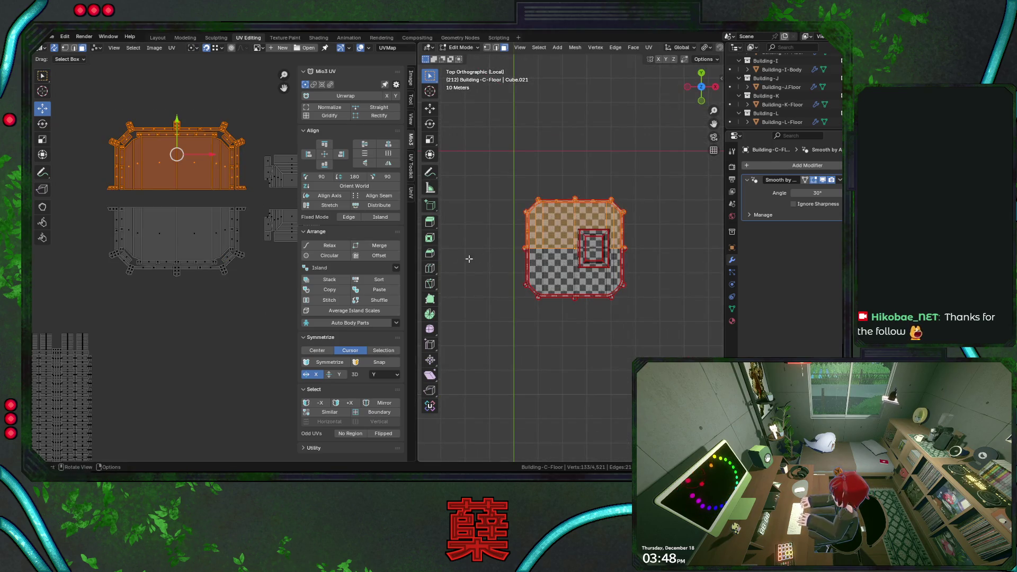
pyautogui.press('g')
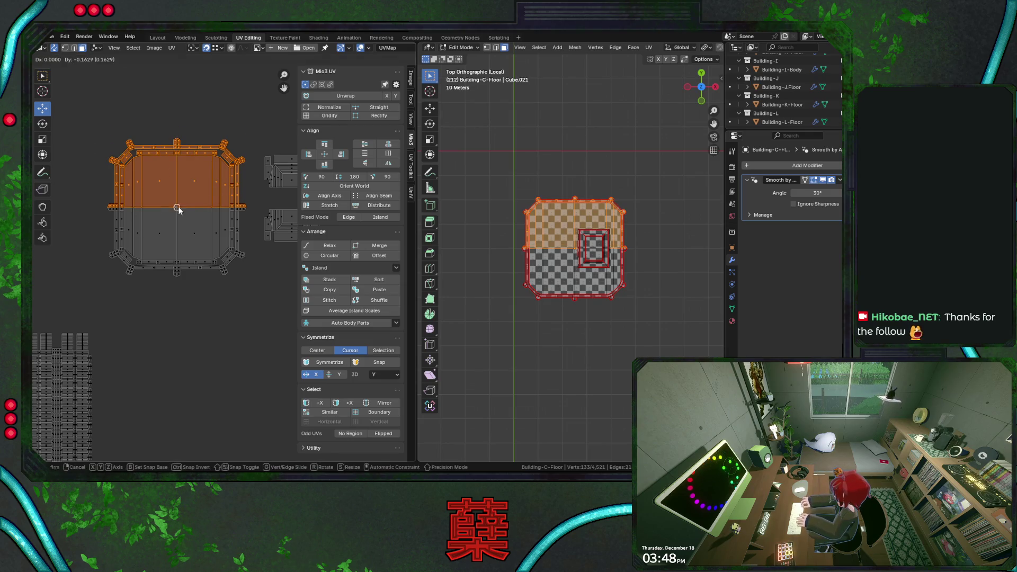
pyautogui.click(201, 231)
pyautogui.hotkey('ctrl', 's')
pyautogui.scroll(1, 200, 232)
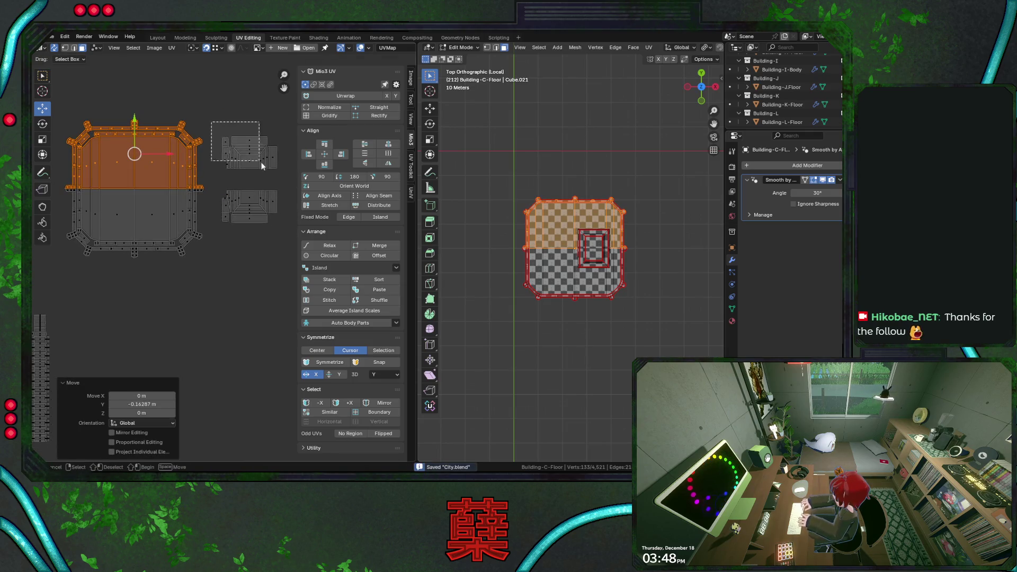
# Step: Move the small right-hand island down beside the others
pyautogui.moveTo(231, 131); pyautogui.dragTo(276, 181)
pyautogui.press('g')
pyautogui.click(254, 251)
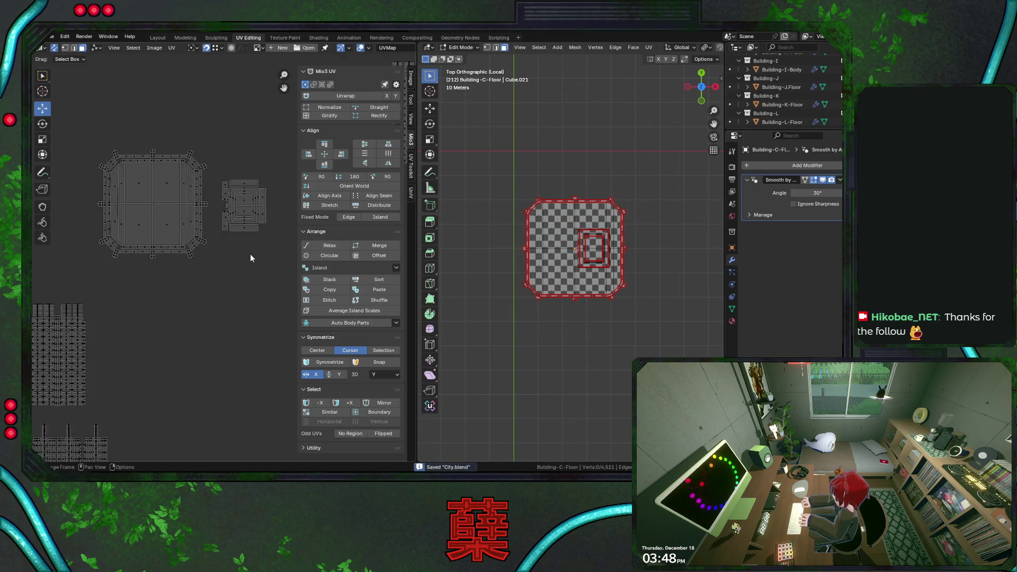
pyautogui.scroll(-3, 250, 253)
pyautogui.scroll(-2, 250, 253)
pyautogui.moveTo(124, 265); pyautogui.dragTo(126, 269)
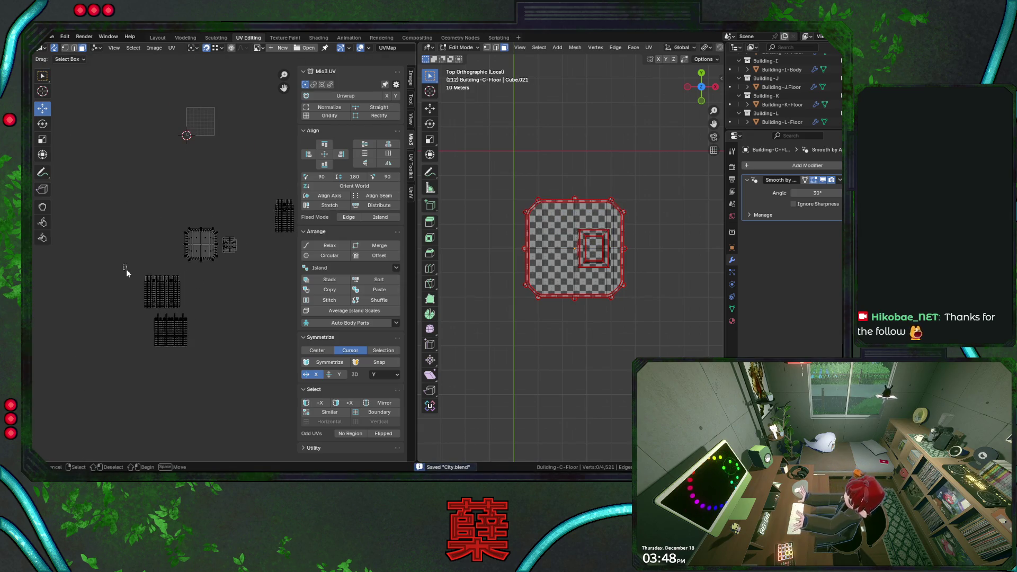
# Step: Move the lower grid island and the next islands up to the top-left beside the UV square
pyautogui.moveTo(148, 307); pyautogui.dragTo(210, 362)
pyautogui.press('g')
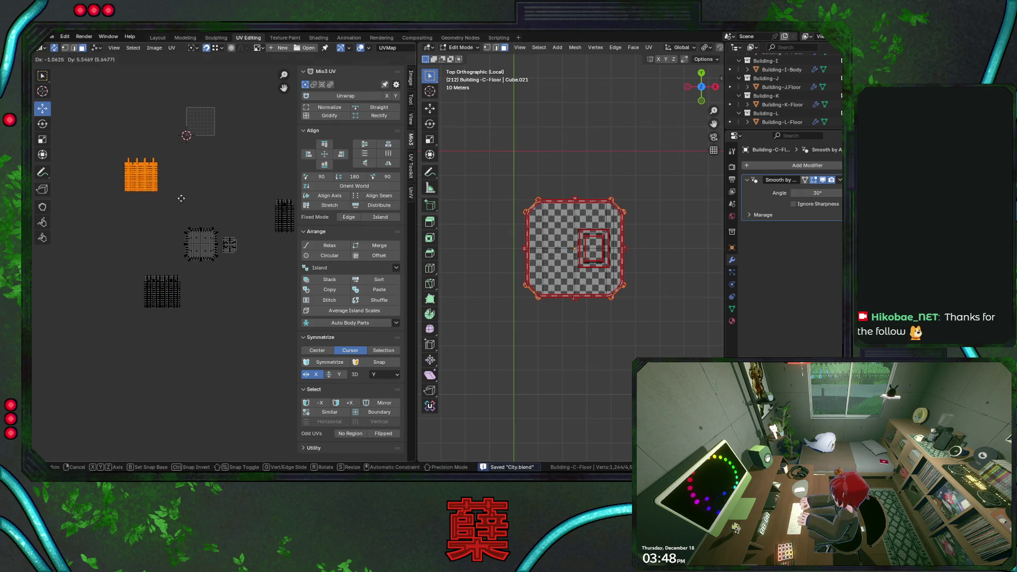
pyautogui.click(133, 282)
pyautogui.press('g')
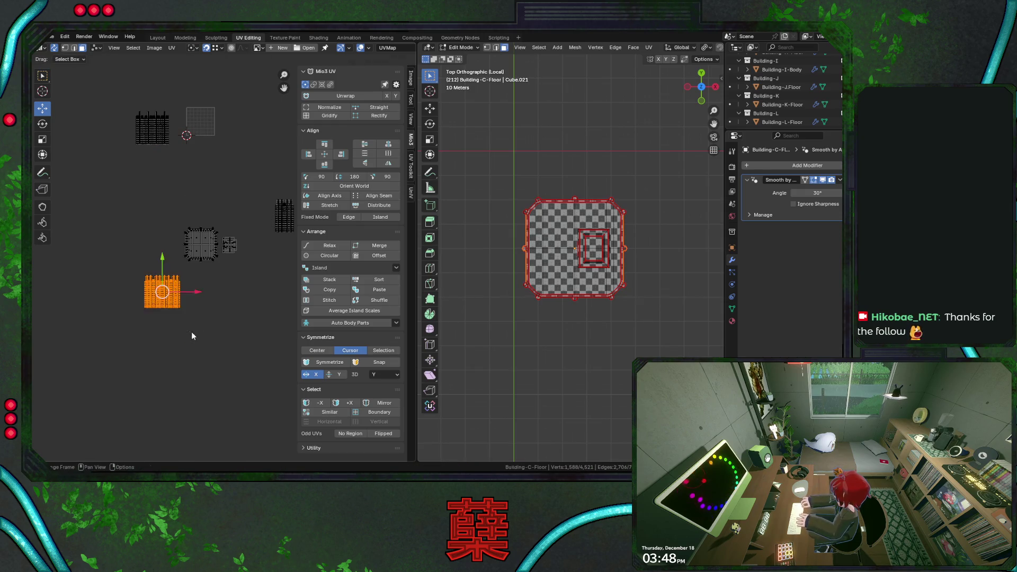
pyautogui.click(136, 156)
pyautogui.click(172, 283)
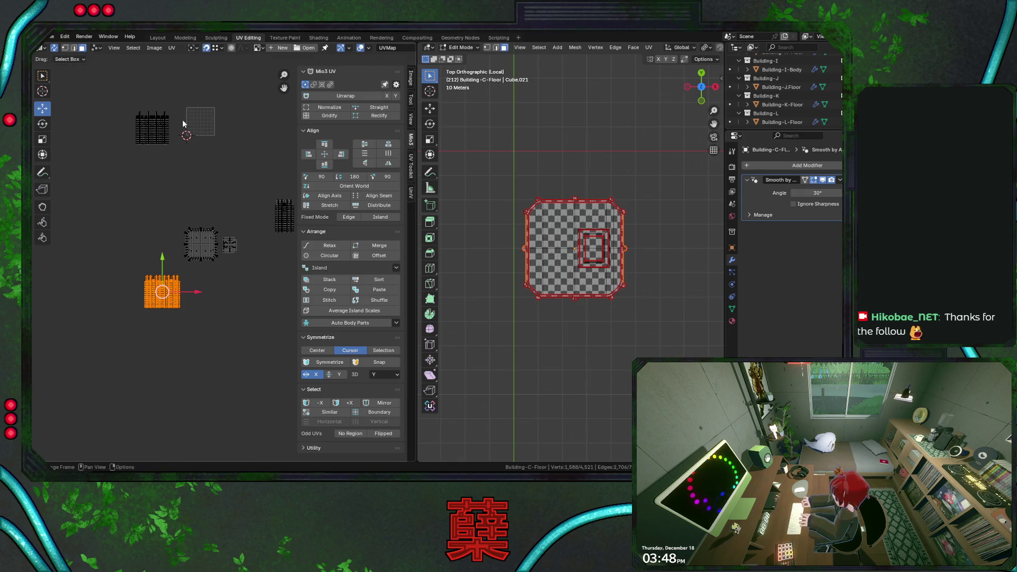
pyautogui.moveTo(211, 261); pyautogui.dragTo(215, 350, button='middle')
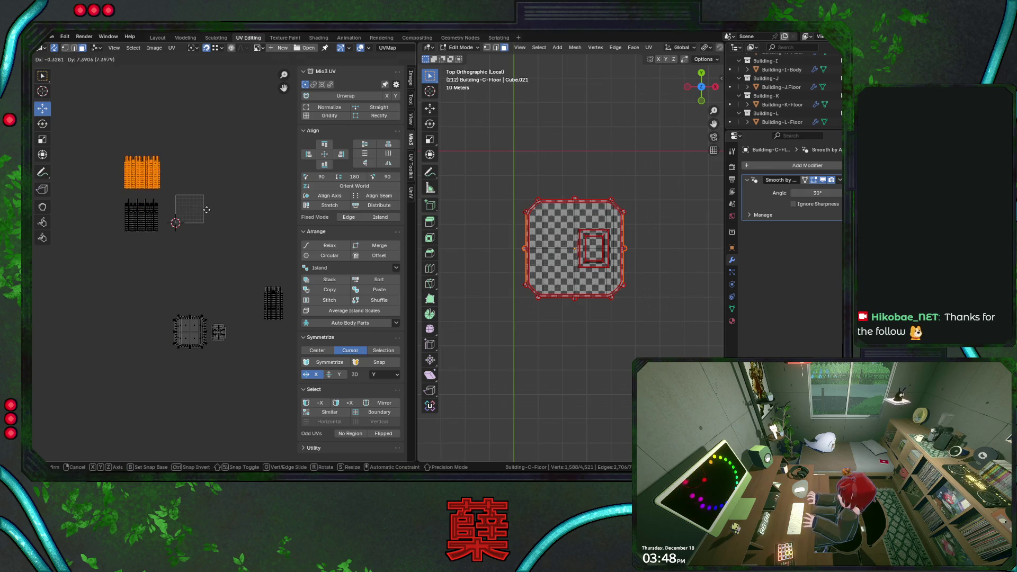
# Step: Move the tall island left and the square and small islands up beside it
pyautogui.click(232, 243)
pyautogui.moveTo(232, 242); pyautogui.dragTo(201, 219, button='middle')
pyautogui.click(238, 271)
pyautogui.press('g')
pyautogui.click(116, 251)
pyautogui.click(155, 305)
pyautogui.keyDown('shift'); pyautogui.click(183, 304); pyautogui.keyUp('shift')
pyautogui.press('g')
pyautogui.click(199, 248)
# Step: Shrink all floor islands to about 0.3 and drop them into the UV square
pyautogui.press('a')
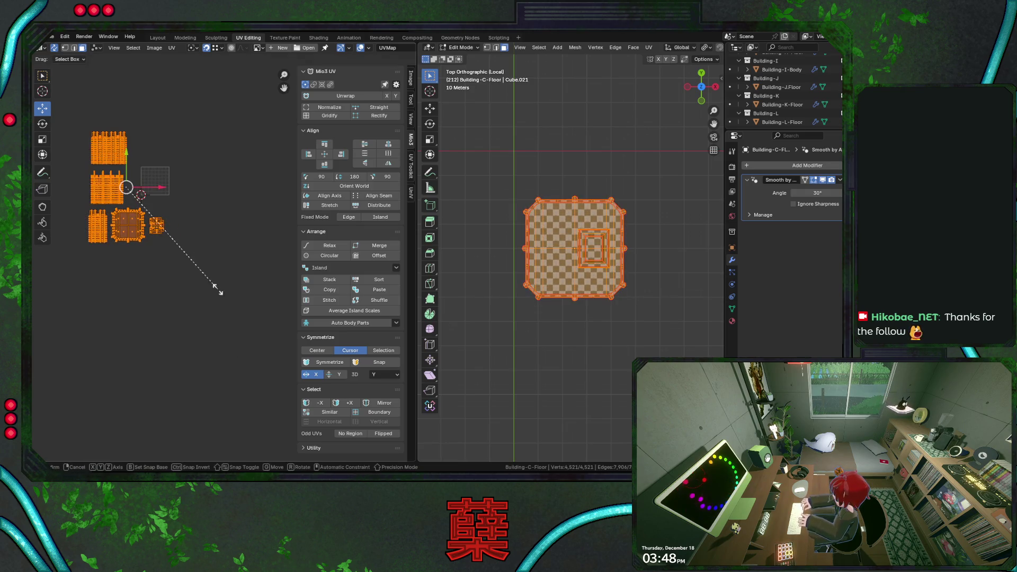
pyautogui.press('s')
pyautogui.click(159, 222)
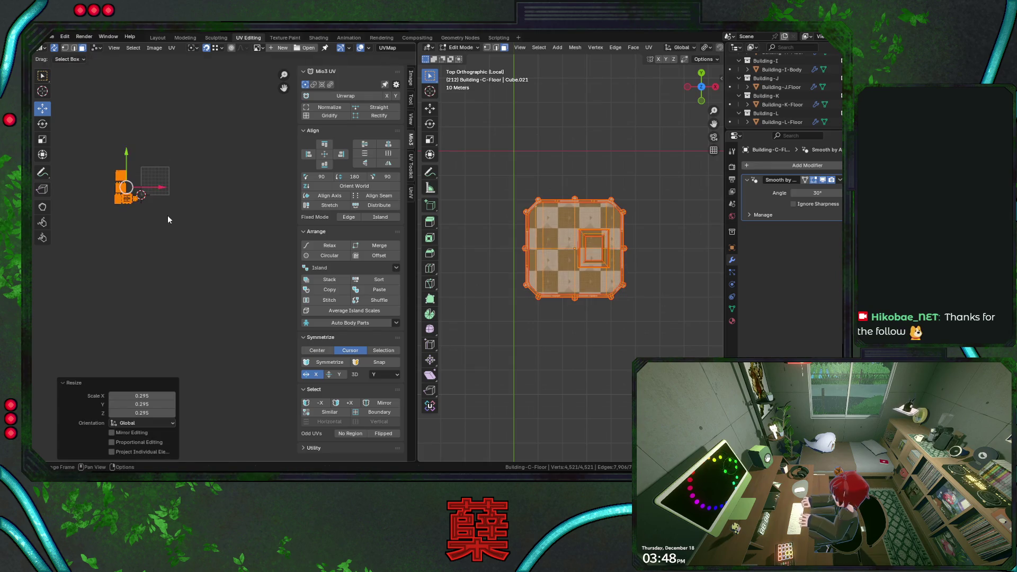
pyautogui.press('g')
pyautogui.click(197, 214)
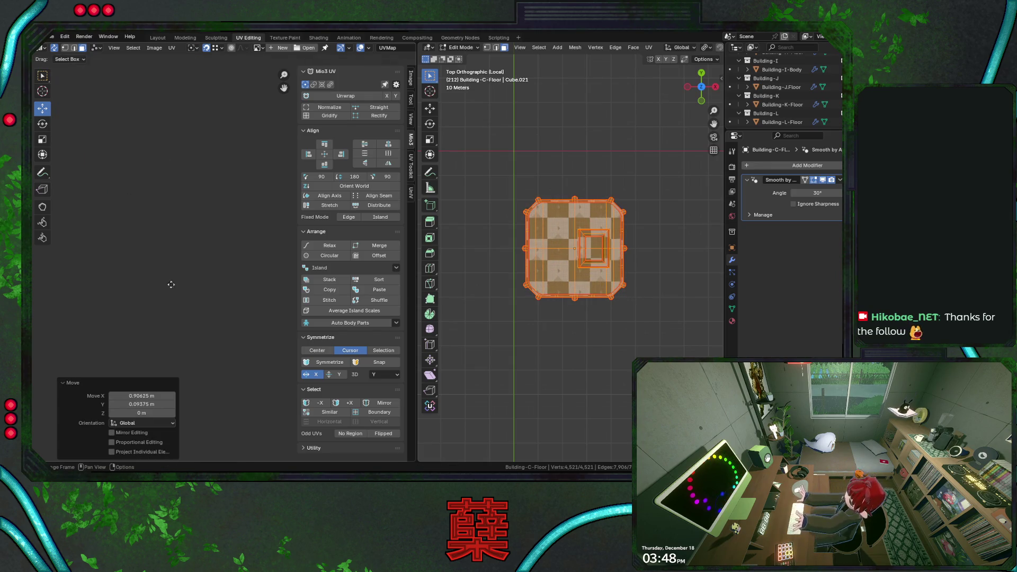
pyautogui.scroll(3, 185, 241)
pyautogui.scroll(3, 211, 270)
pyautogui.scroll(2, 223, 255)
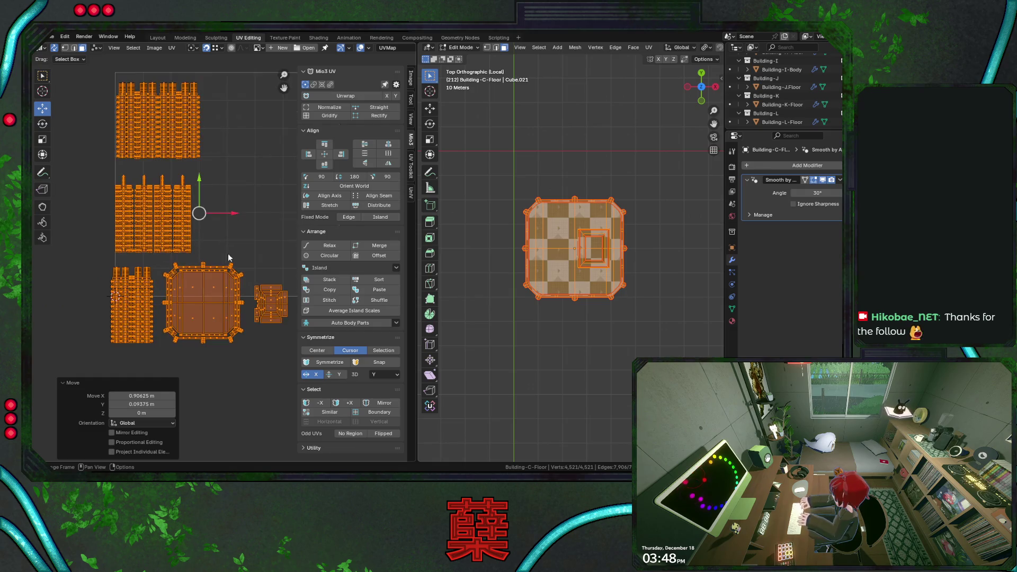
# Step: Rescale the islands to about 1.19 and start moving the middle-left island into the square
pyautogui.press('s')
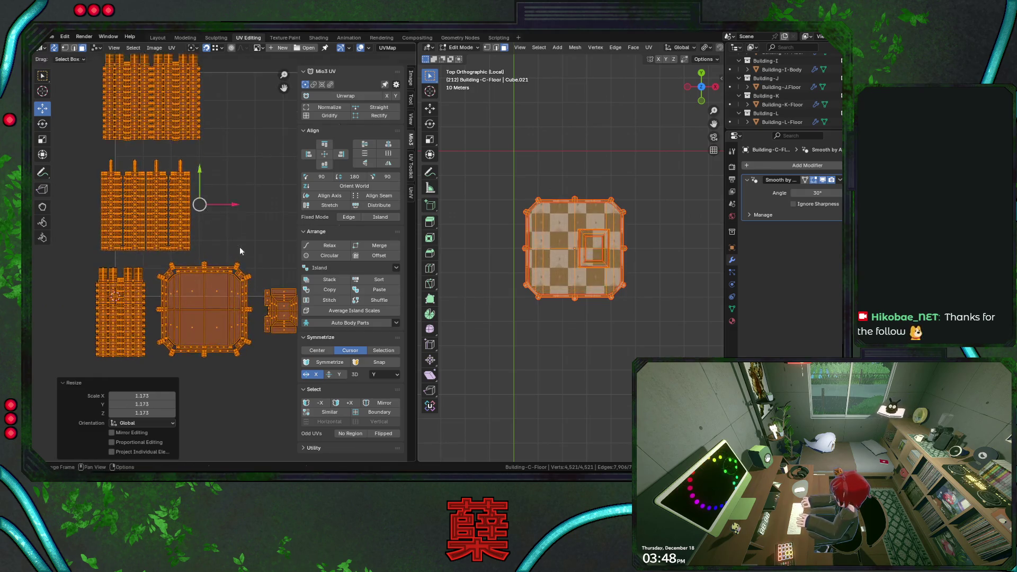
pyautogui.click(249, 266)
pyautogui.press('g')
pyautogui.click(247, 251)
pyautogui.press('s')
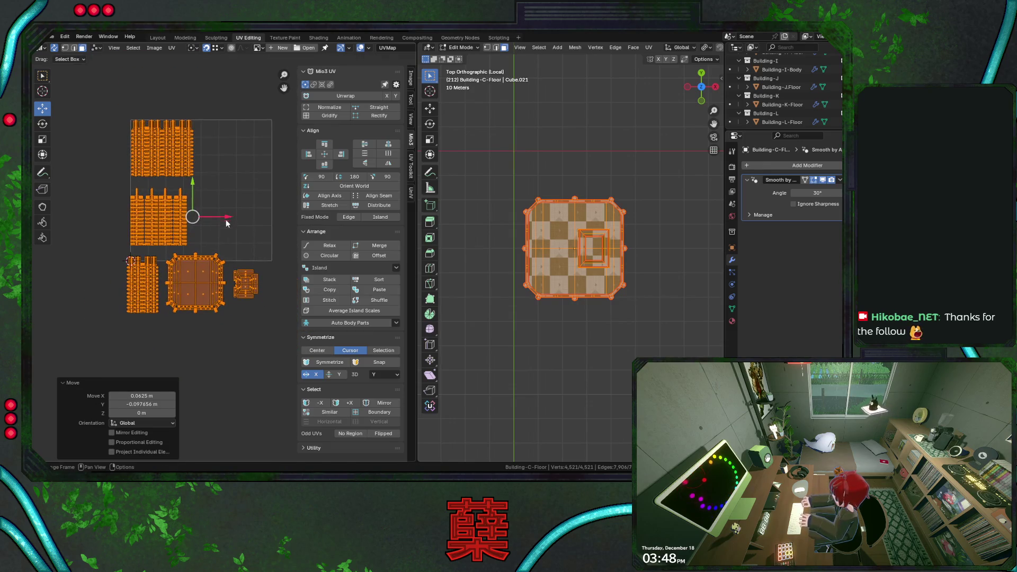
pyautogui.click(242, 247)
pyautogui.press('s')
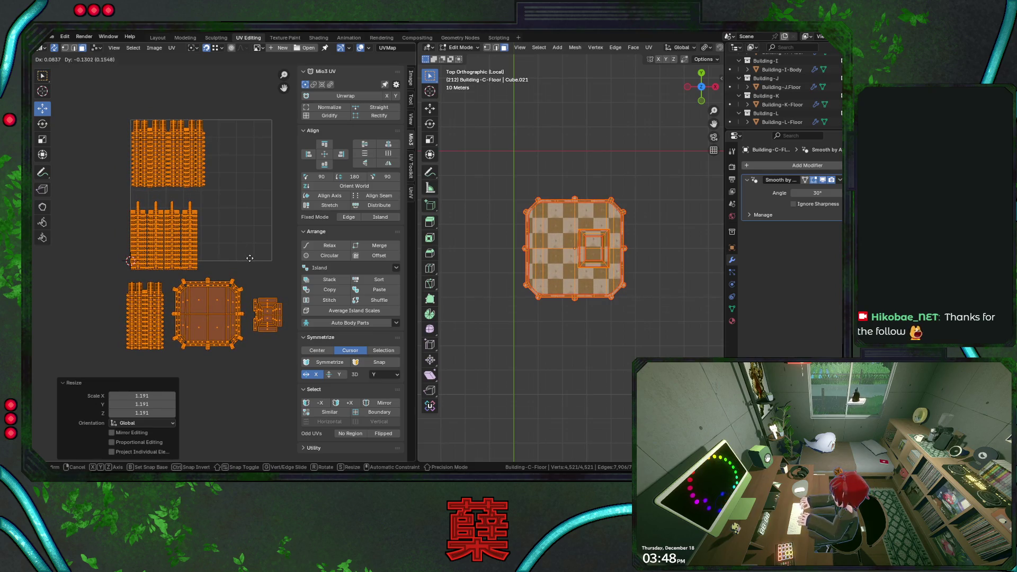
pyautogui.click(250, 258)
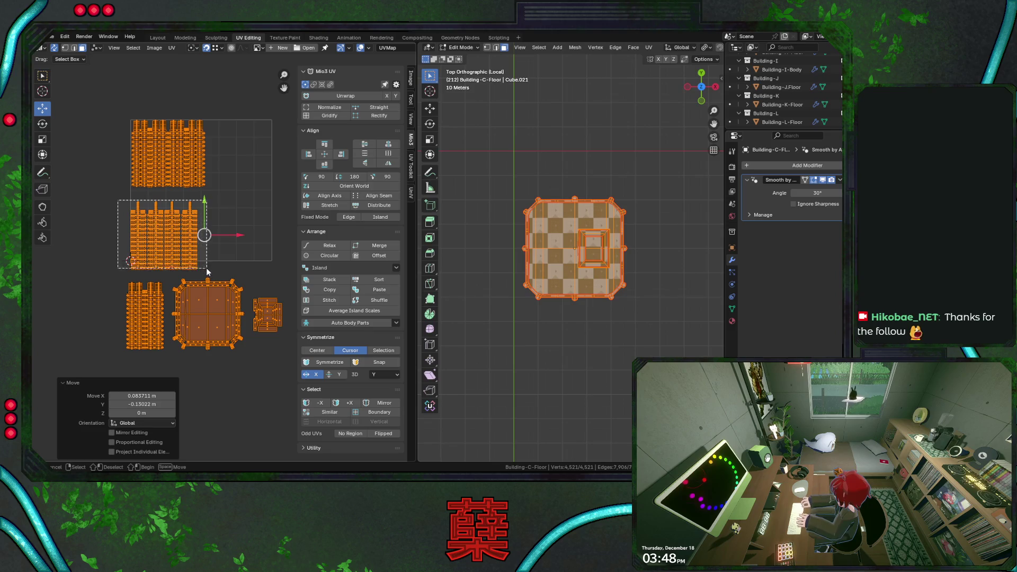
pyautogui.moveTo(119, 199); pyautogui.dragTo(213, 278)
pyautogui.press('g')
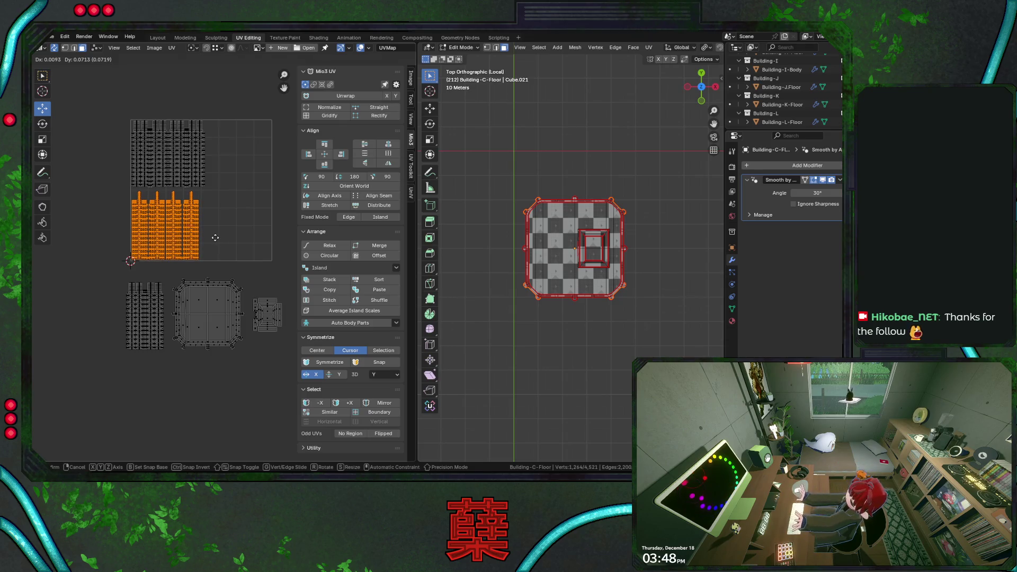
# Step: Place the middle-left island, then move the bottom-left island up beside the top one
pyautogui.click(214, 238)
pyautogui.scroll(-2, 207, 232)
pyautogui.moveTo(93, 238); pyautogui.dragTo(147, 339)
pyautogui.press('g')
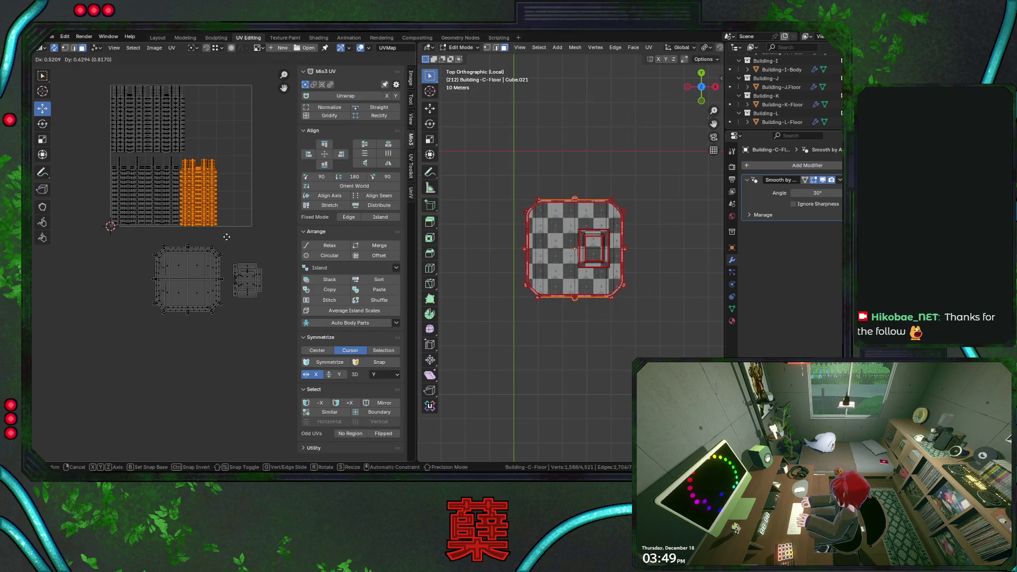
pyautogui.click(228, 248)
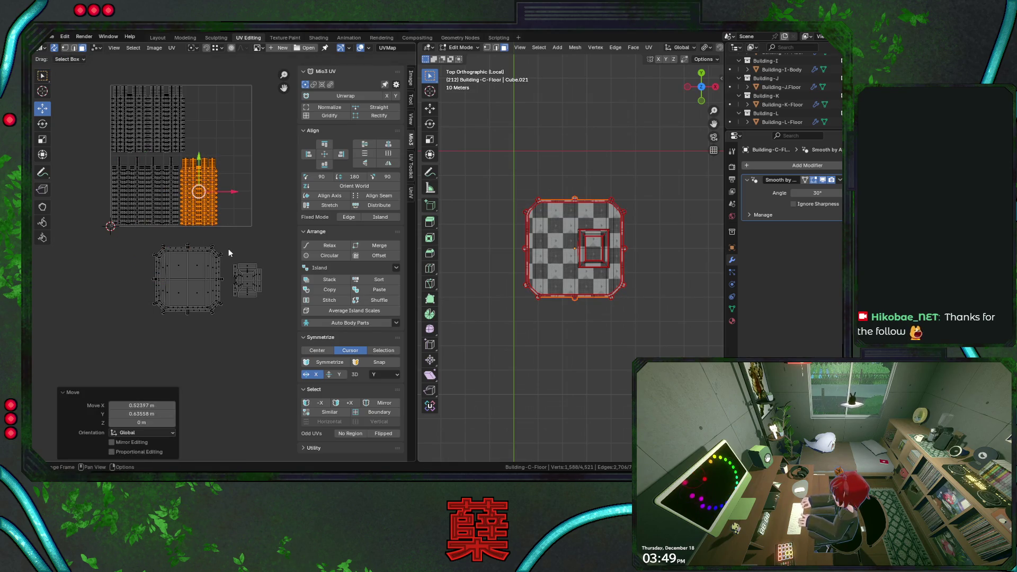
pyautogui.hotkey('ctrl', 'z')
pyautogui.press('g')
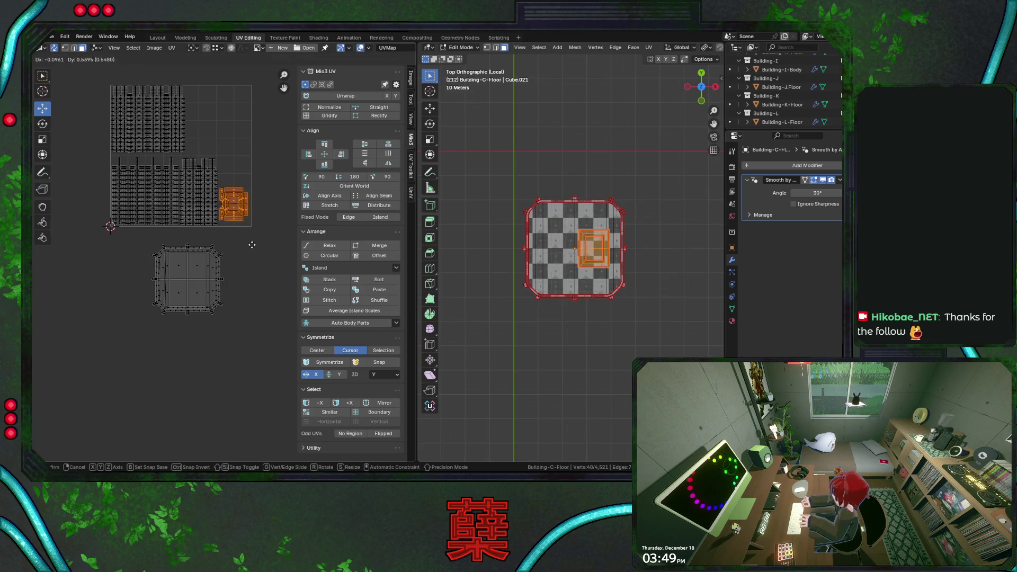
pyautogui.click(252, 248)
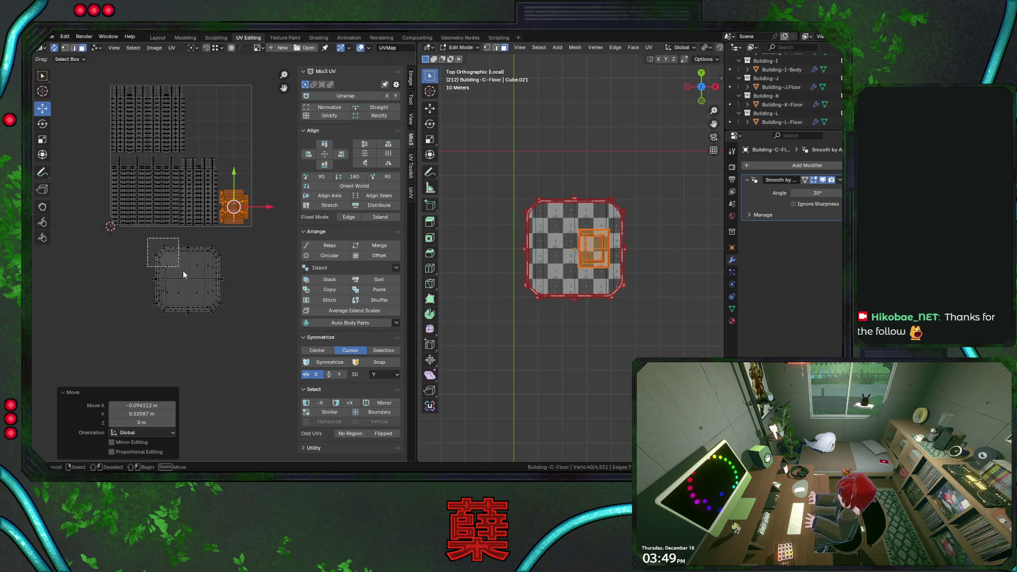
# Step: Move the large bottom floor island into the square, resize it to fit, and save
pyautogui.moveTo(151, 238); pyautogui.dragTo(243, 339)
pyautogui.press('g')
pyautogui.click(250, 202)
pyautogui.scroll(3, 222, 254)
pyautogui.press('s')
pyautogui.click(215, 248)
pyautogui.scroll(-2, 222, 258)
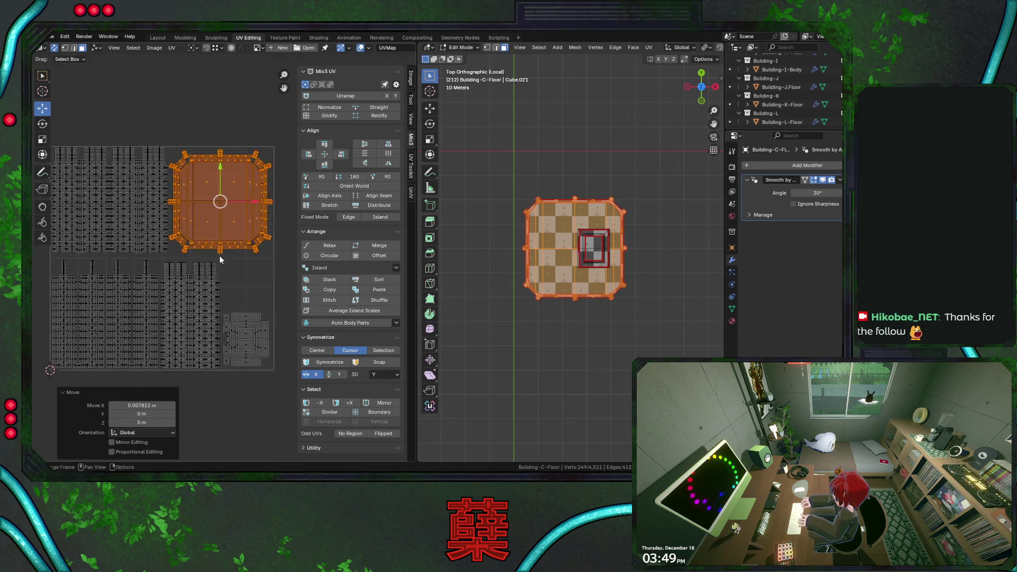
pyautogui.scroll(3, 220, 256)
pyautogui.press('s')
pyautogui.click(247, 282)
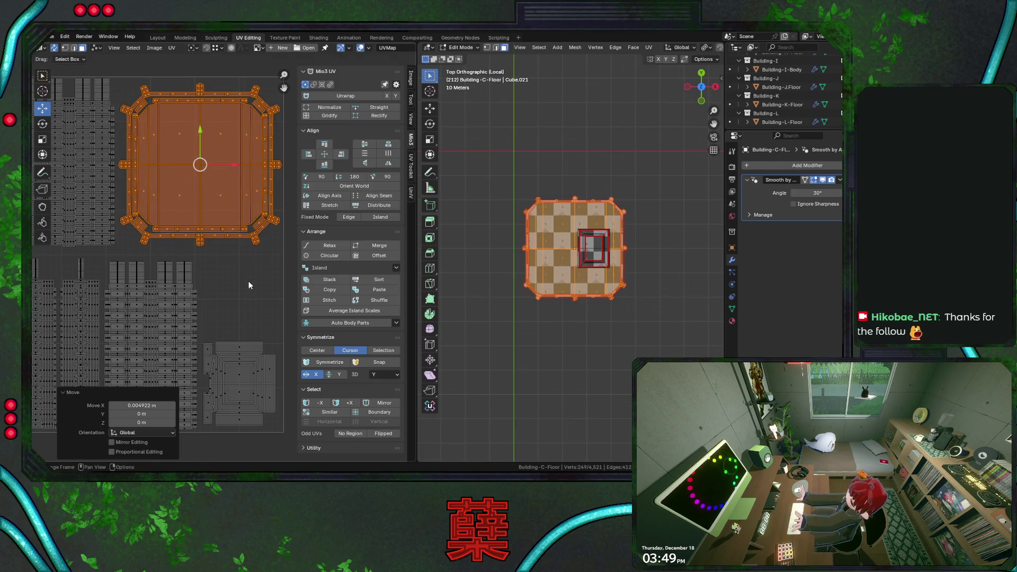
pyautogui.scroll(-3, 249, 281)
pyautogui.hotkey('ctrl', 's')
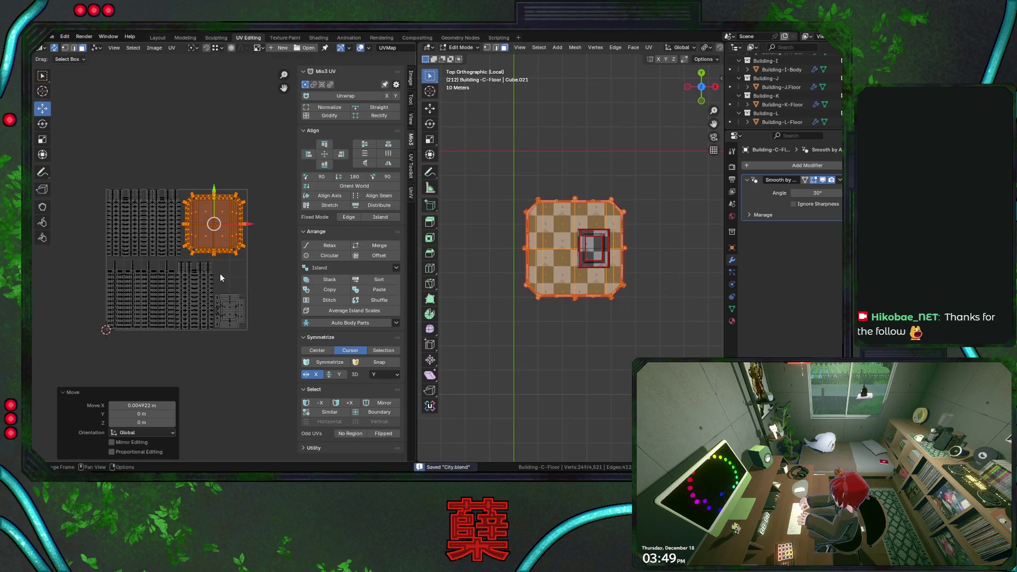
pyautogui.scroll(2, 220, 274)
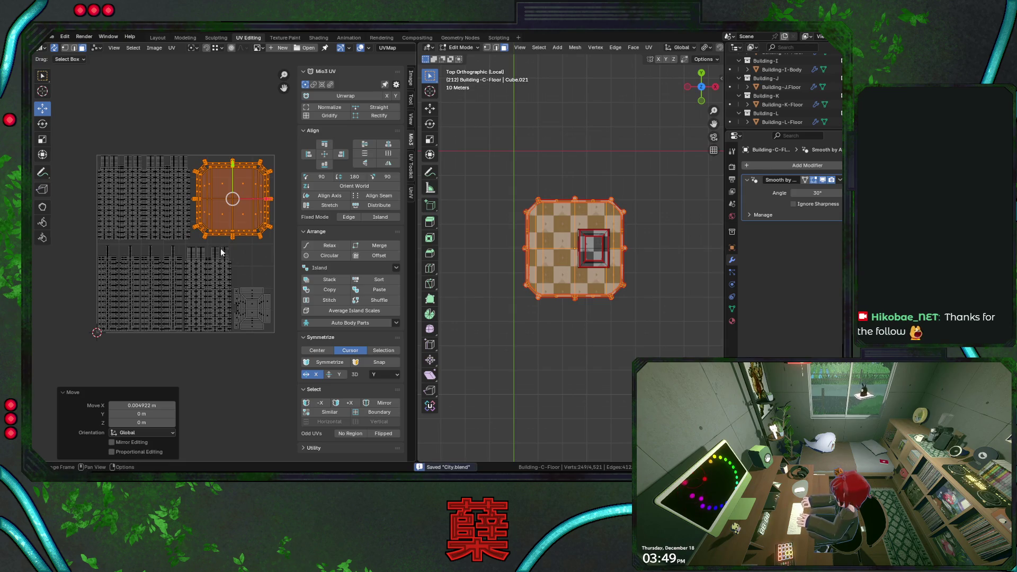
pyautogui.scroll(2, 223, 248)
pyautogui.scroll(3, 215, 254)
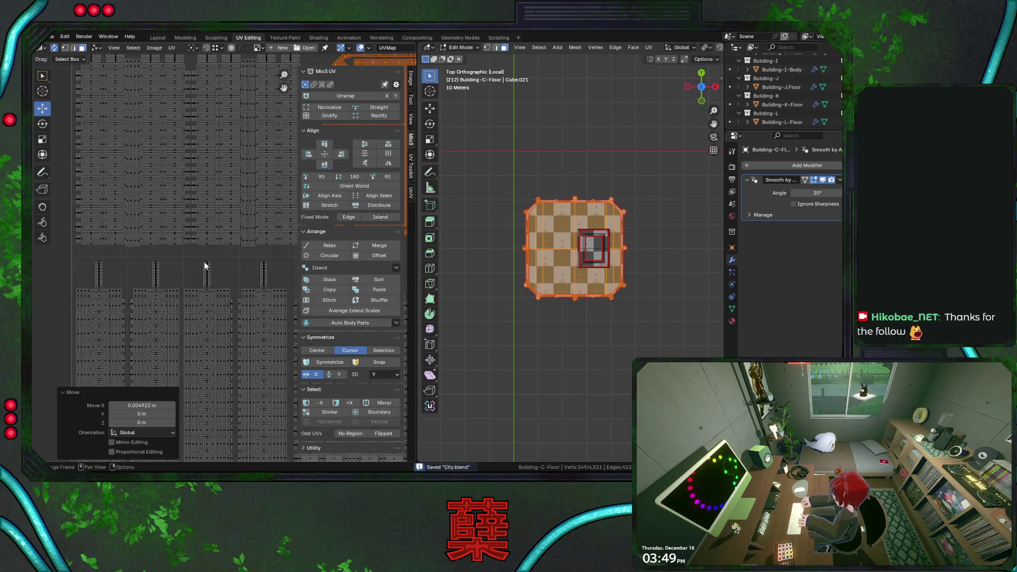
pyautogui.scroll(-3, 205, 267)
pyautogui.scroll(-2, 226, 240)
pyautogui.scroll(2, 228, 240)
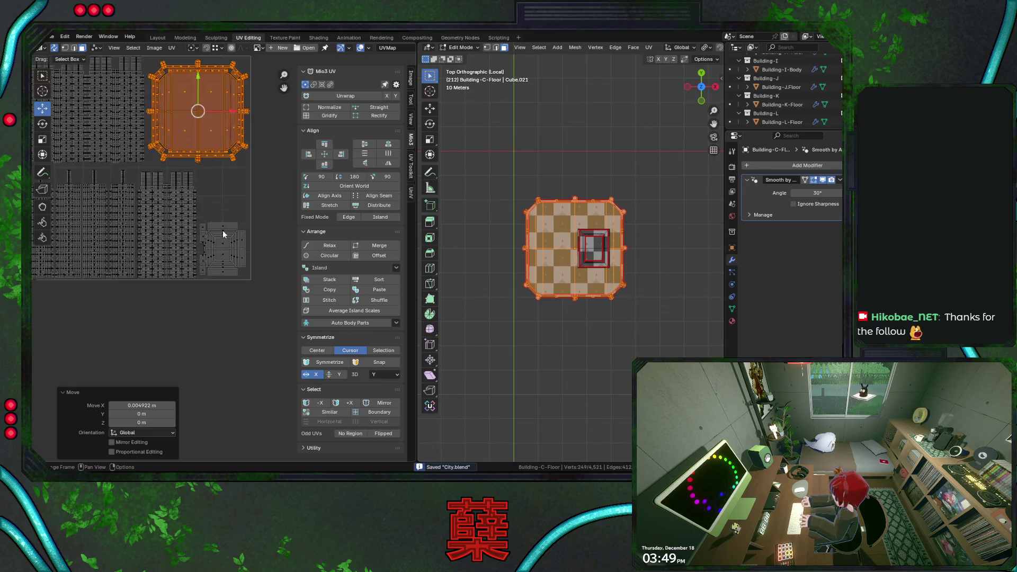
pyautogui.scroll(2, 234, 234)
pyautogui.scroll(-2, 231, 229)
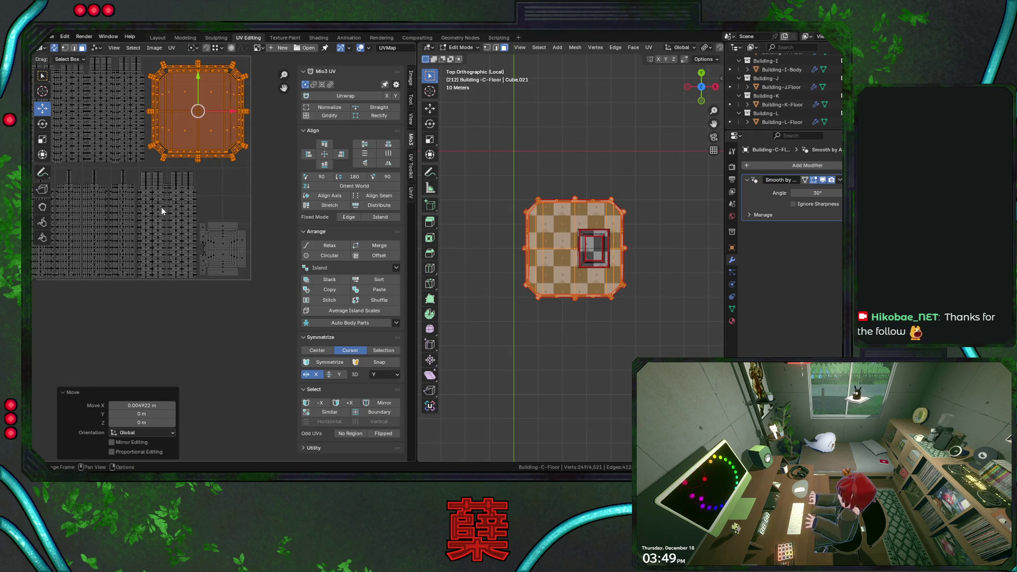
pyautogui.scroll(2, 161, 208)
# Step: Save City.blend, leave Building-C-Floor's local edit view, and select the Building-J-Floor tower
pyautogui.moveTo(61, 156); pyautogui.dragTo(289, 304)
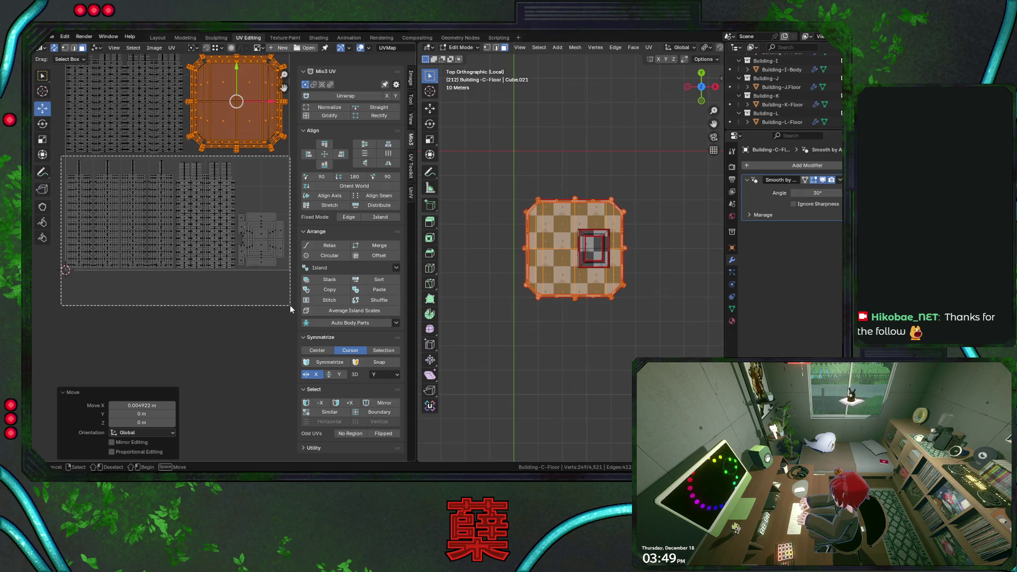
pyautogui.scroll(-2, 276, 267)
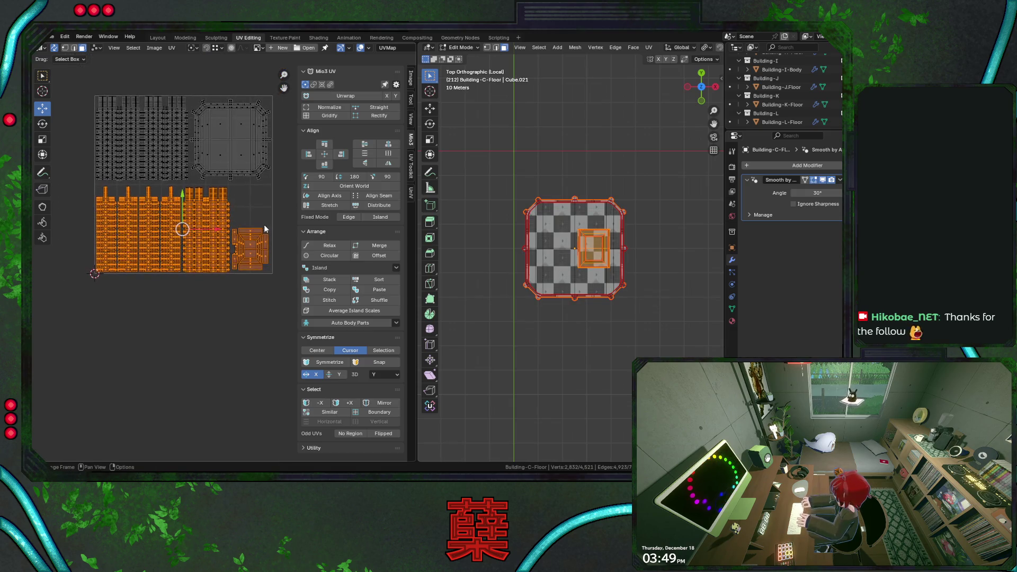
pyautogui.click(251, 206)
pyautogui.hotkey('ctrl', 's')
pyautogui.scroll(-1, 261, 237)
pyautogui.moveTo(572, 200); pyautogui.dragTo(549, 263, button='middle')
pyautogui.scroll(3, 550, 263)
pyautogui.press('Tab')
pyautogui.press('/')
pyautogui.moveTo(543, 369); pyautogui.dragTo(577, 316, button='middle')
pyautogui.click(577, 310)
pyautogui.moveTo(577, 310); pyautogui.dragTo(610, 291, button='middle')
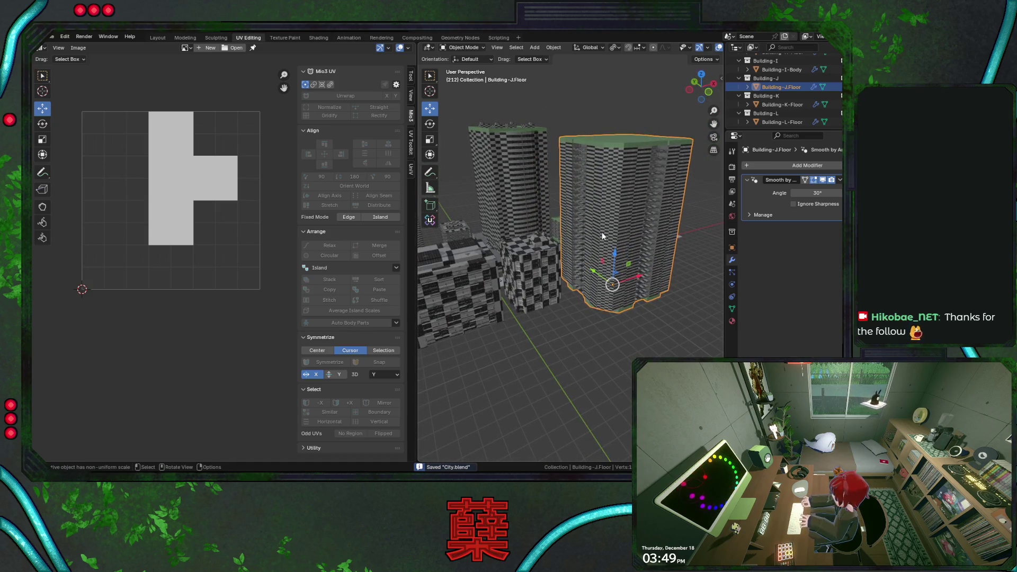
# Step: Smart UV Project all of Building-J-Floor's faces and inspect the trim texture in Object Mode
pyautogui.press('Tab')
pyautogui.press('a')
pyautogui.press('u')
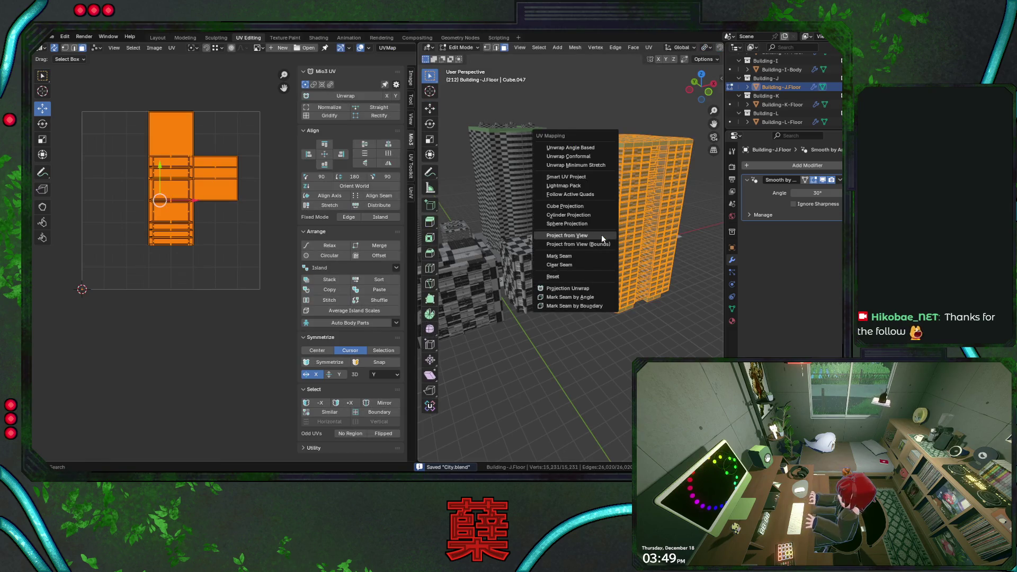
pyautogui.click(582, 172)
pyautogui.click(562, 258)
pyautogui.hotkey('alt', 'a')
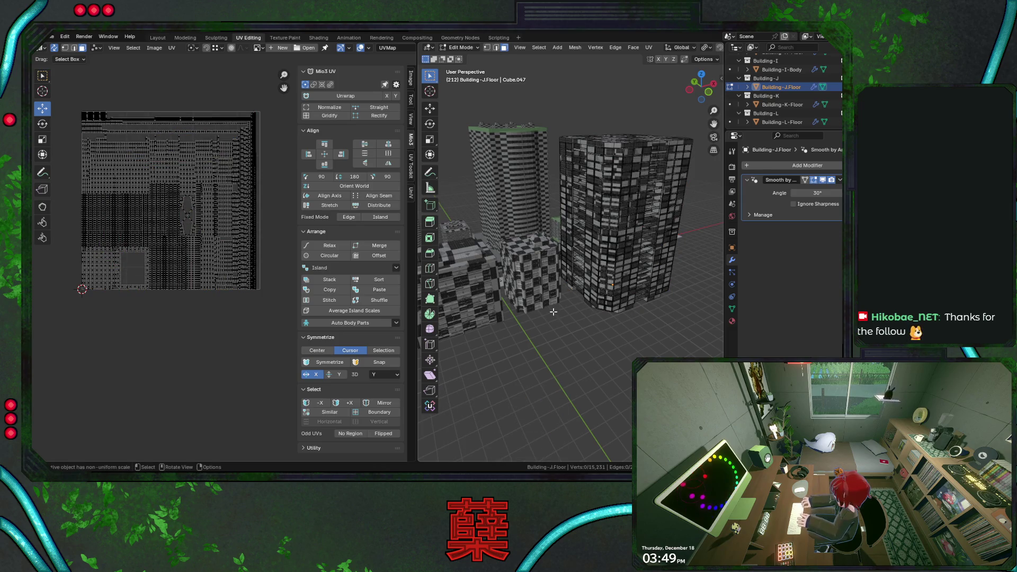
pyautogui.press('Tab')
pyautogui.click(581, 341)
pyautogui.scroll(1, 620, 243)
pyautogui.moveTo(620, 244)
pyautogui.mouseDown(button='middle')
pyautogui.moveTo(535, 249)
pyautogui.moveTo(591, 239)
pyautogui.mouseUp(button='middle')
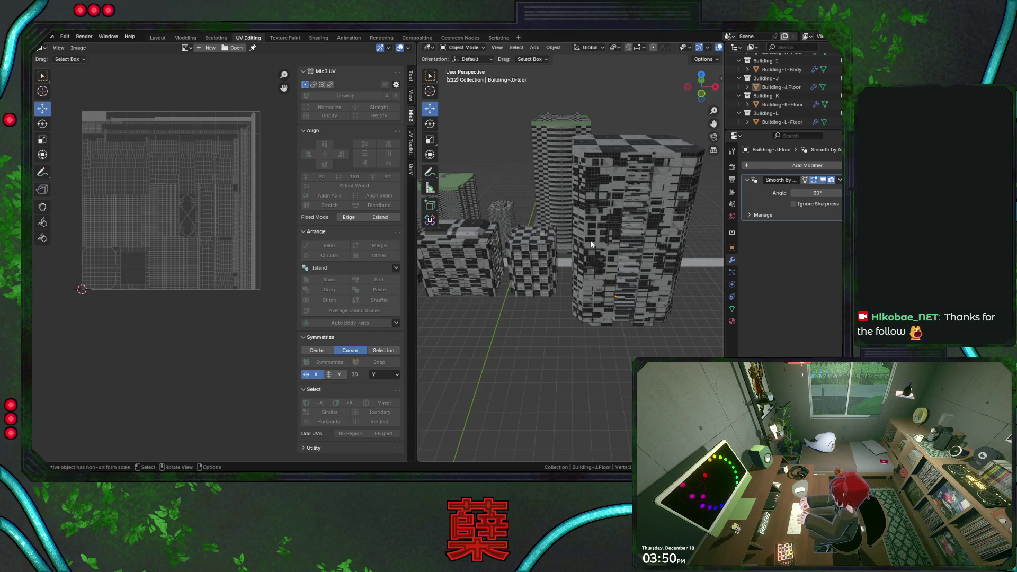
# Step: Smart UV Project all of Building-I-Body's faces, return to Object Mode and save City.blend
pyautogui.moveTo(590, 240); pyautogui.dragTo(552, 267, button='middle')
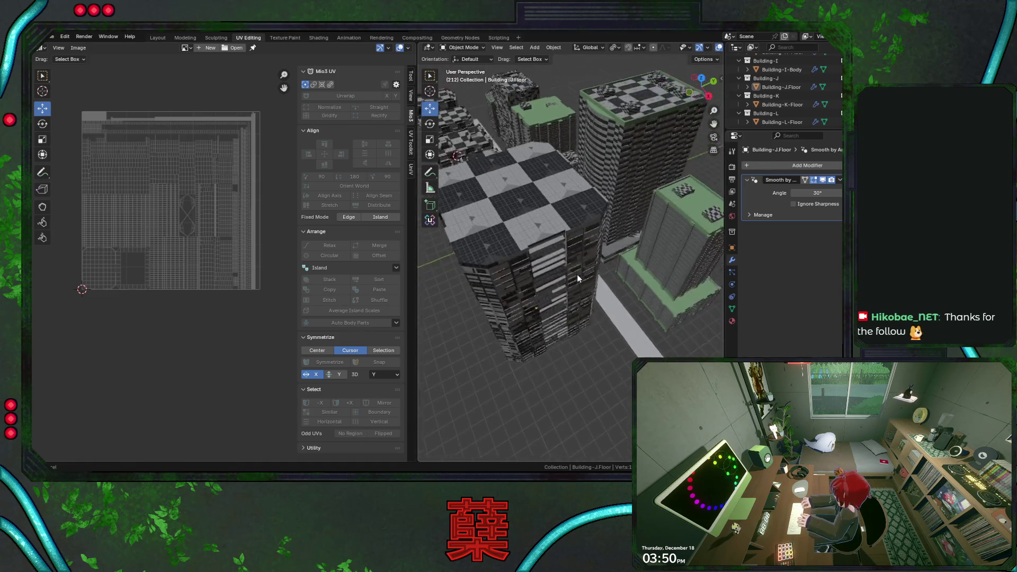
pyautogui.moveTo(556, 190)
pyautogui.mouseDown(button='middle')
pyautogui.moveTo(488, 280)
pyautogui.moveTo(499, 313)
pyautogui.moveTo(554, 295)
pyautogui.moveTo(530, 253)
pyautogui.mouseUp(button='middle')
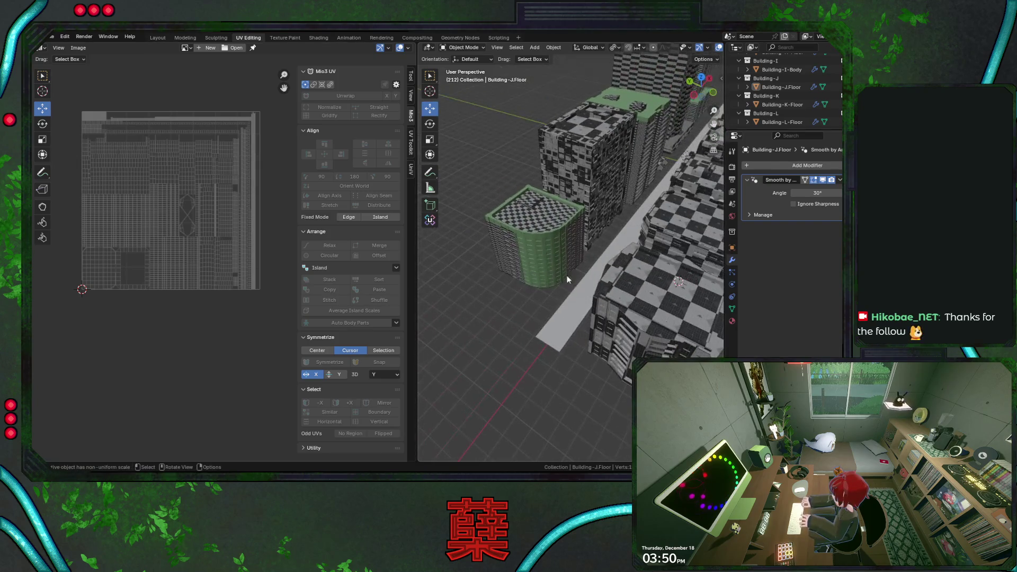
pyautogui.click(529, 253)
pyautogui.press('Tab')
pyautogui.press('a')
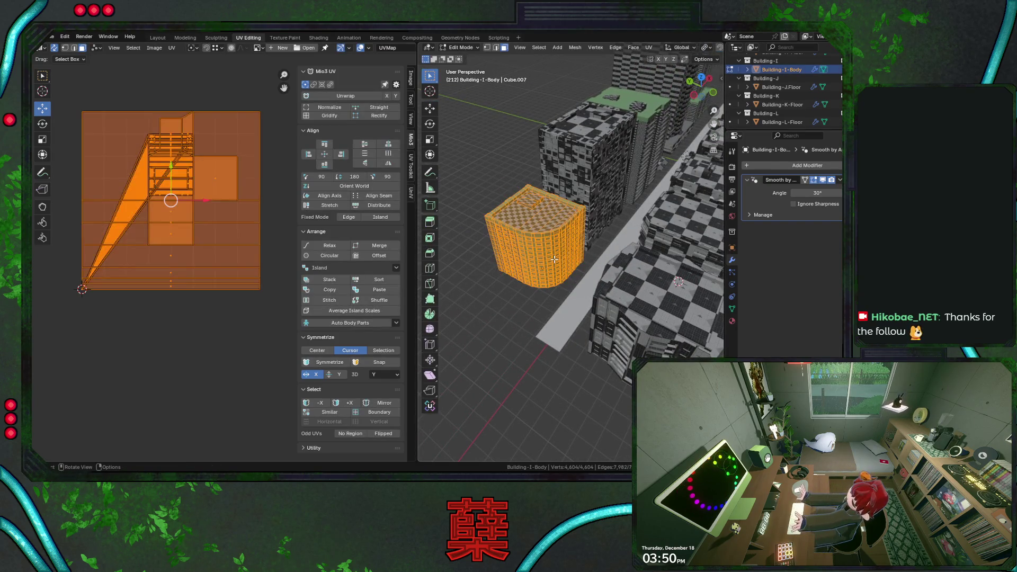
pyautogui.press('u')
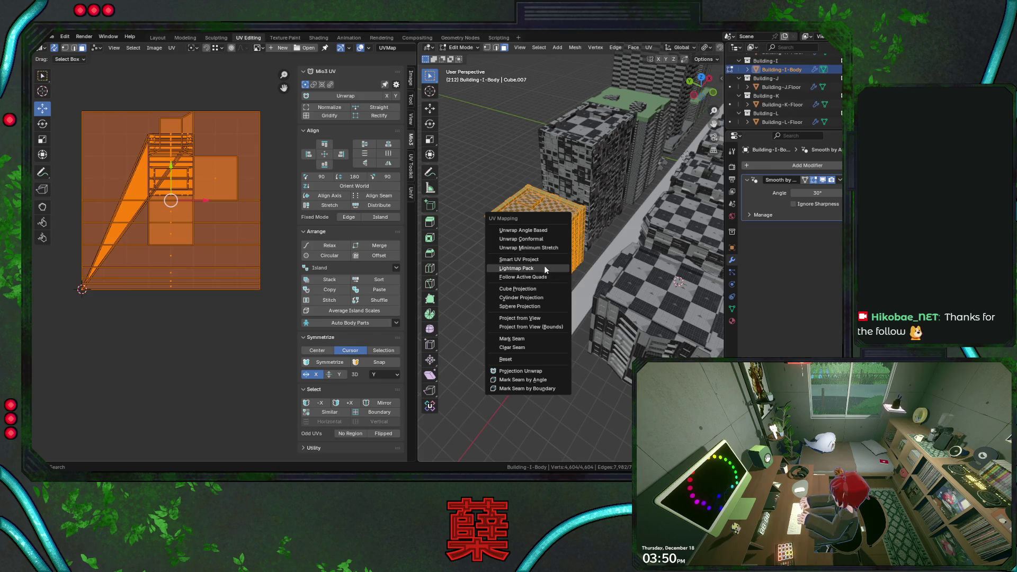
pyautogui.click(548, 259)
pyautogui.click(518, 340)
pyautogui.click(469, 288)
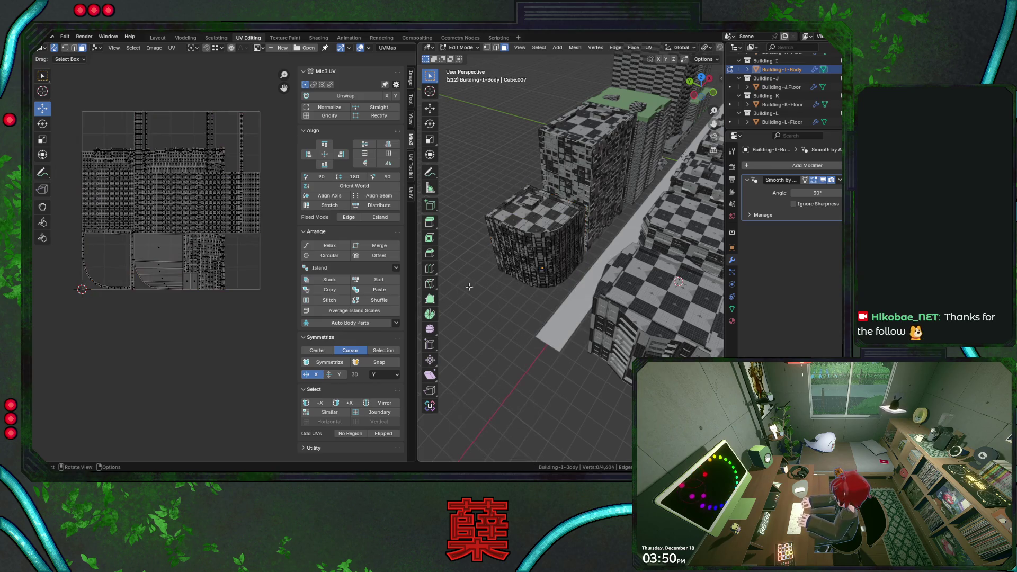
pyautogui.press('Tab')
pyautogui.hotkey('ctrl', 's')
pyautogui.moveTo(495, 291)
pyautogui.mouseDown(button='middle')
pyautogui.moveTo(539, 306)
pyautogui.moveTo(588, 262)
pyautogui.moveTo(616, 265)
pyautogui.mouseUp(button='middle')
pyautogui.scroll(3, 603, 261)
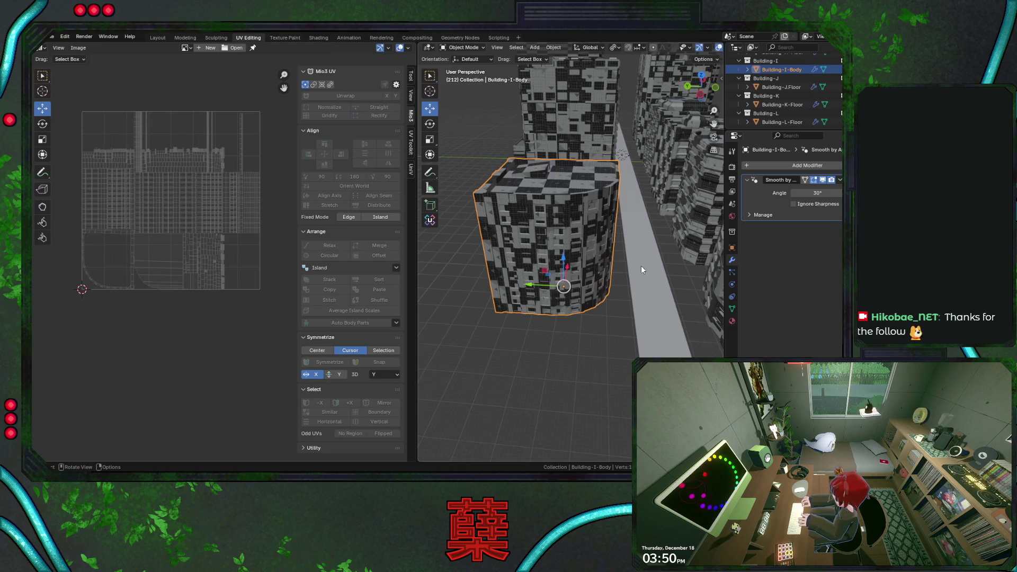
# Step: Select the Building-H-Floor tower in the city and save City.blend
pyautogui.moveTo(637, 259); pyautogui.dragTo(599, 272, button='middle')
pyautogui.moveTo(560, 198); pyautogui.dragTo(551, 230, button='middle')
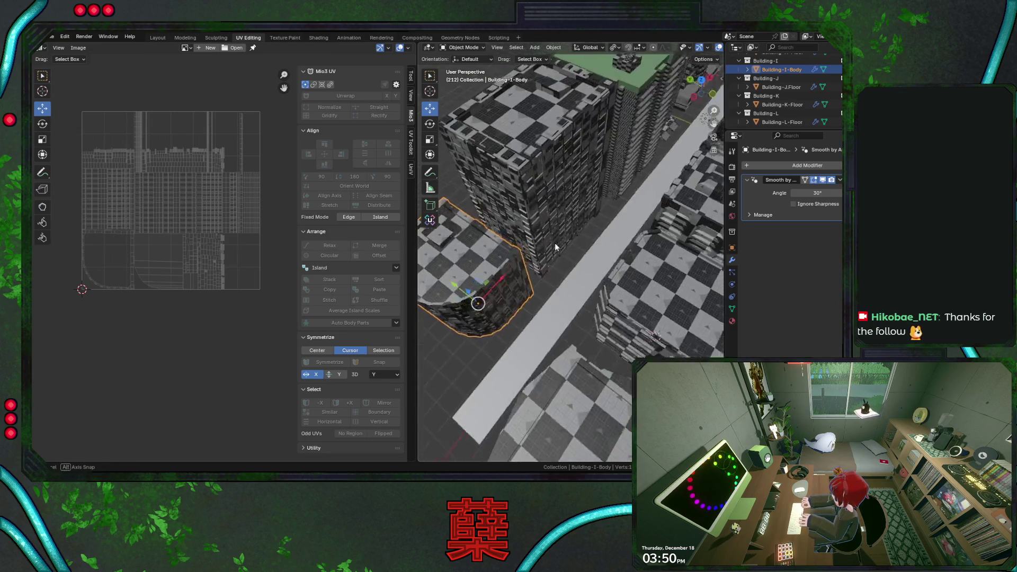
pyautogui.click(552, 231)
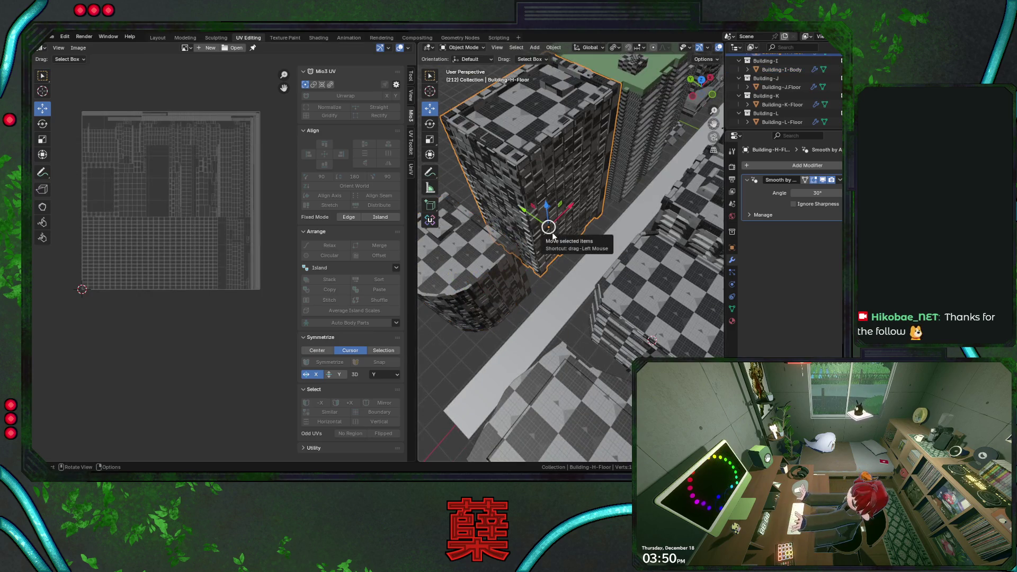
pyautogui.moveTo(604, 224)
pyautogui.mouseDown(button='middle')
pyautogui.moveTo(566, 213)
pyautogui.moveTo(625, 208)
pyautogui.mouseUp(button='middle')
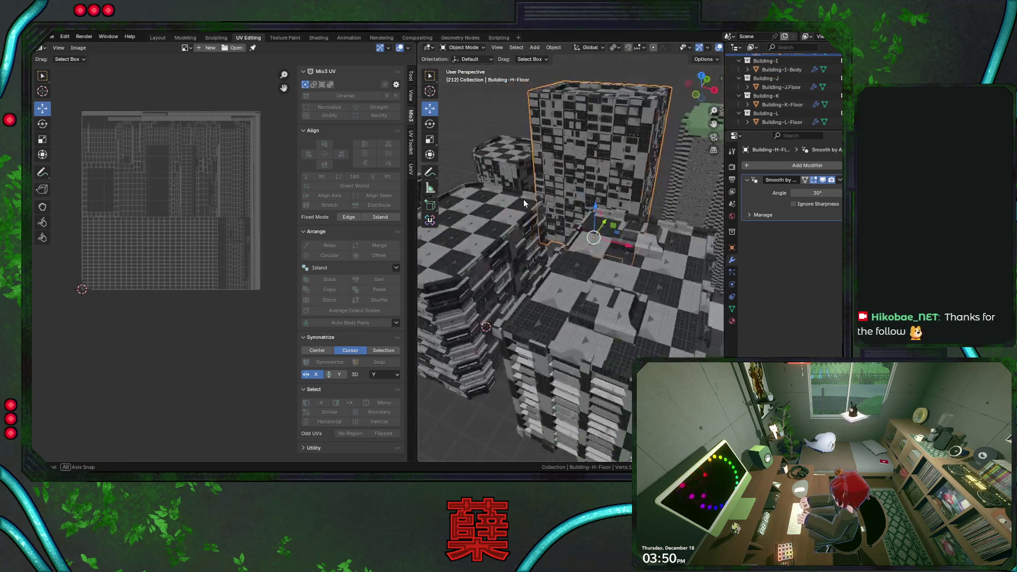
pyautogui.hotkey('ctrl', 's')
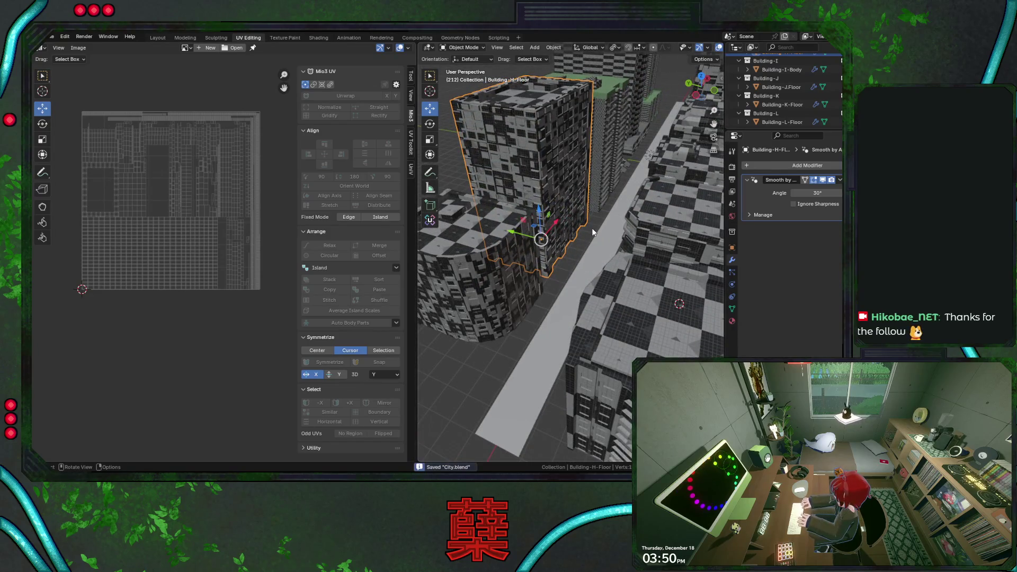
# Step: Isolate Building-H-Floor in Local View, enter Edit Mode with nothing selected, in edge mode
pyautogui.press('KP_Divide')
pyautogui.press('Tab')
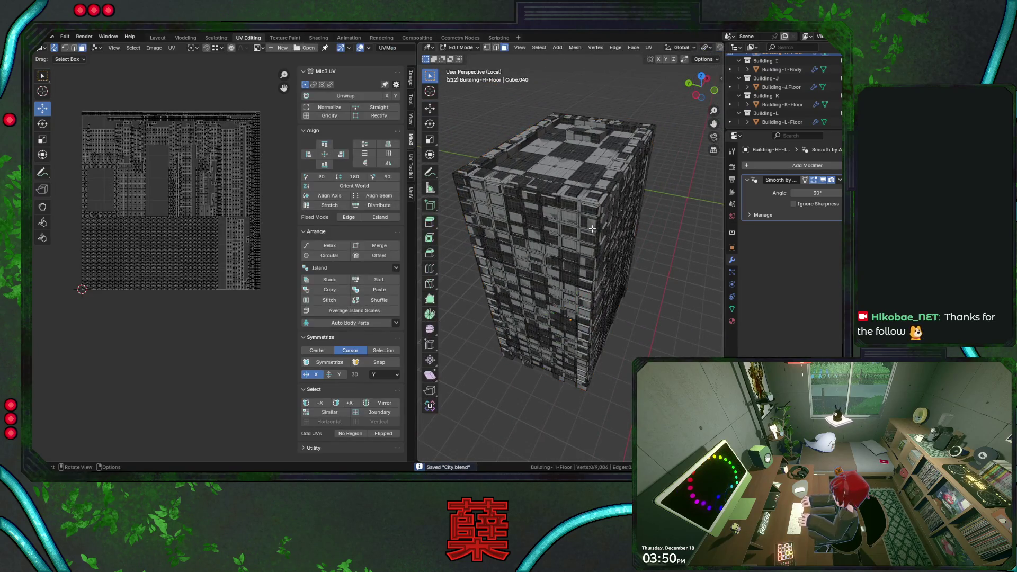
pyautogui.press('a')
pyautogui.moveTo(593, 228); pyautogui.dragTo(584, 260, button='middle')
pyautogui.hotkey('alt', 'a')
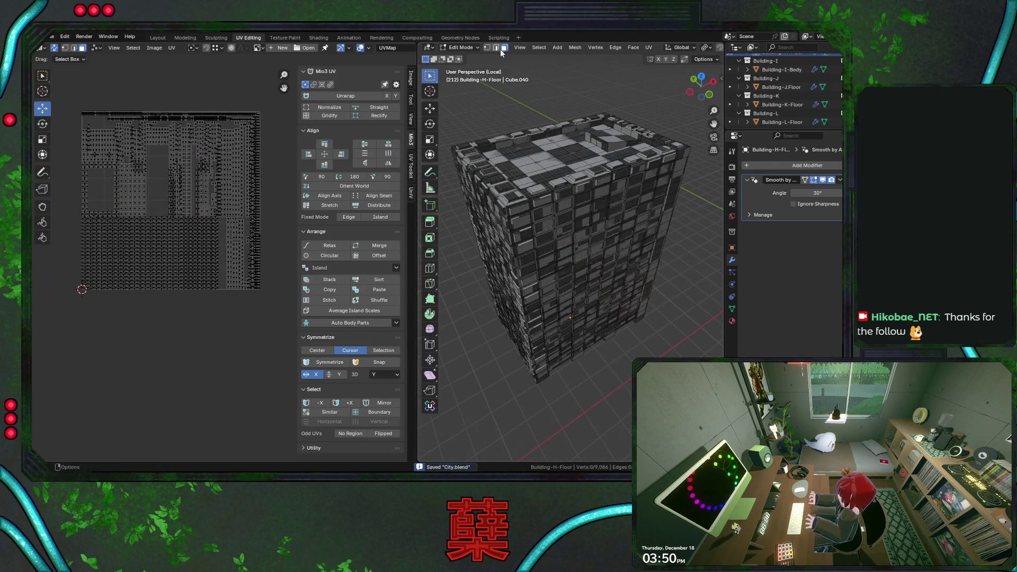
pyautogui.click(498, 47)
# Step: Select Sharp Edges on Building-H-Floor and adjust the Sharpness threshold to 65°
pyautogui.click(539, 48)
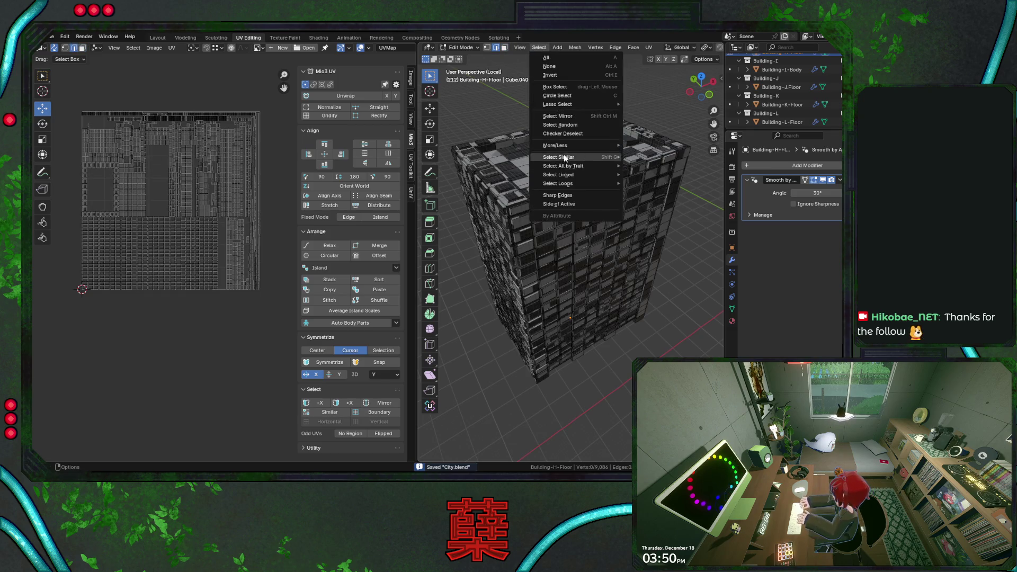
pyautogui.click(571, 195)
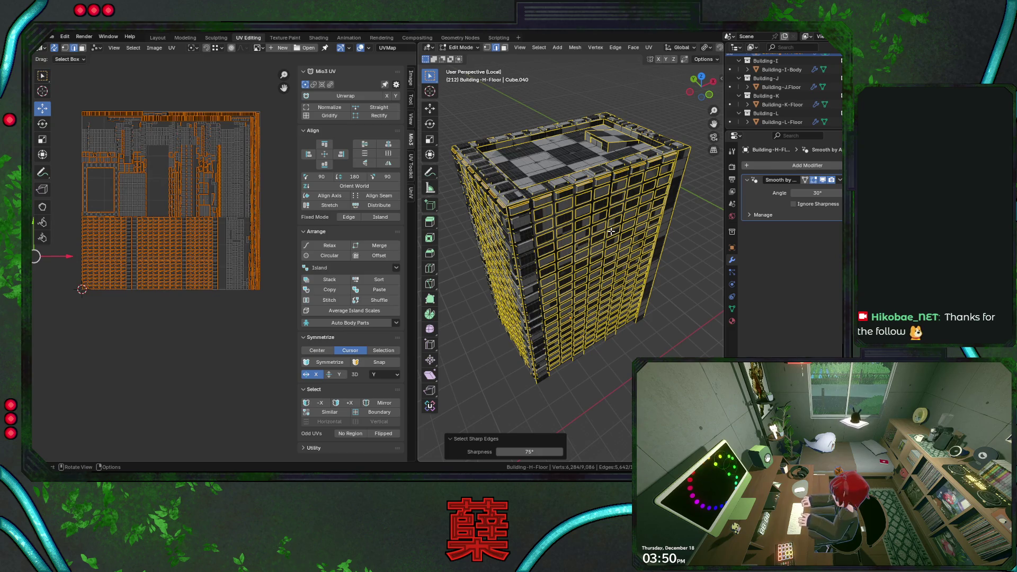
pyautogui.click(527, 451)
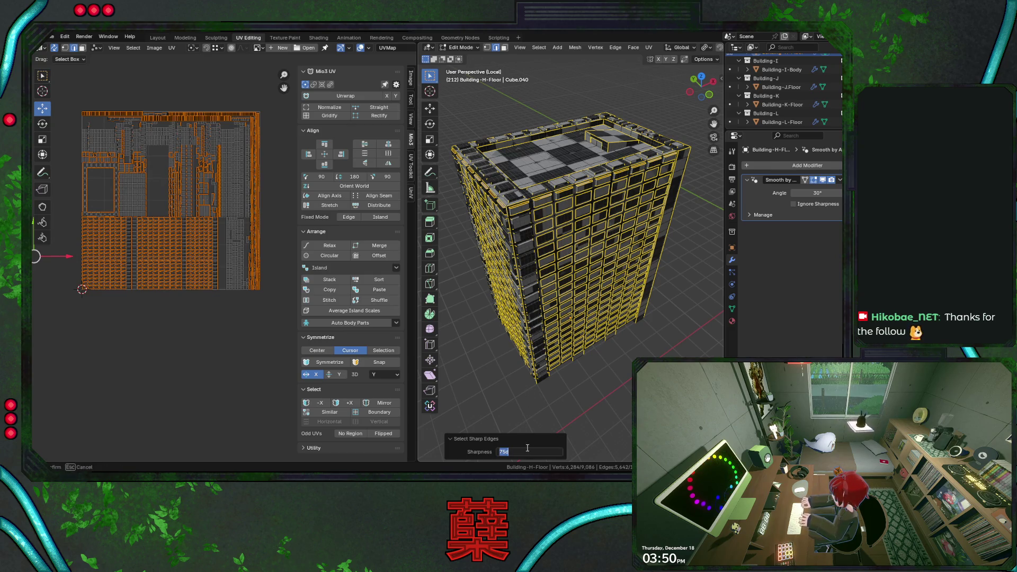
pyautogui.write('60')
pyautogui.press('Return')
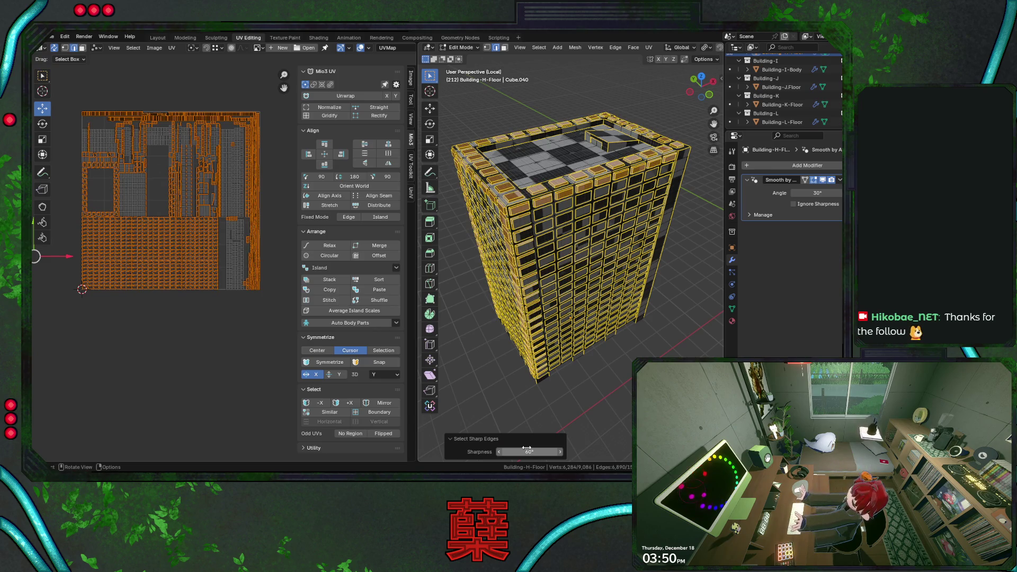
pyautogui.click(527, 451)
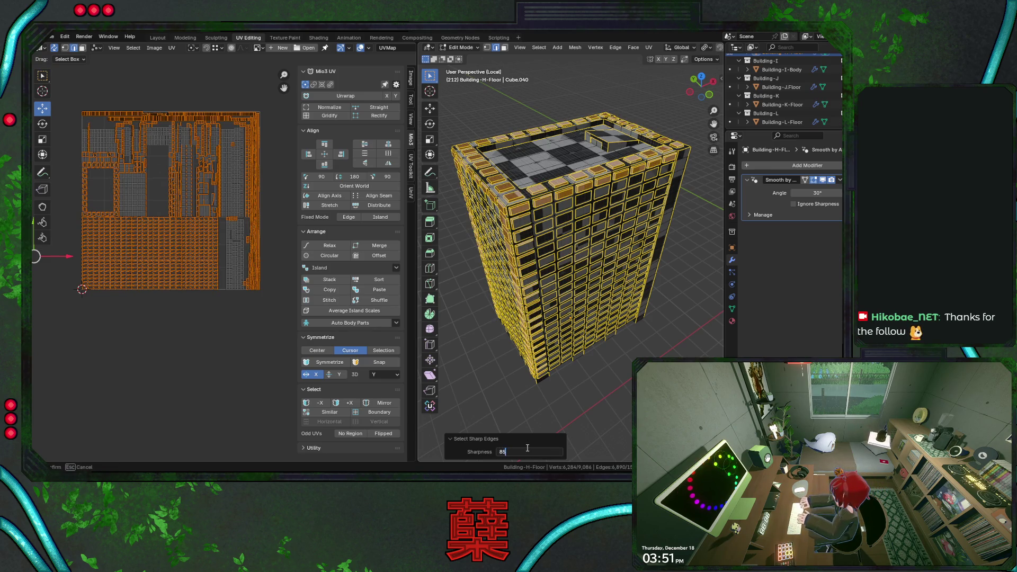
pyautogui.press('Return')
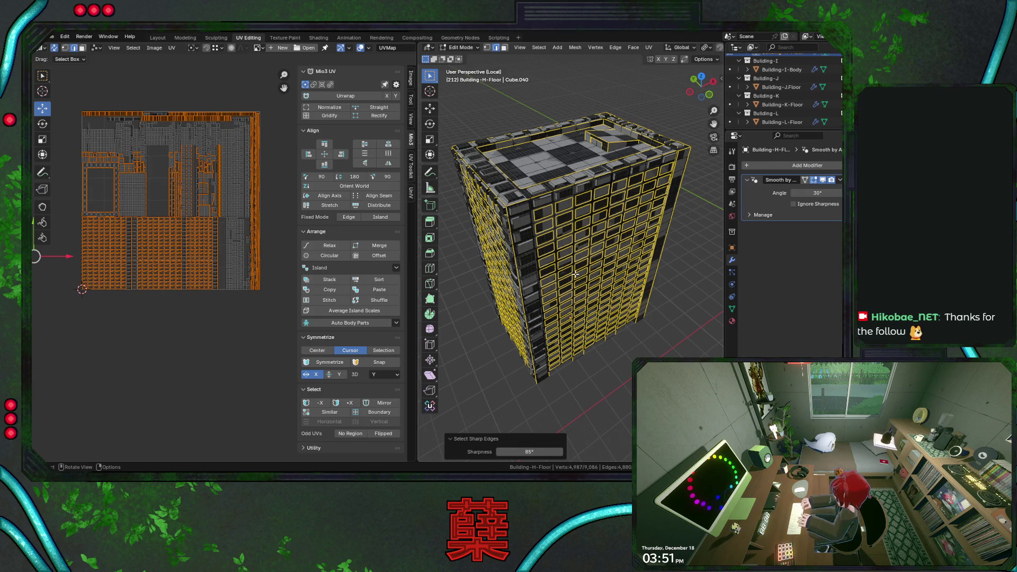
pyautogui.moveTo(577, 274)
pyautogui.mouseDown(button='middle')
pyautogui.moveTo(596, 285)
pyautogui.moveTo(496, 280)
pyautogui.mouseUp(button='middle')
pyautogui.scroll(3, 596, 285)
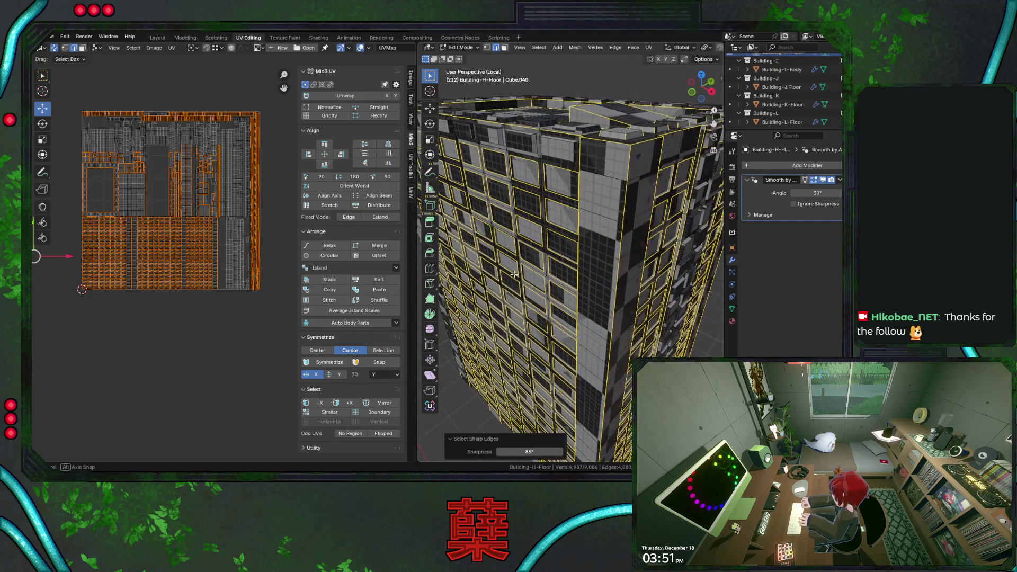
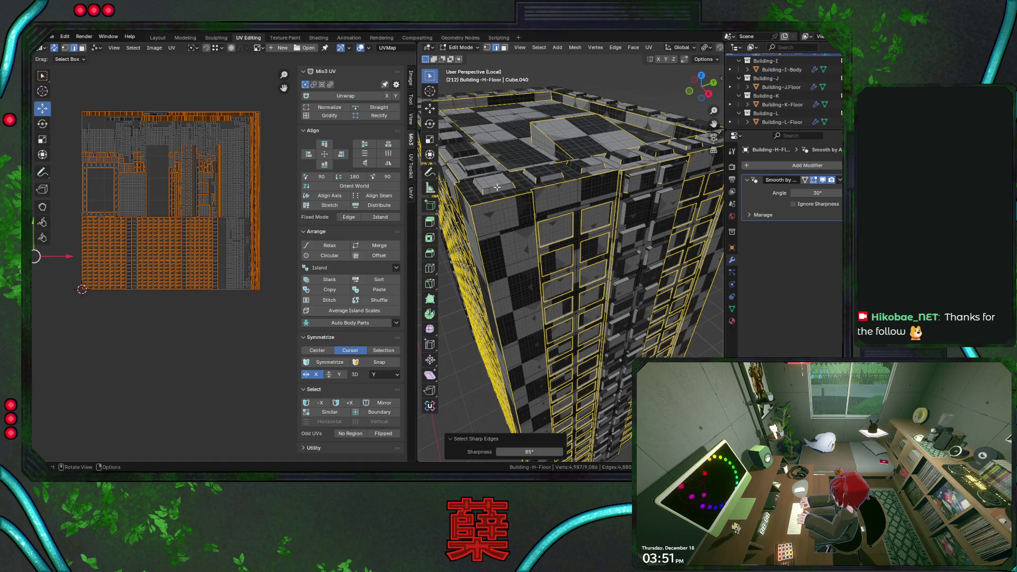
# Step: Select all linked parts of the Building-H-Floor mesh and inspect it from several sides
pyautogui.press('l')
pyautogui.click(503, 220)
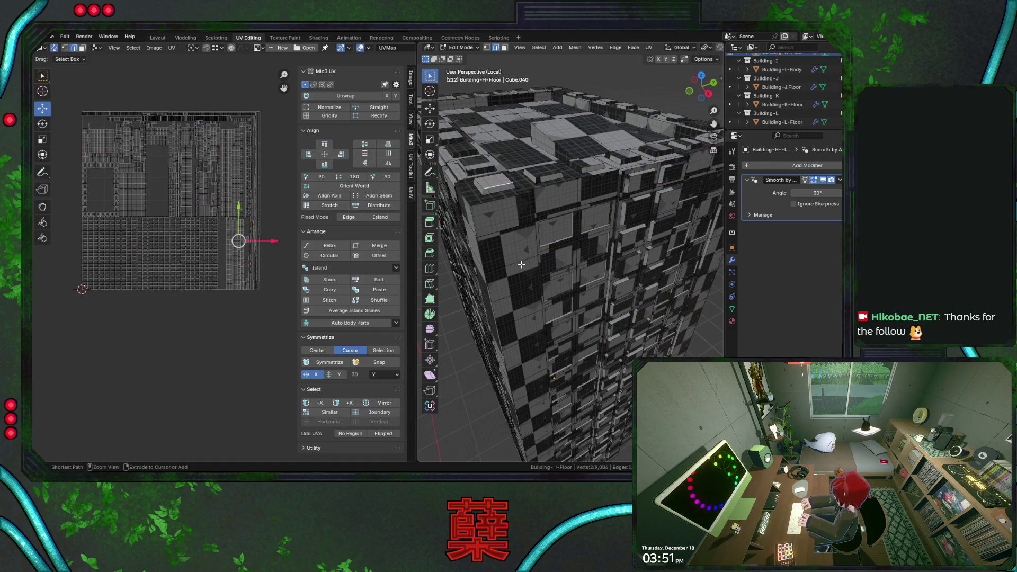
pyautogui.press('l')
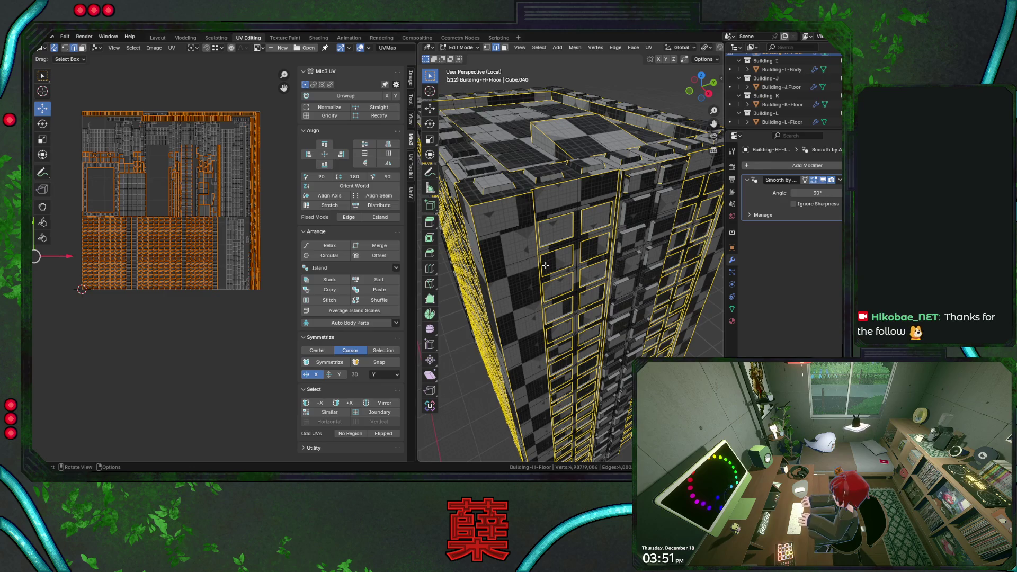
pyautogui.scroll(-2, 545, 266)
pyautogui.scroll(2, 548, 268)
pyautogui.moveTo(606, 272)
pyautogui.mouseDown(button='middle')
pyautogui.moveTo(572, 262)
pyautogui.moveTo(677, 298)
pyautogui.mouseUp(button='middle')
pyautogui.scroll(-3, 622, 274)
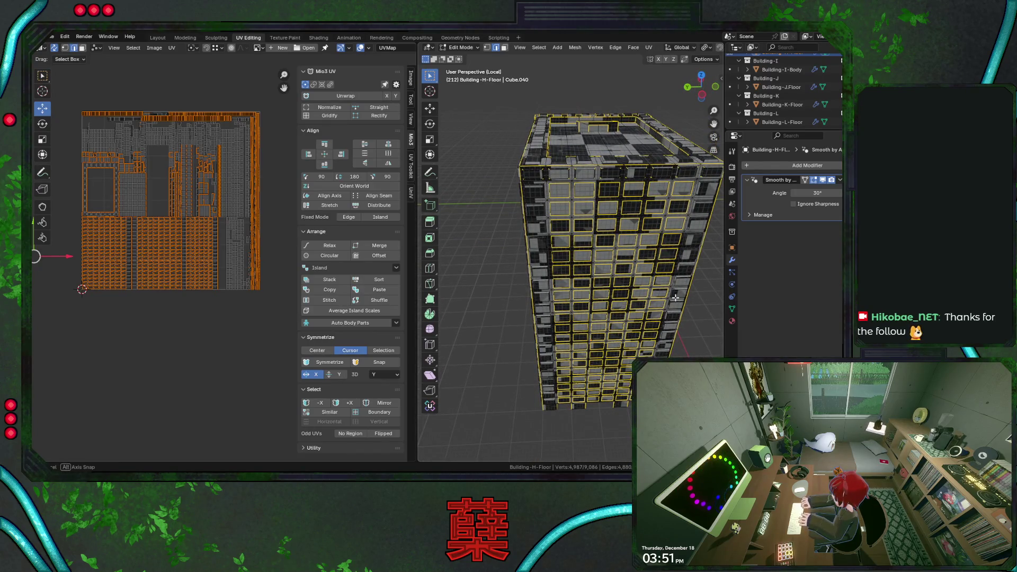
pyautogui.moveTo(676, 298)
pyautogui.mouseDown(button='middle')
pyautogui.moveTo(665, 306)
pyautogui.moveTo(635, 215)
pyautogui.moveTo(574, 430)
pyautogui.moveTo(548, 318)
pyautogui.mouseUp(button='middle')
# Step: Select Sharp Edges, trying about 86° and 80° before settling the sharpness threshold at 90°
pyautogui.click(539, 47)
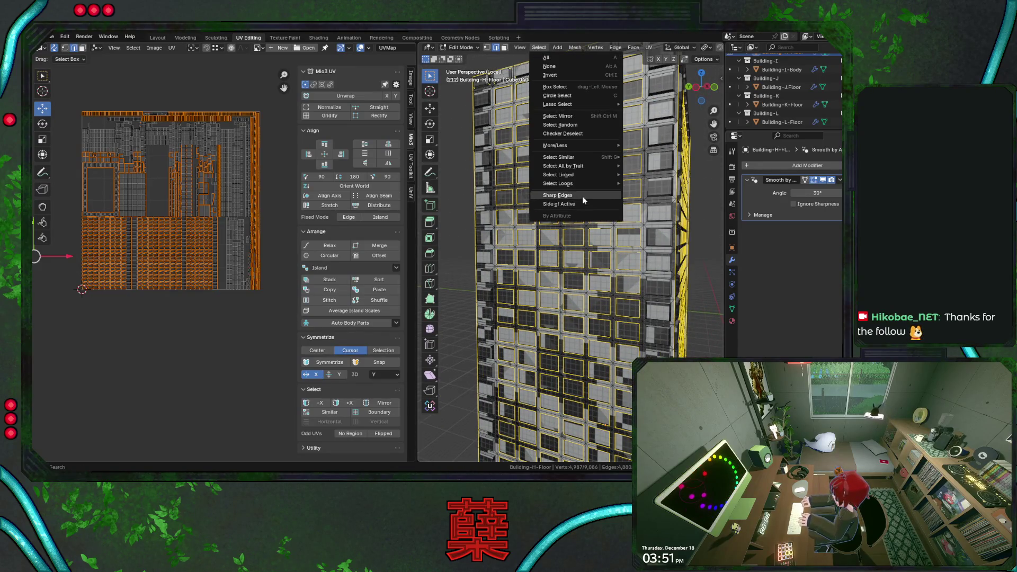
pyautogui.click(582, 196)
pyautogui.moveTo(556, 278); pyautogui.dragTo(533, 435, button='middle')
pyautogui.moveTo(549, 451); pyautogui.dragTo(560, 451)
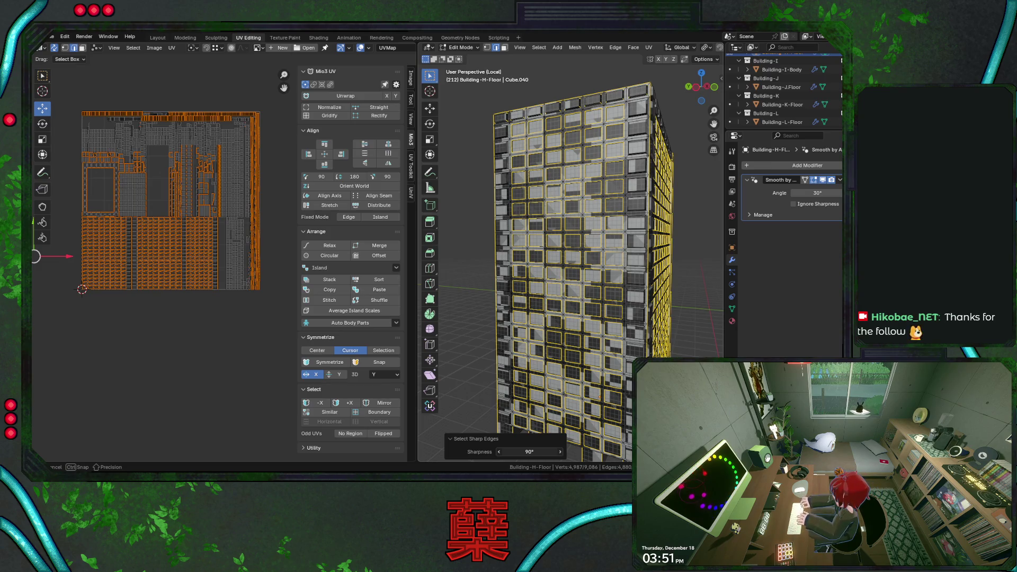
pyautogui.click(541, 453)
pyautogui.write('180d')
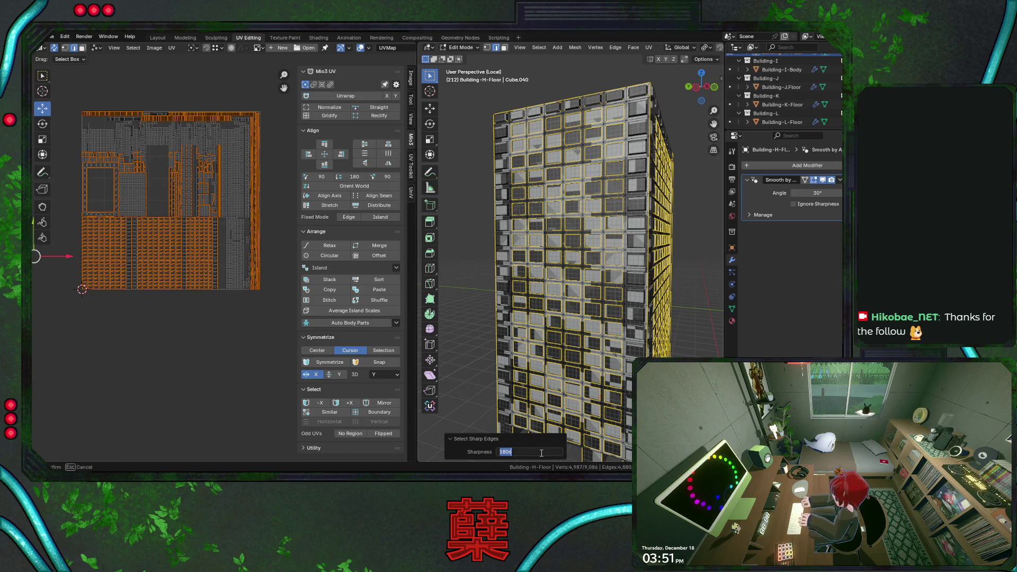
pyautogui.write('0')
pyautogui.press('Return')
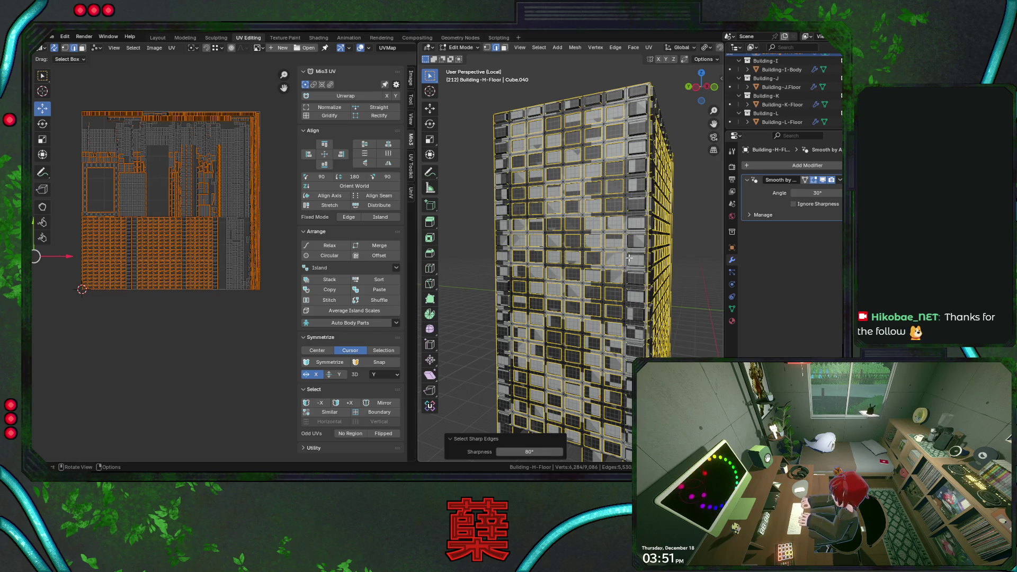
pyautogui.moveTo(630, 255); pyautogui.dragTo(624, 268, button='middle')
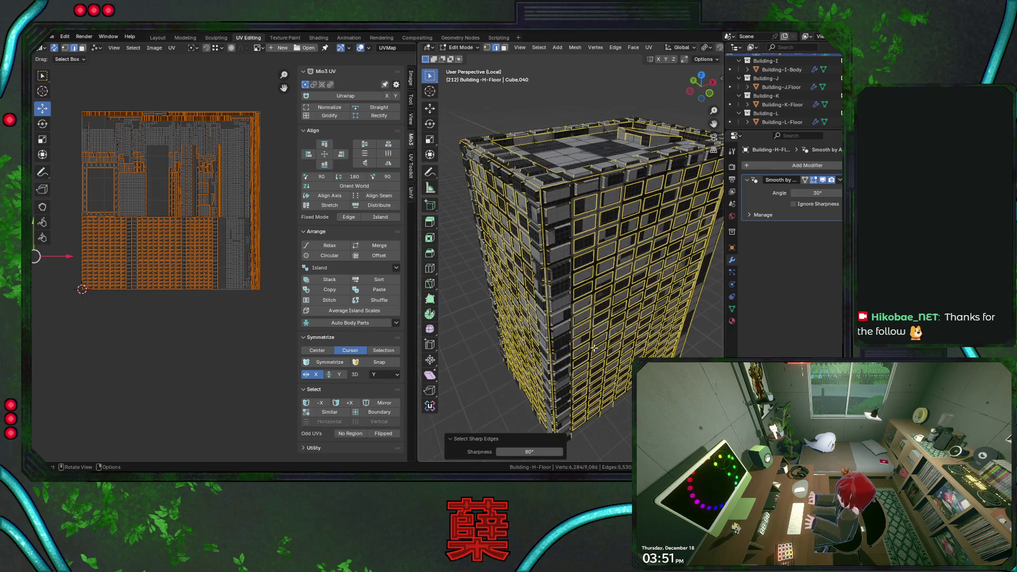
pyautogui.doubleClick(536, 451)
pyautogui.write('90')
pyautogui.press('Return')
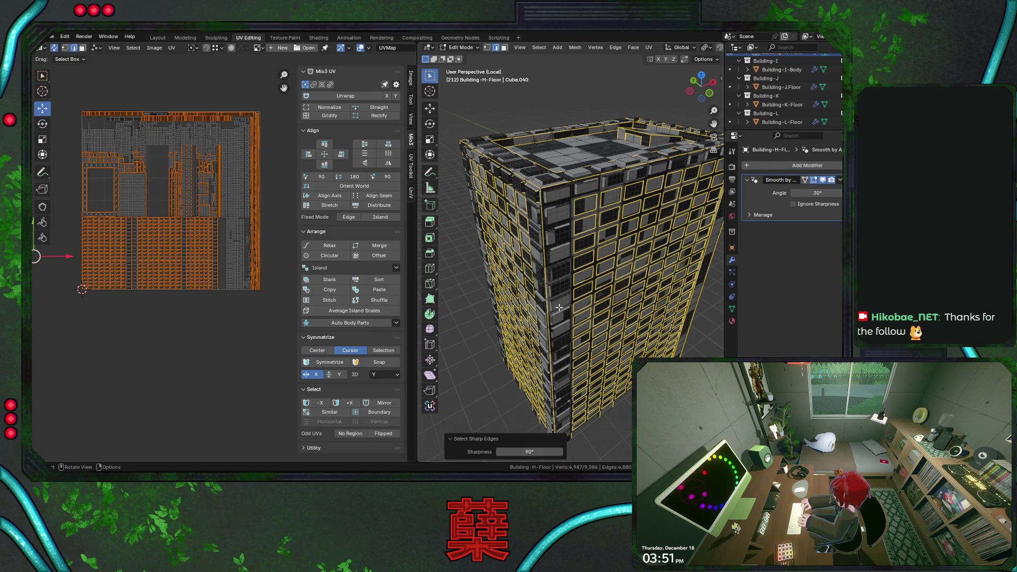
# Step: Select the entire mesh and bring up the vertex merge options
pyautogui.press('a')
pyautogui.press('m')
# Step: Merge vertices by distance to remove the 84 duplicates, then deselect everything
pyautogui.click(559, 307)
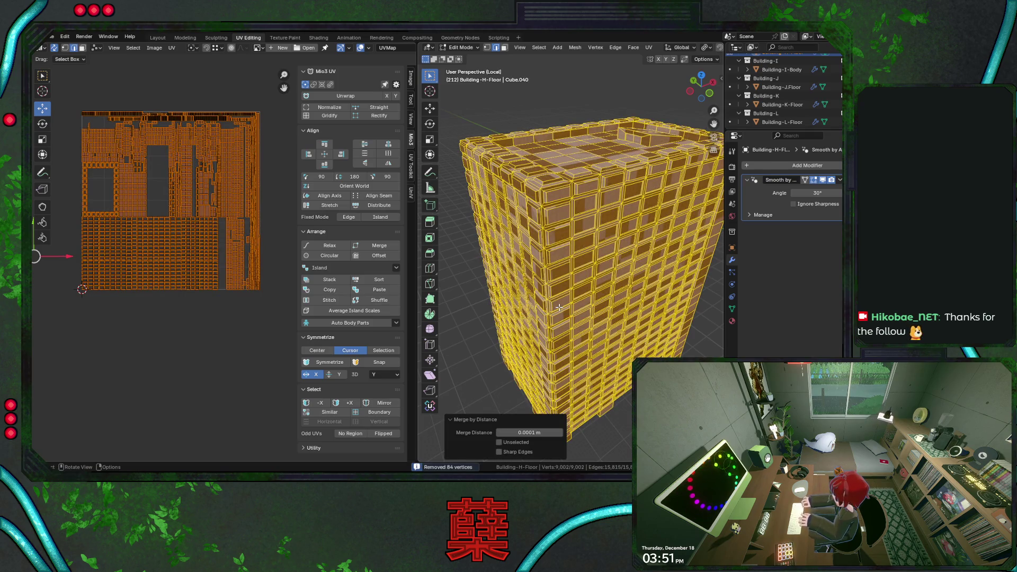
pyautogui.moveTo(566, 327); pyautogui.dragTo(592, 287, button='middle')
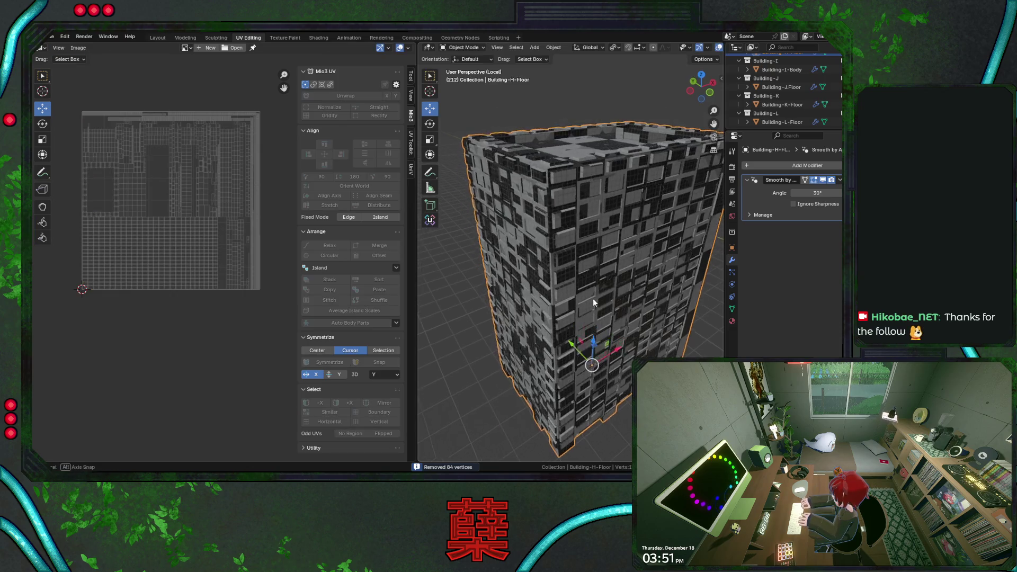
pyautogui.hotkey('alt', 'a')
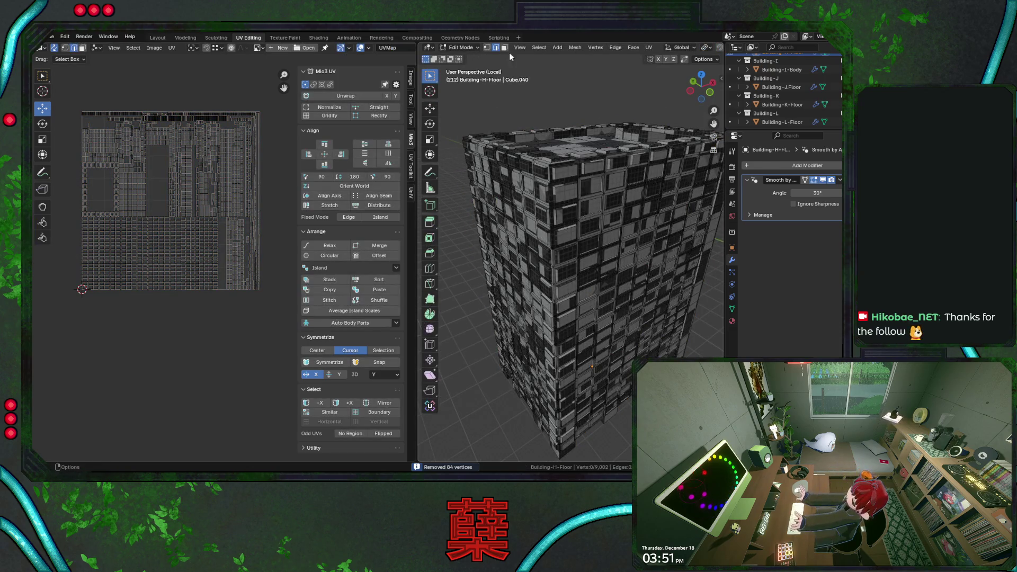
# Step: Select the mesh's sharp edges at 89.9° sharpness and save City.blend
pyautogui.click(539, 47)
pyautogui.click(561, 195)
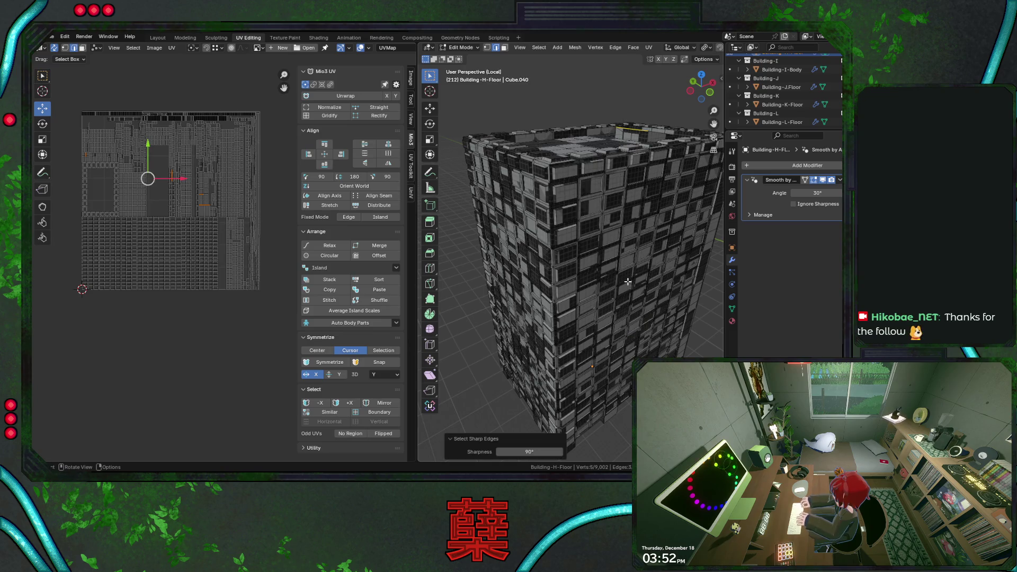
pyautogui.click(539, 46)
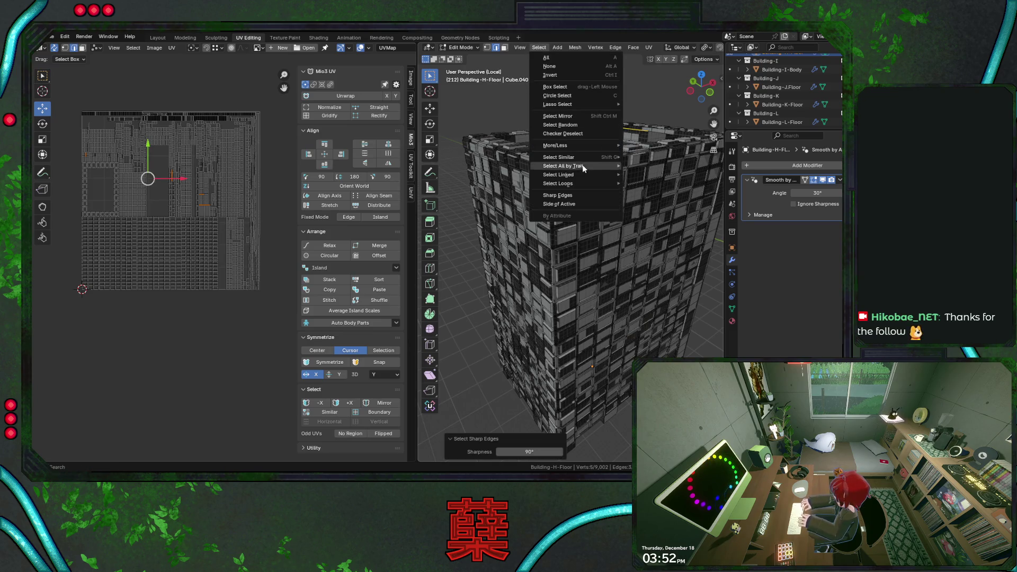
pyautogui.click(577, 195)
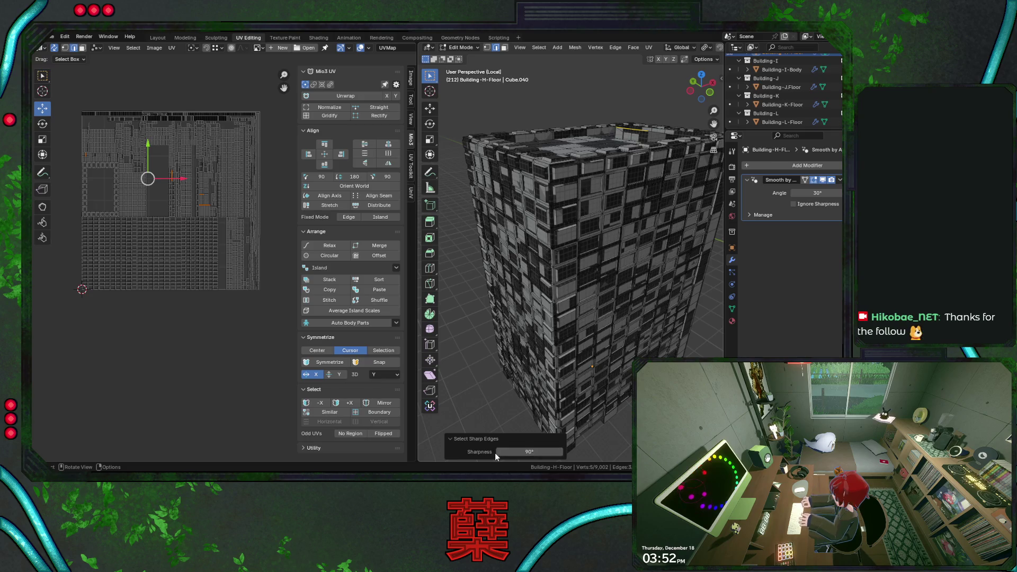
pyautogui.moveTo(495, 453); pyautogui.dragTo(493, 453)
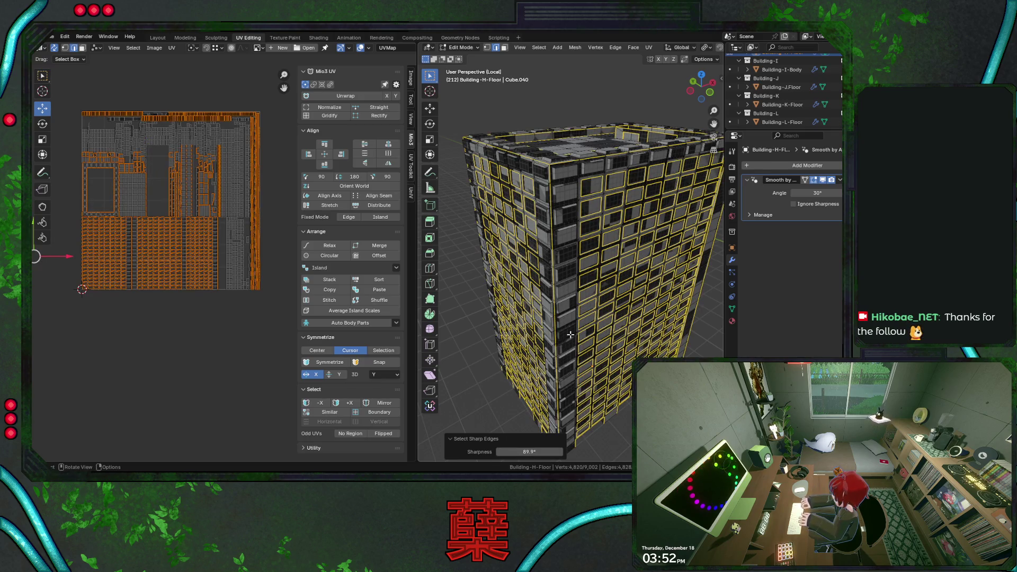
pyautogui.moveTo(641, 314)
pyautogui.mouseDown(button='middle')
pyautogui.moveTo(629, 258)
pyautogui.moveTo(684, 266)
pyautogui.moveTo(719, 293)
pyautogui.moveTo(683, 356)
pyautogui.moveTo(565, 330)
pyautogui.moveTo(525, 338)
pyautogui.moveTo(584, 298)
pyautogui.moveTo(614, 243)
pyautogui.moveTo(617, 213)
pyautogui.moveTo(637, 303)
pyautogui.mouseUp(button='middle')
pyautogui.hotkey('ctrl', 's')
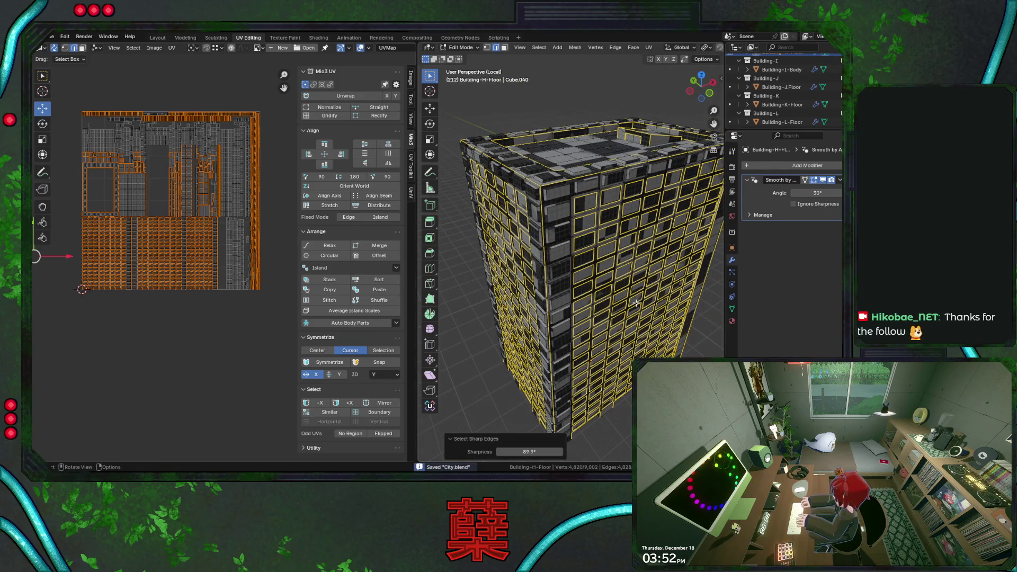
# Step: Mark the selected sharp edges as UV seams and line up the building in front view
pyautogui.rightClick(636, 303)
pyautogui.click(600, 383)
pyautogui.press('KP_1')
pyautogui.scroll(2, 603, 216)
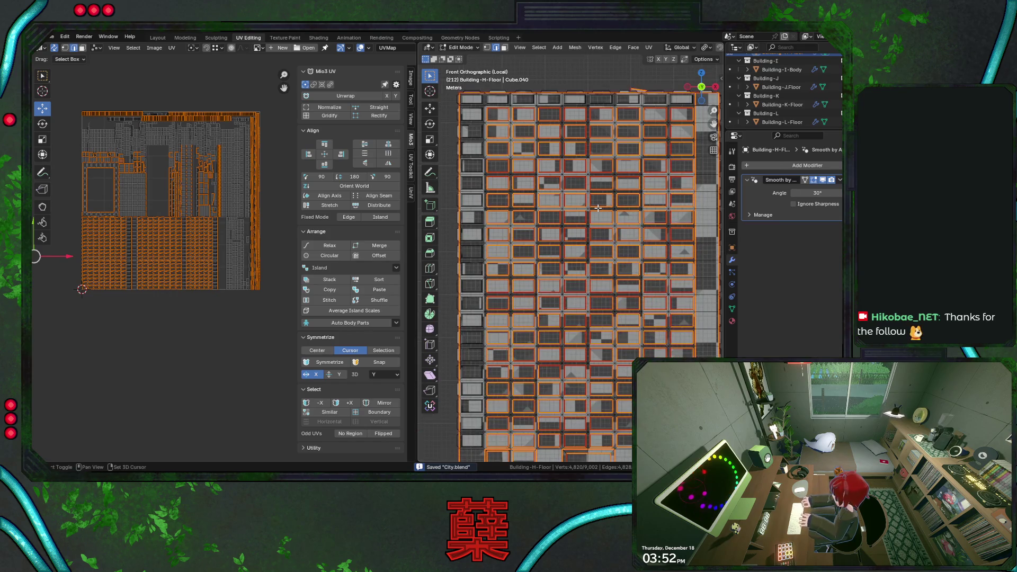
pyautogui.scroll(-4, 603, 216)
pyautogui.moveTo(484, 127); pyautogui.dragTo(578, 408)
pyautogui.press('a')
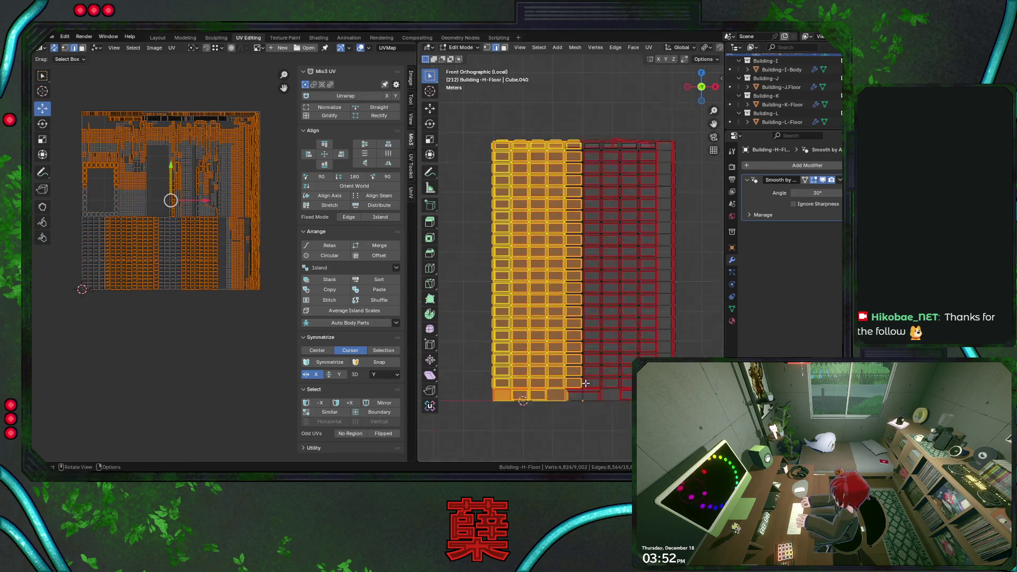
pyautogui.scroll(2, 569, 265)
pyautogui.scroll(2, 570, 265)
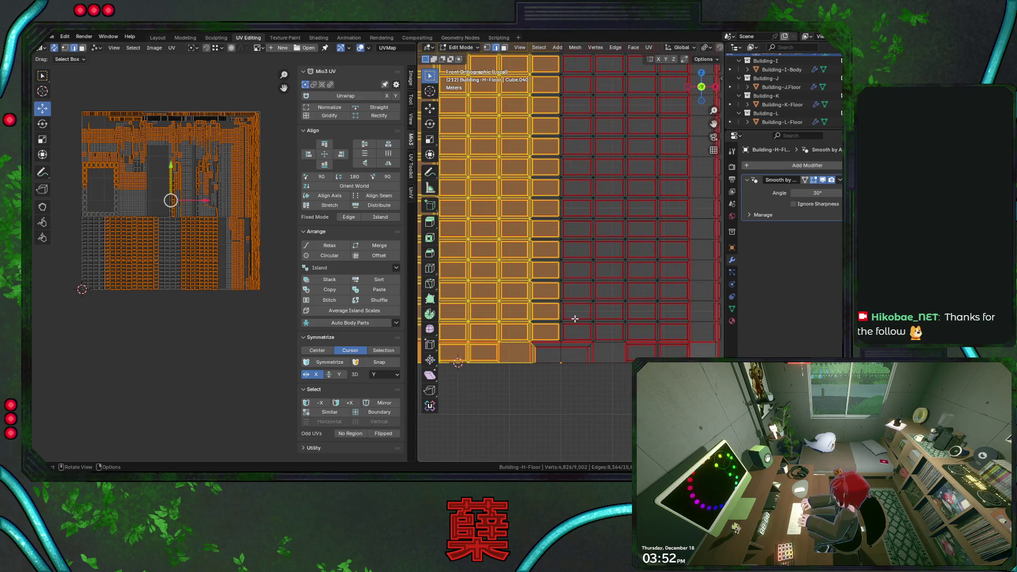
pyautogui.click(506, 48)
pyautogui.moveTo(525, 159); pyautogui.dragTo(546, 217, button='middle')
pyautogui.press('KP_3')
pyautogui.press('KP_1')
pyautogui.scroll(-2, 547, 217)
pyautogui.scroll(-2, 552, 255)
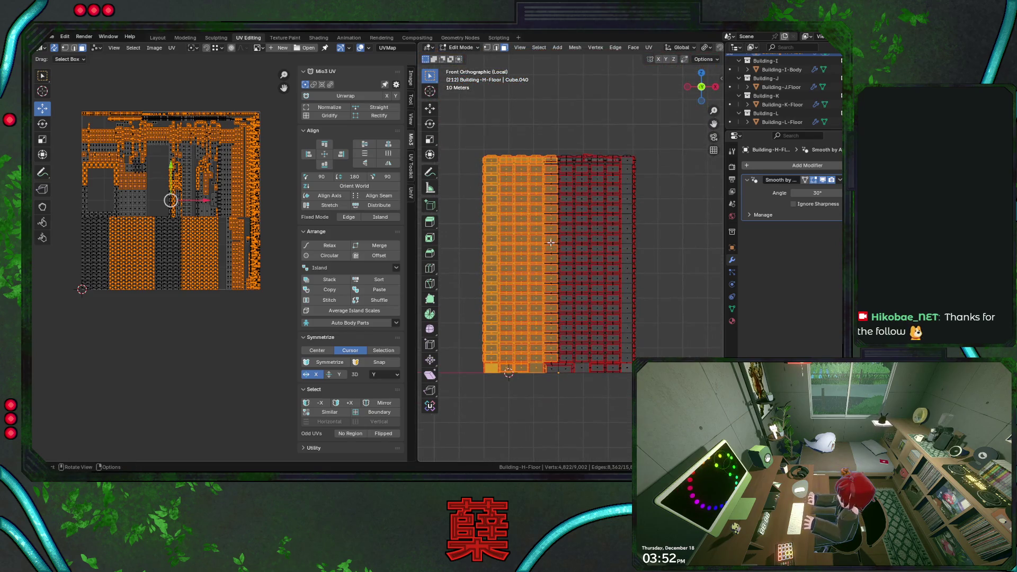
pyautogui.scroll(1, 552, 255)
# Step: Box-select the left half of the building's faces from the front and delete them
pyautogui.moveTo(456, 118); pyautogui.dragTo(556, 434)
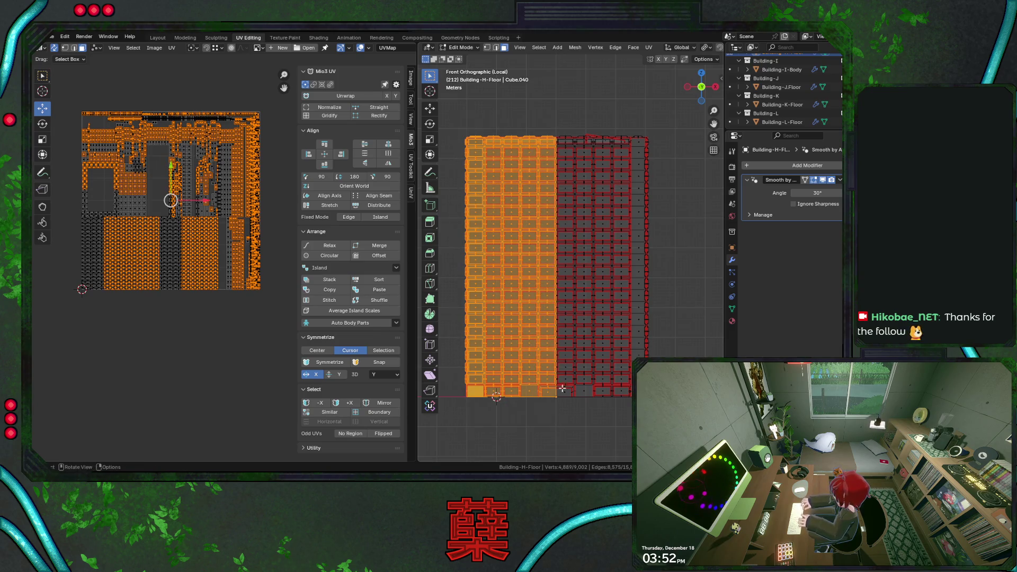
pyautogui.hotkey('ctrl', 's')
pyautogui.scroll(3, 567, 232)
pyautogui.scroll(-3, 567, 232)
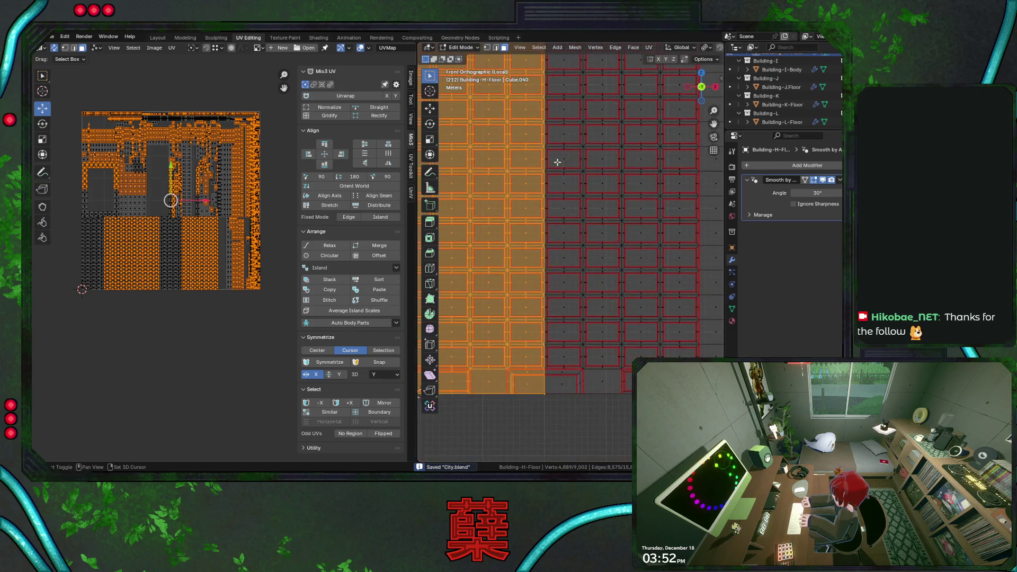
pyautogui.keyDown('shift'); pyautogui.moveTo(567, 198); pyautogui.dragTo(573, 233, button='middle'); pyautogui.keyUp('shift')
pyautogui.press('x')
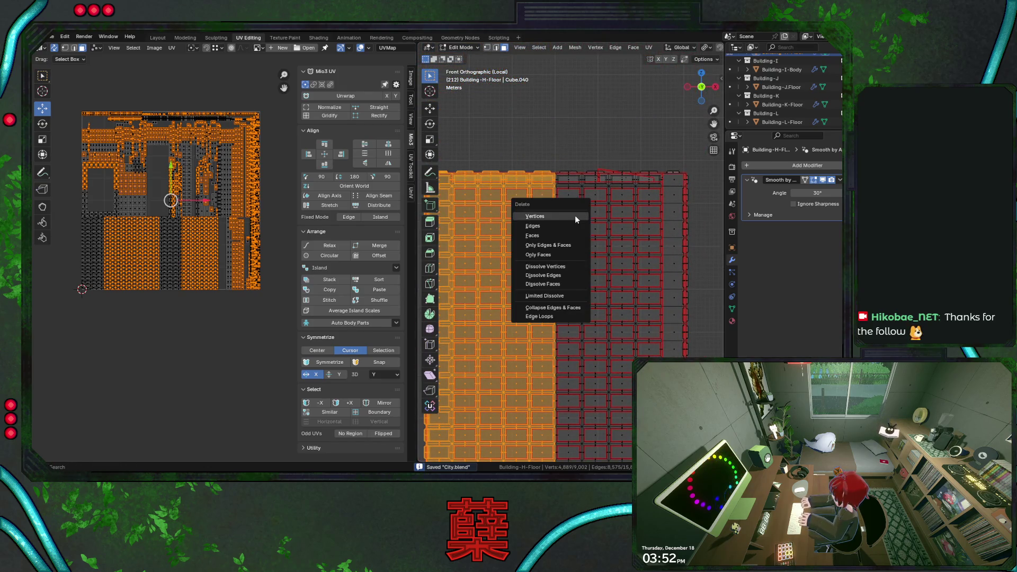
pyautogui.click(574, 232)
pyautogui.press('l')
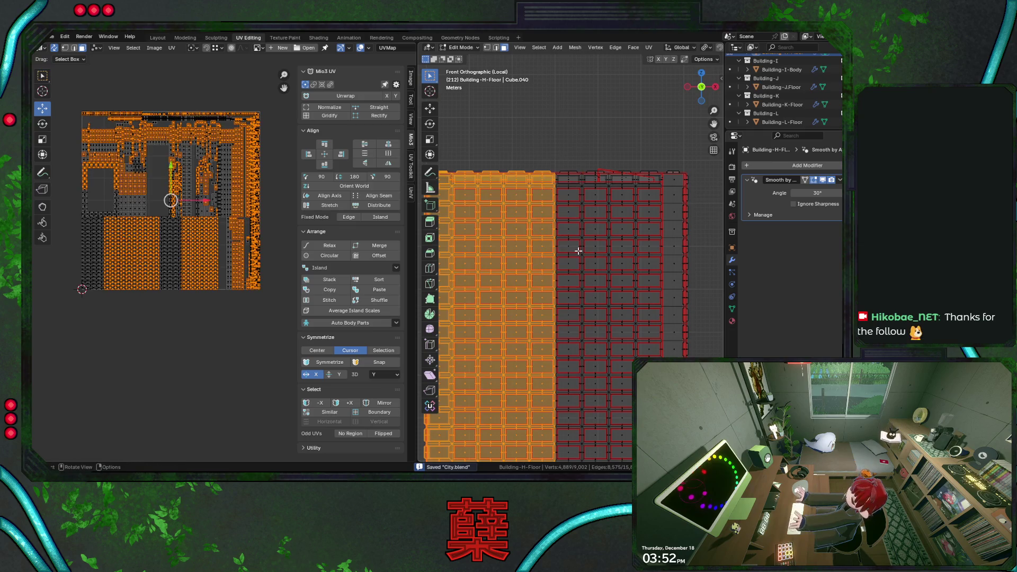
pyautogui.press('x')
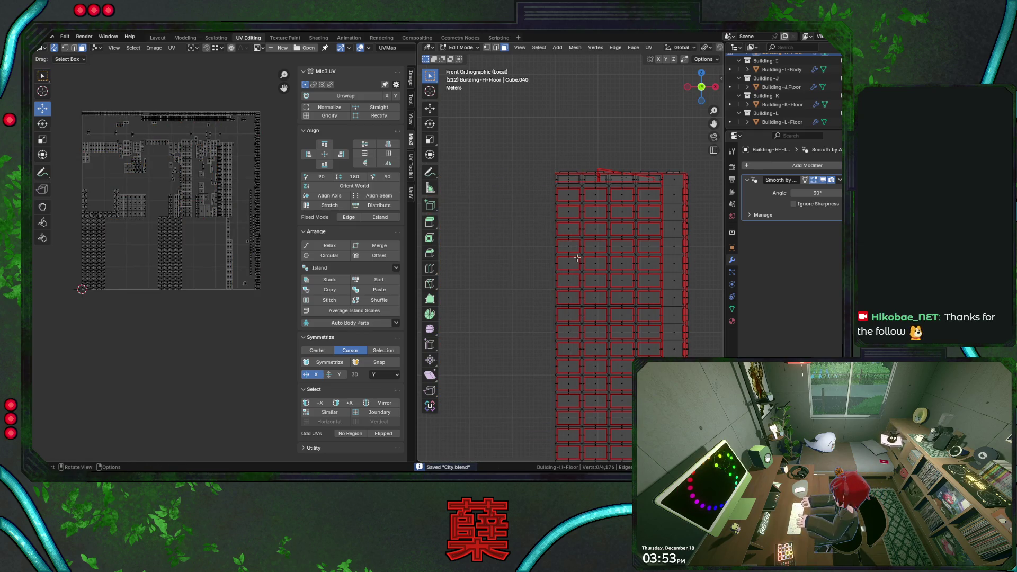
# Step: From the right view, box-select and delete the right half, leaving a quarter of the mesh
pyautogui.press('KP_3')
pyautogui.press('a')
pyautogui.hotkey('alt', 'a')
pyautogui.keyDown('shift'); pyautogui.moveTo(583, 208); pyautogui.dragTo(539, 95, button='middle'); pyautogui.keyUp('shift')
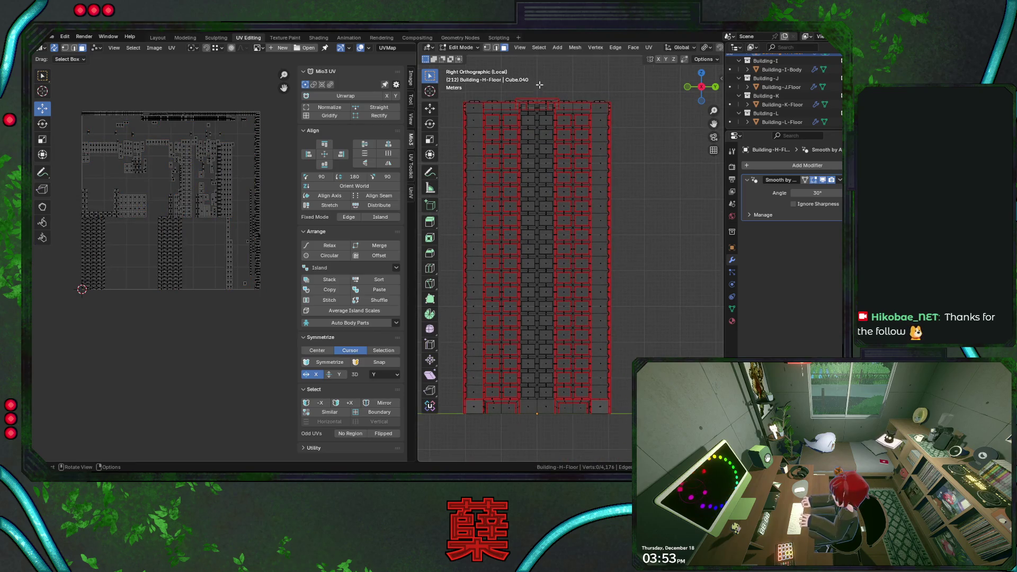
pyautogui.moveTo(537, 86); pyautogui.dragTo(635, 444)
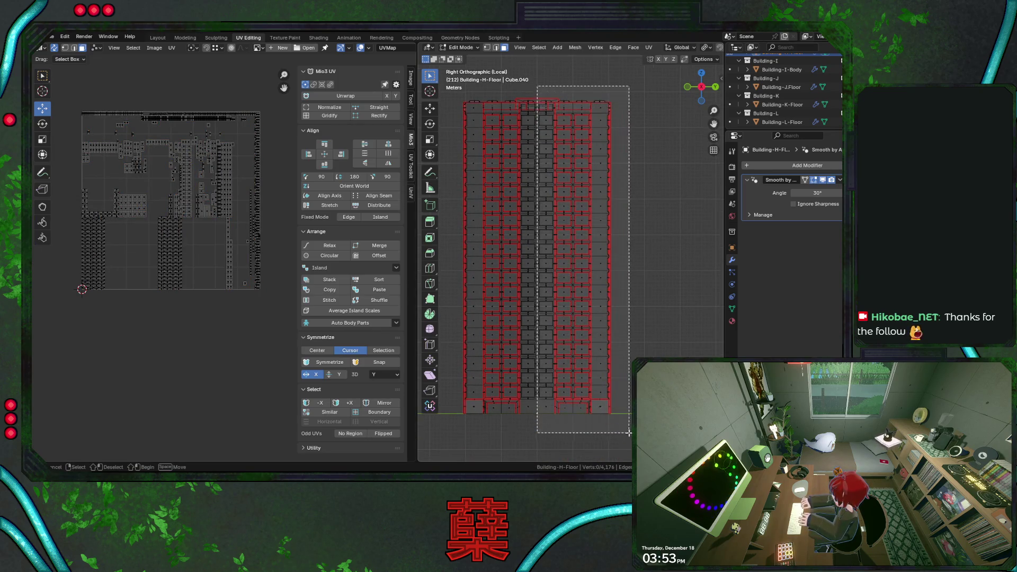
pyautogui.keyDown('shift'); pyautogui.moveTo(593, 329); pyautogui.dragTo(564, 239, button='middle'); pyautogui.keyUp('shift')
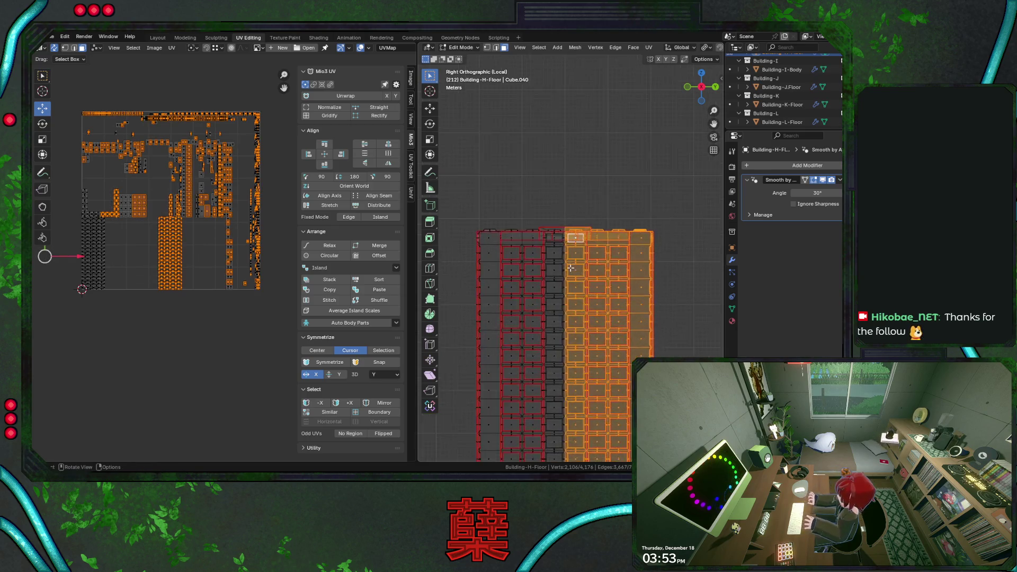
pyautogui.scroll(4, 565, 257)
pyautogui.press('x')
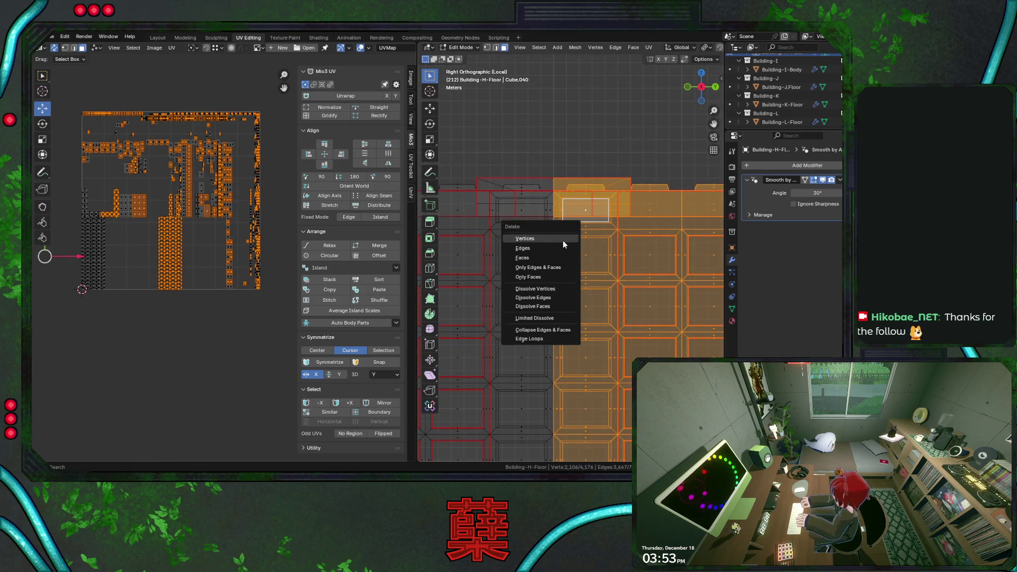
pyautogui.click(559, 258)
pyautogui.scroll(-3, 559, 258)
pyautogui.moveTo(560, 266)
pyautogui.mouseDown(button='middle')
pyautogui.moveTo(564, 249)
pyautogui.moveTo(587, 254)
pyautogui.mouseUp(button='middle')
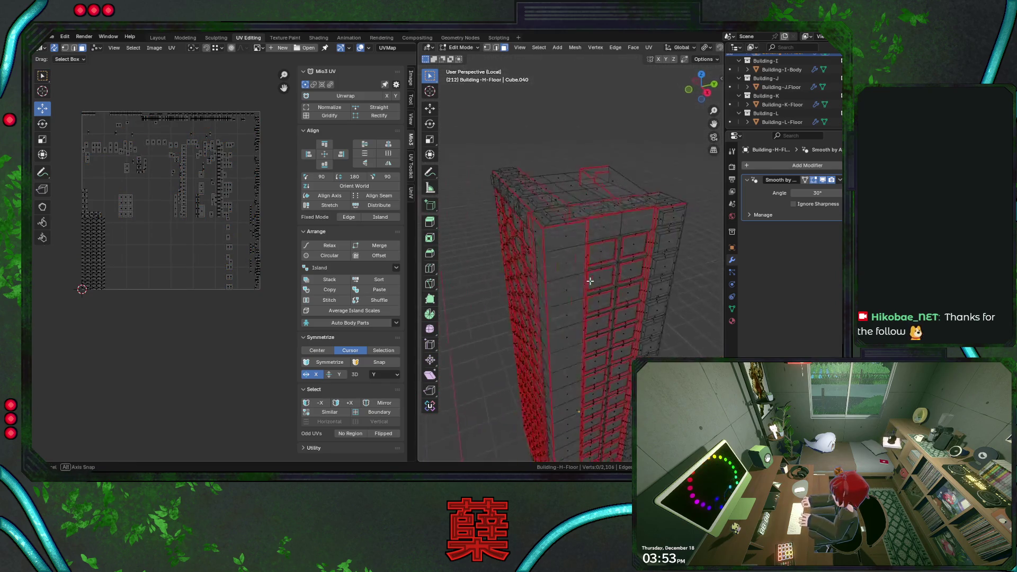
pyautogui.press('z')
pyautogui.scroll(2, 608, 258)
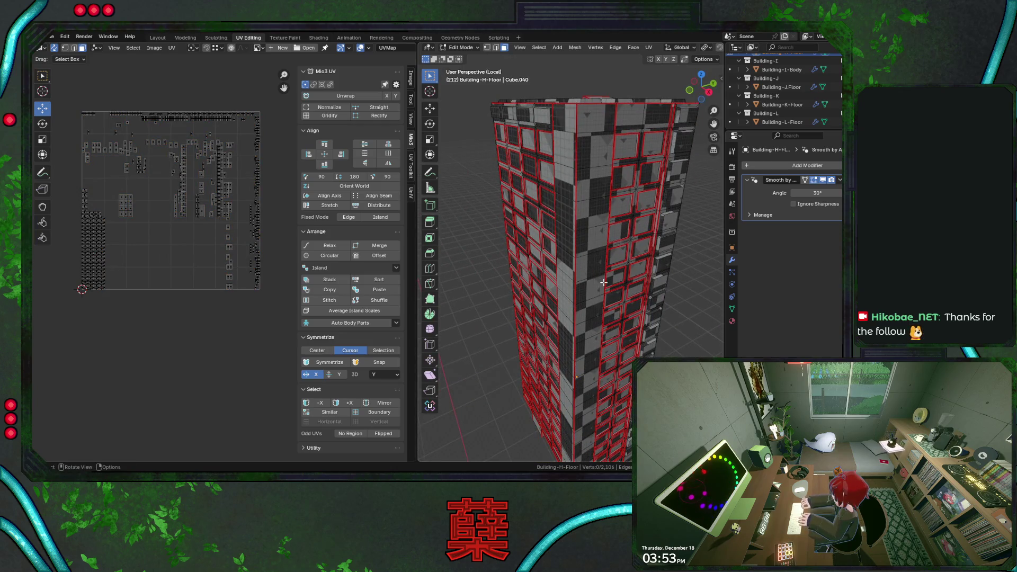
# Step: Save and add a Mirror modifier on X to Building-H-Floor
pyautogui.moveTo(604, 283); pyautogui.dragTo(588, 279, button='middle')
pyautogui.hotkey('ctrl', 's')
pyautogui.click(808, 165)
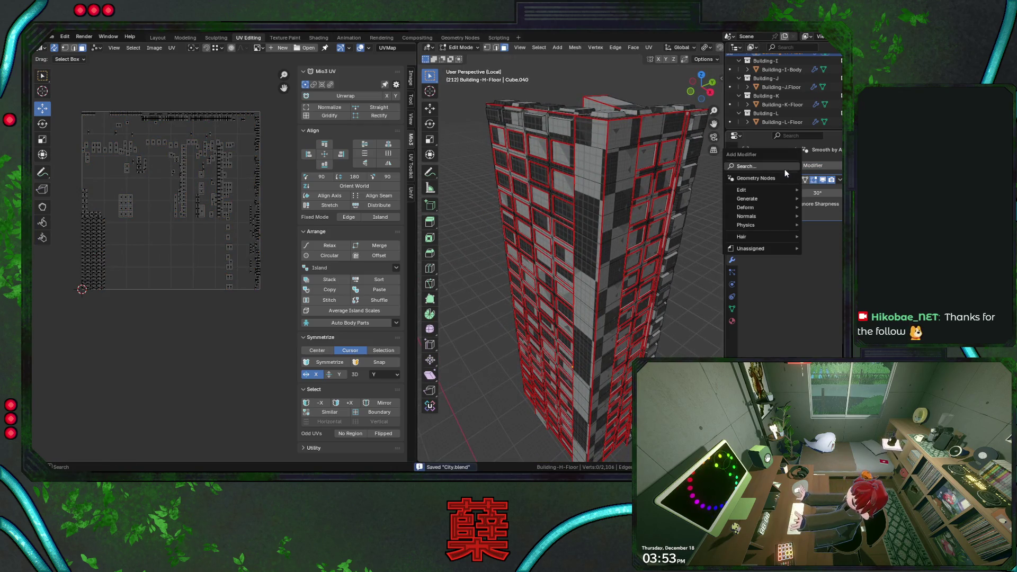
pyautogui.click(784, 166)
pyautogui.click(766, 188)
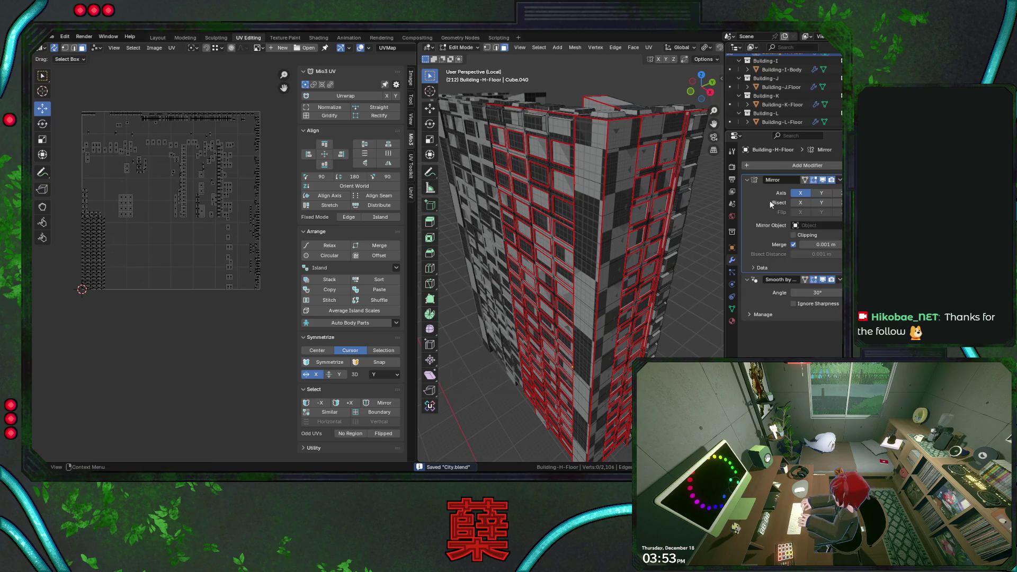
# Step: Add a second Mirror modifier on Y to rebuild the full tower, return to Object Mode and save
pyautogui.click(802, 166)
pyautogui.press('Escape')
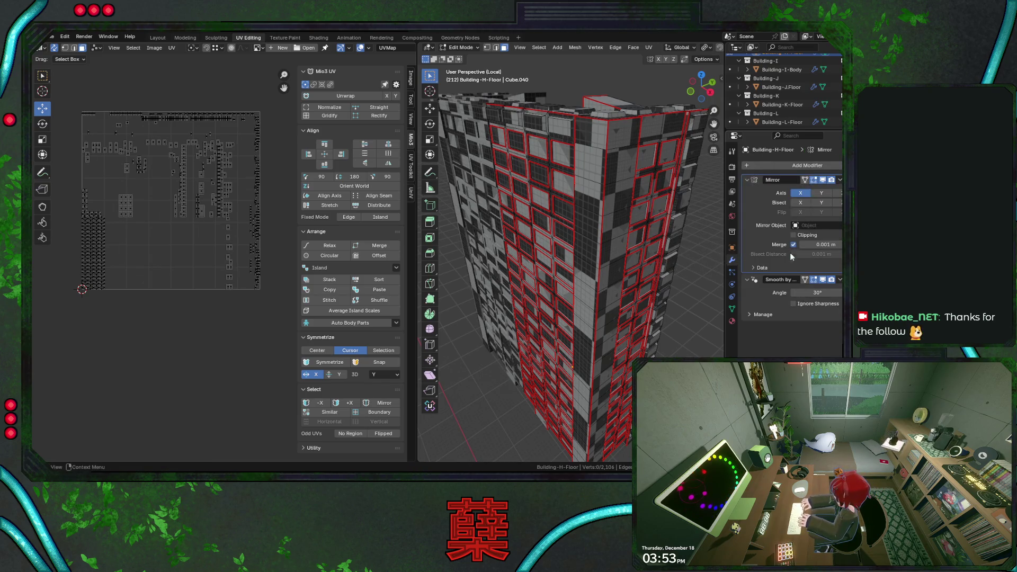
pyautogui.click(803, 165)
pyautogui.click(775, 167)
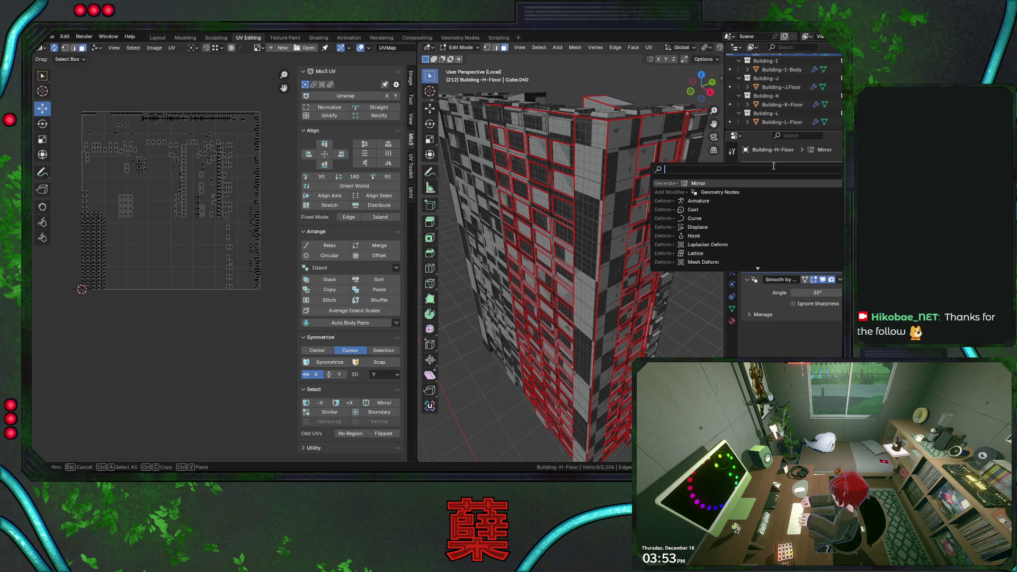
pyautogui.press('Return')
pyautogui.click(819, 294)
pyautogui.moveTo(604, 239); pyautogui.dragTo(558, 256, button='middle')
pyautogui.scroll(-2, 558, 256)
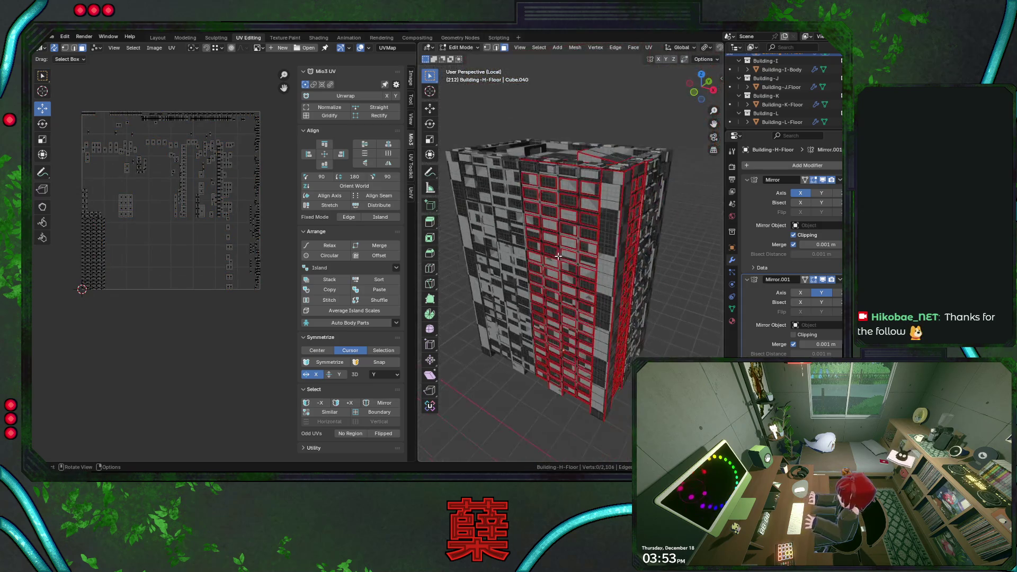
pyautogui.moveTo(567, 306); pyautogui.dragTo(618, 295, button='middle')
pyautogui.press('Tab')
pyautogui.hotkey('ctrl', 's')
pyautogui.click(571, 230)
# Step: In Edit Mode unwrap all the building's faces with Unwrap Minimum Stretch and save
pyautogui.press('Tab')
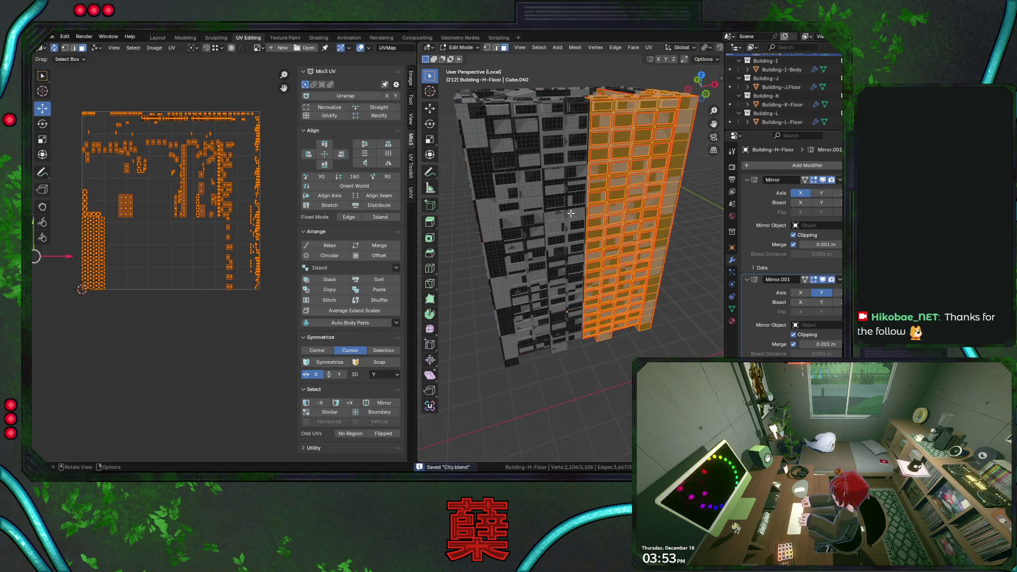
pyautogui.rightClick(571, 212)
pyautogui.click(594, 371)
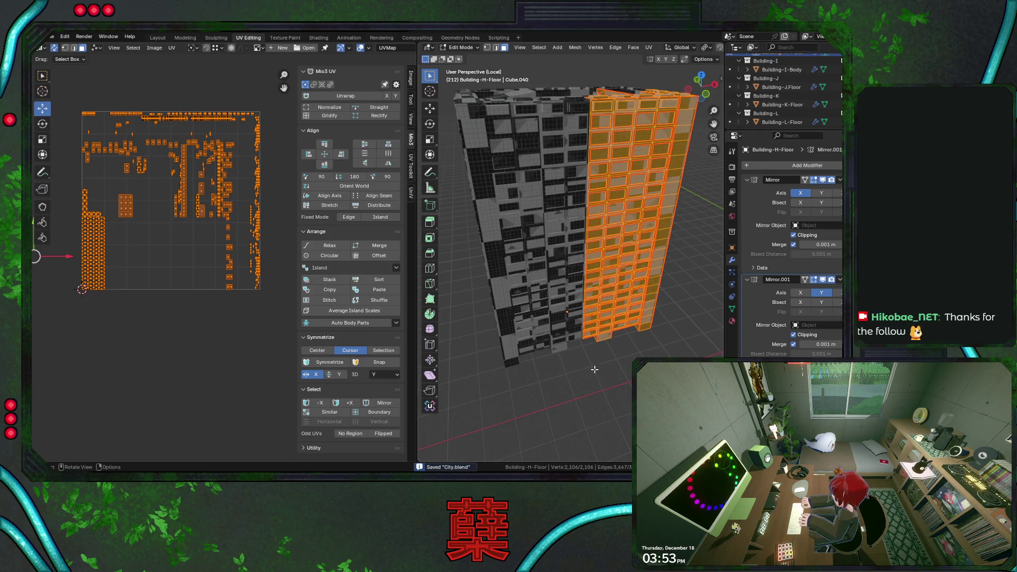
pyautogui.moveTo(594, 371); pyautogui.dragTo(534, 321, button='middle')
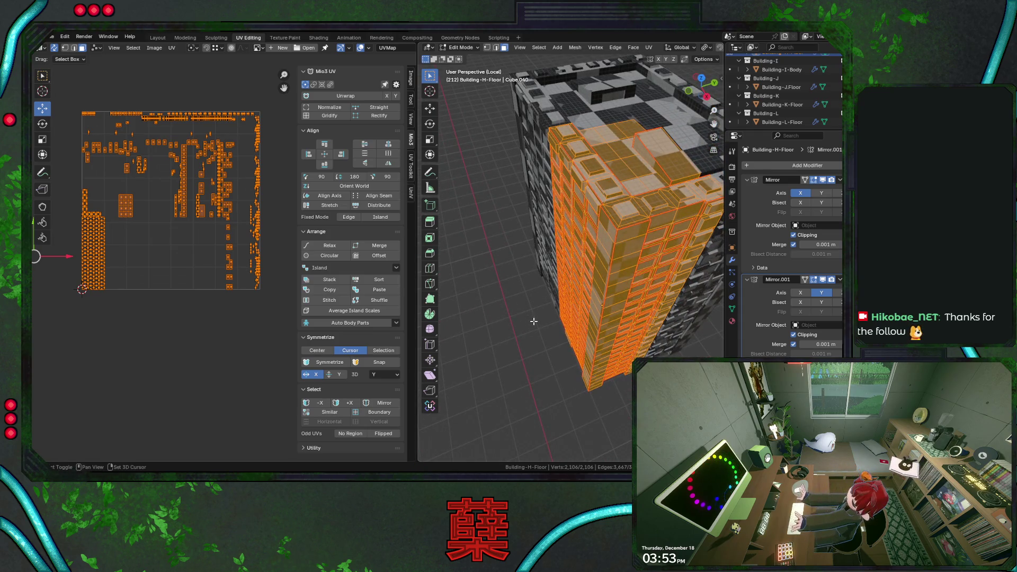
pyautogui.press('u')
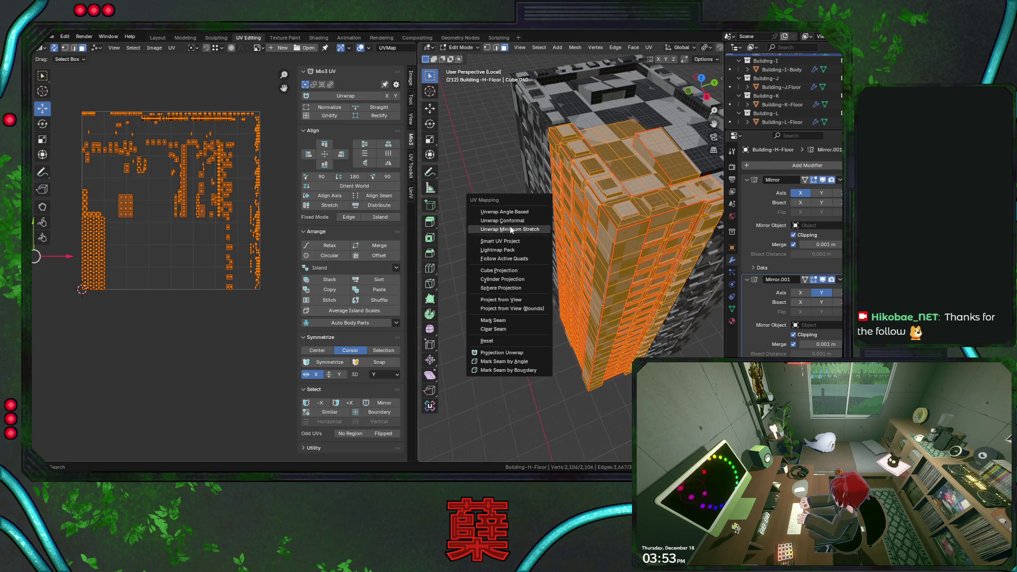
pyautogui.click(512, 229)
pyautogui.moveTo(604, 238)
pyautogui.mouseDown(button='middle')
pyautogui.moveTo(556, 239)
pyautogui.moveTo(490, 260)
pyautogui.mouseUp(button='middle')
pyautogui.hotkey('ctrl', 's')
# Step: Deselect, try box-selecting the right half from front view, then clear the selection again
pyautogui.hotkey('alt', 'a')
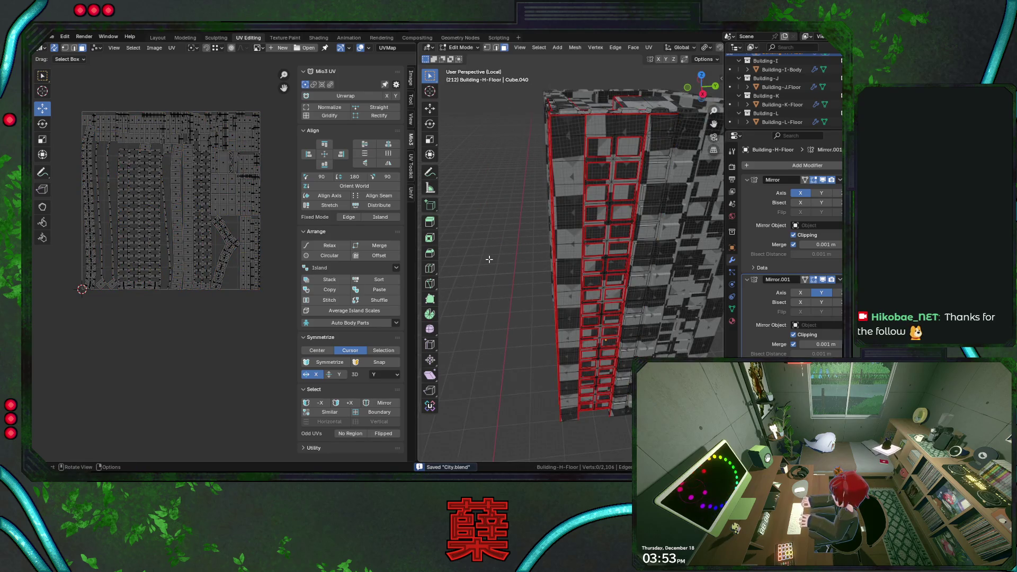
pyautogui.press('ctrl+KP_1')
pyautogui.scroll(-1, 556, 238)
pyautogui.press('KP_1')
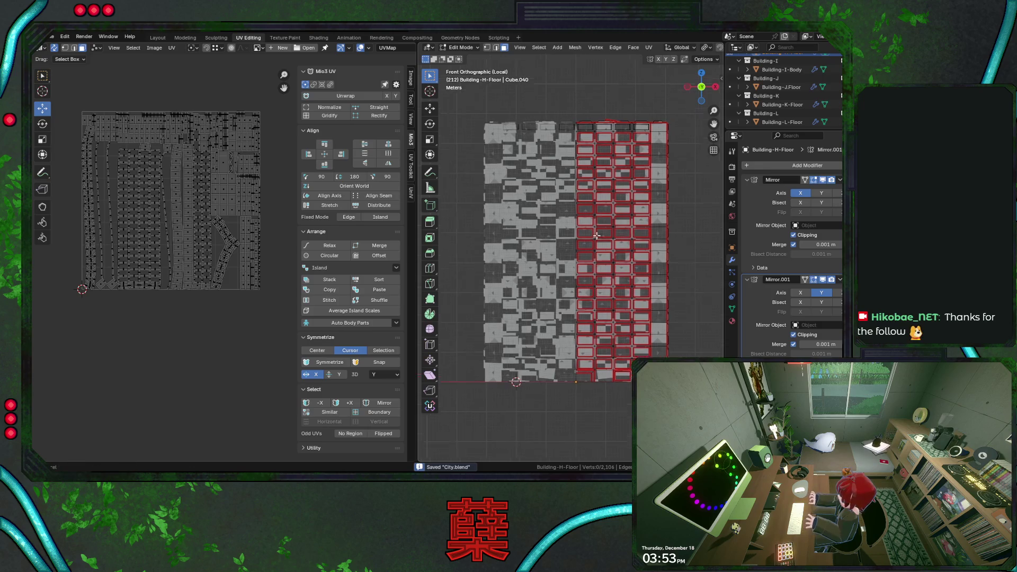
pyautogui.keyDown('shift'); pyautogui.moveTo(597, 232); pyautogui.dragTo(607, 207, button='middle'); pyautogui.keyUp('shift')
pyautogui.moveTo(542, 116); pyautogui.dragTo(655, 417)
pyautogui.keyDown('shift'); pyautogui.moveTo(652, 366); pyautogui.dragTo(645, 235, button='middle'); pyautogui.keyUp('shift')
pyautogui.scroll(1, 645, 234)
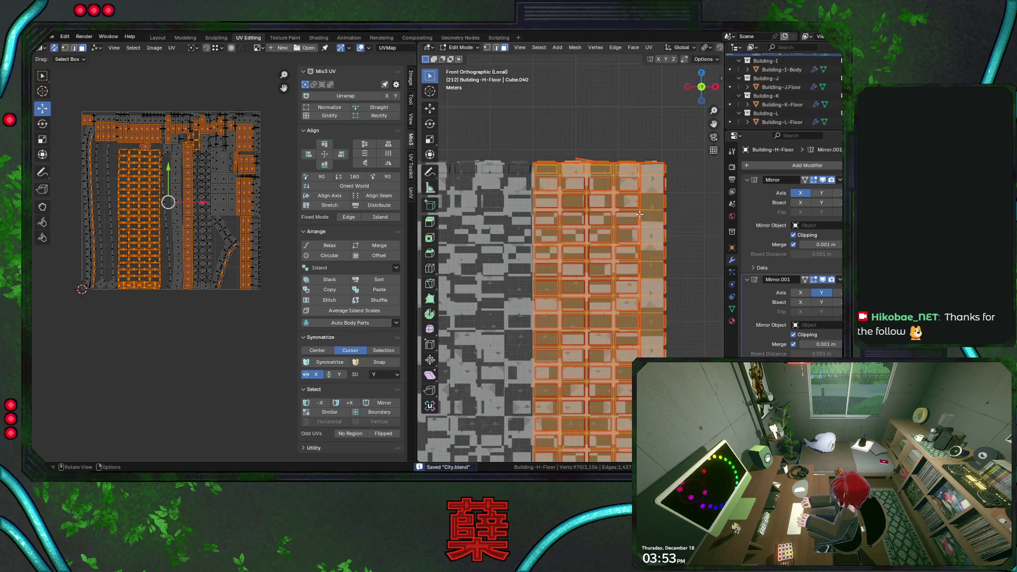
pyautogui.scroll(2, 628, 239)
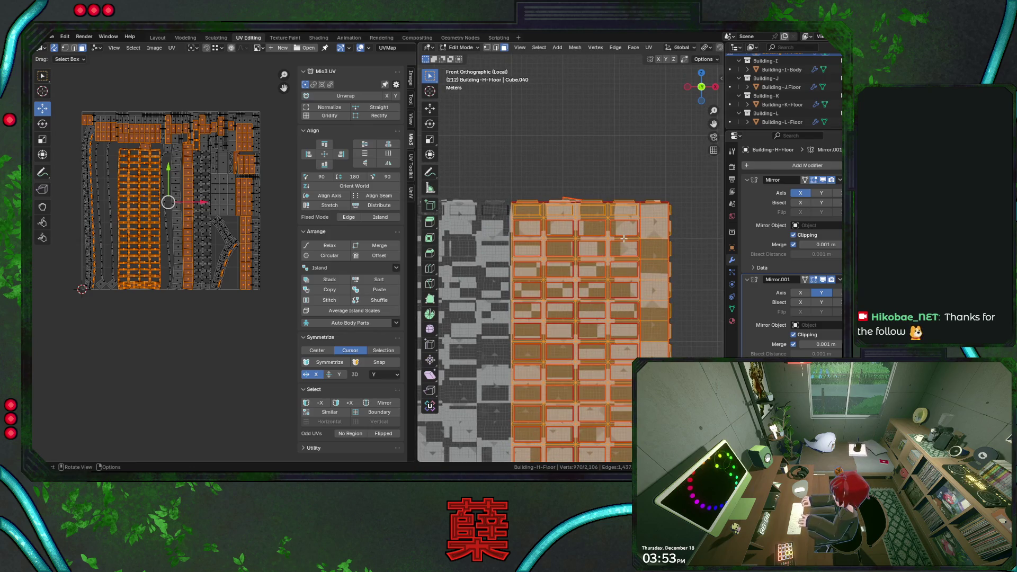
pyautogui.keyDown('alt'); pyautogui.moveTo(625, 238); pyautogui.dragTo(617, 303, button='middle'); pyautogui.keyUp('alt')
pyautogui.click(617, 302)
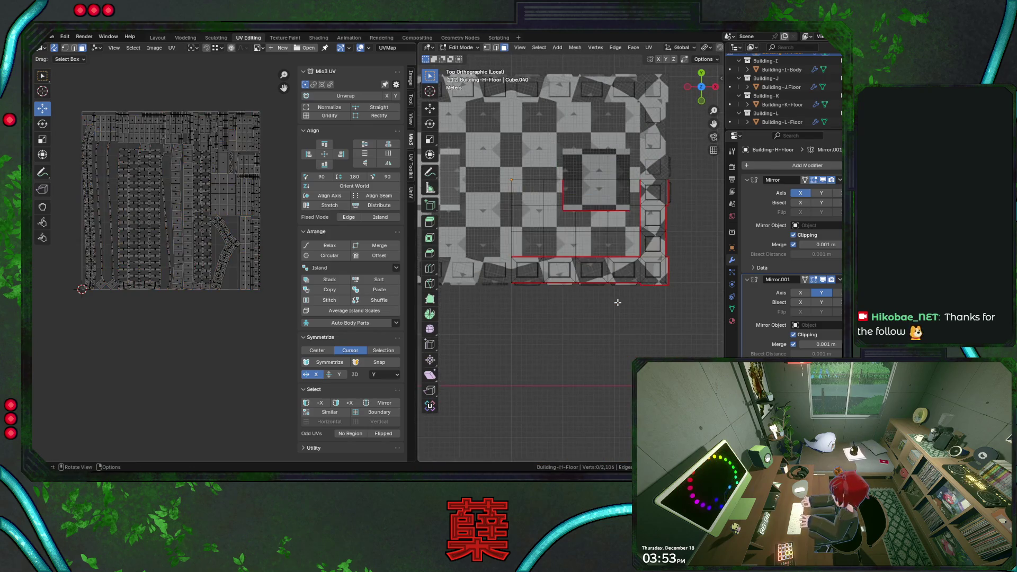
pyautogui.scroll(-1, 566, 221)
# Step: Box-select the corner section's roof faces from the top view and save
pyautogui.moveTo(504, 110); pyautogui.dragTo(671, 355)
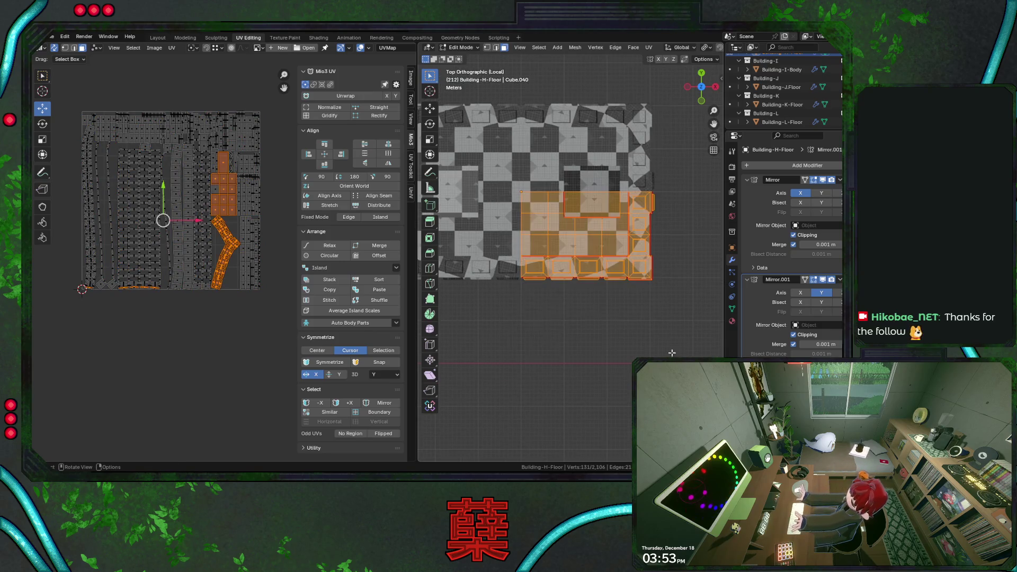
pyautogui.moveTo(678, 335)
pyautogui.mouseDown(button='middle')
pyautogui.moveTo(635, 302)
pyautogui.moveTo(653, 283)
pyautogui.mouseUp(button='middle')
pyautogui.hotkey('ctrl', 's')
pyautogui.press('KP_7')
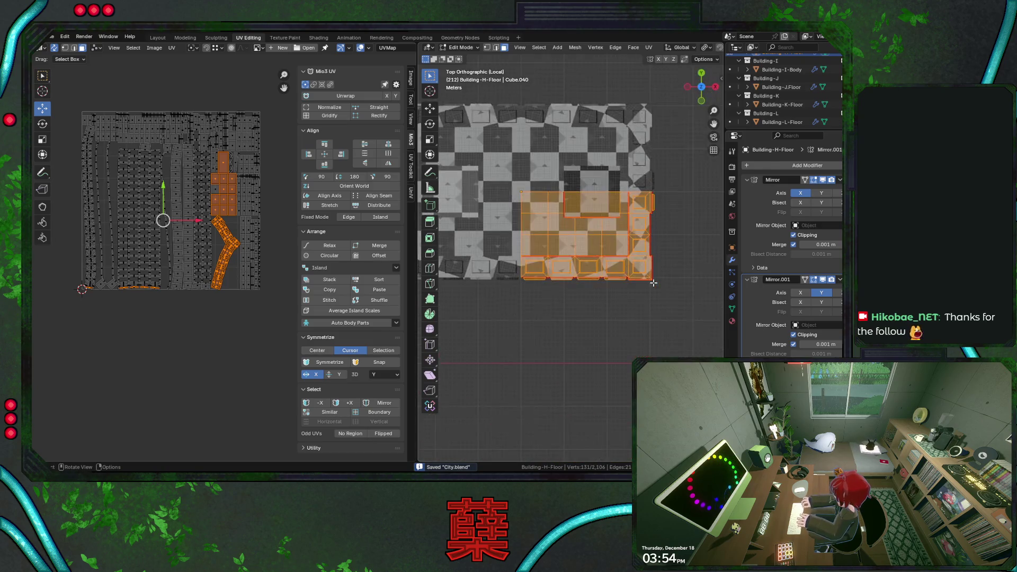
pyautogui.scroll(-1, 625, 323)
pyautogui.moveTo(501, 300); pyautogui.dragTo(675, 275)
pyautogui.scroll(-1, 636, 218)
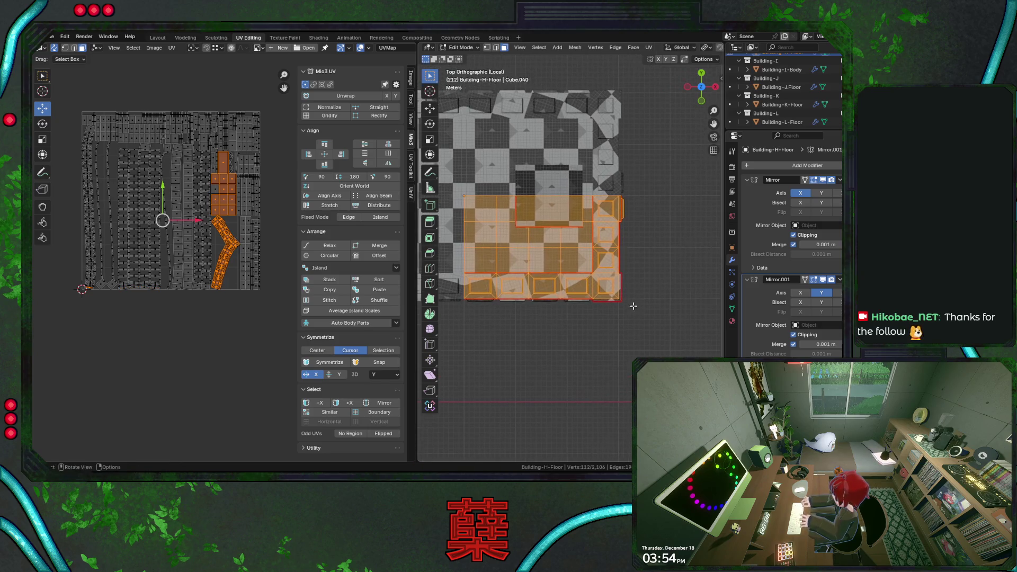
pyautogui.keyDown('shift'); pyautogui.moveTo(660, 238); pyautogui.dragTo(634, 219, button='middle'); pyautogui.keyUp('shift')
pyautogui.scroll(2, 635, 219)
pyautogui.scroll(2, 614, 263)
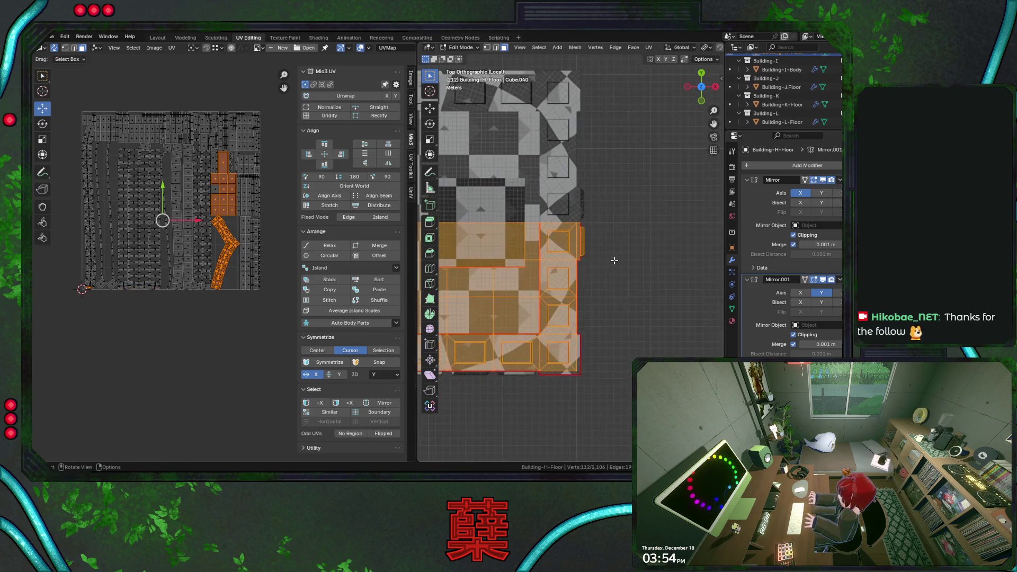
pyautogui.moveTo(585, 223); pyautogui.dragTo(583, 283)
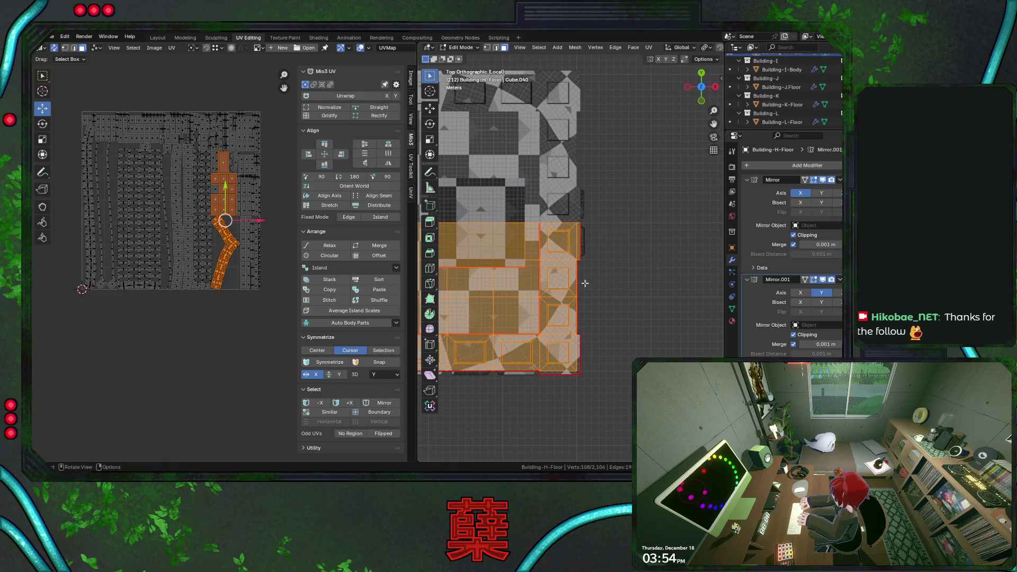
pyautogui.moveTo(611, 336)
pyautogui.mouseDown(button='middle')
pyautogui.moveTo(596, 308)
pyautogui.moveTo(632, 301)
pyautogui.moveTo(612, 262)
pyautogui.mouseUp(button='middle')
pyautogui.hotkey('ctrl', 's')
pyautogui.scroll(4, 604, 239)
pyautogui.scroll(2, 572, 231)
# Step: Shift-add the parapet edges at the top corner and return to top view
pyautogui.keyDown('shift'); pyautogui.click(549, 225); pyautogui.keyUp('shift')
pyautogui.keyDown('shift'); pyautogui.click(547, 225); pyautogui.keyUp('shift')
pyautogui.moveTo(556, 223)
pyautogui.mouseDown(button='middle')
pyautogui.moveTo(541, 190)
pyautogui.moveTo(655, 190)
pyautogui.moveTo(498, 242)
pyautogui.moveTo(644, 259)
pyautogui.mouseUp(button='middle')
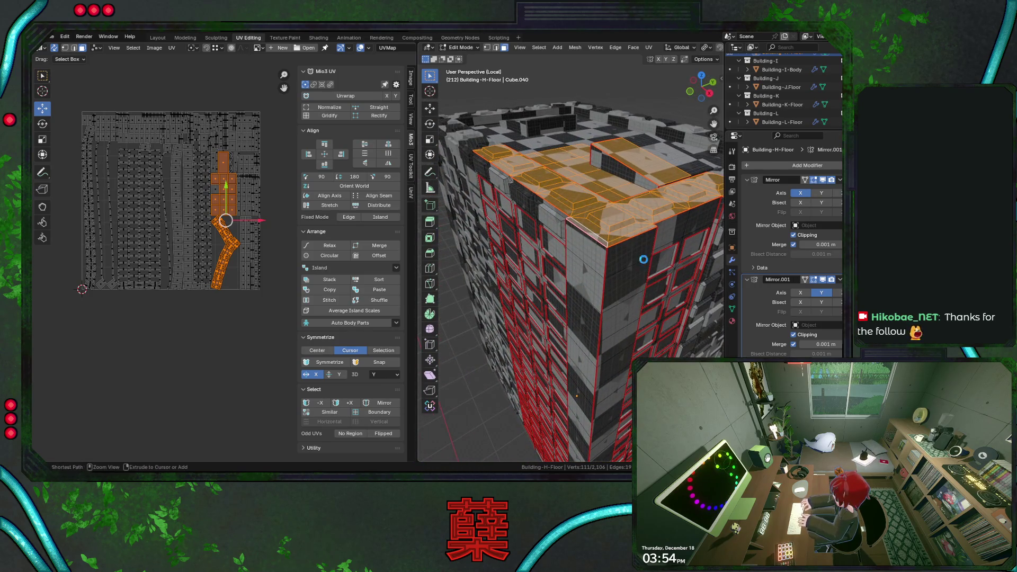
pyautogui.press('KP_7')
# Step: Project the roof UVs from the top view, move the island up along Y and save
pyautogui.press('u')
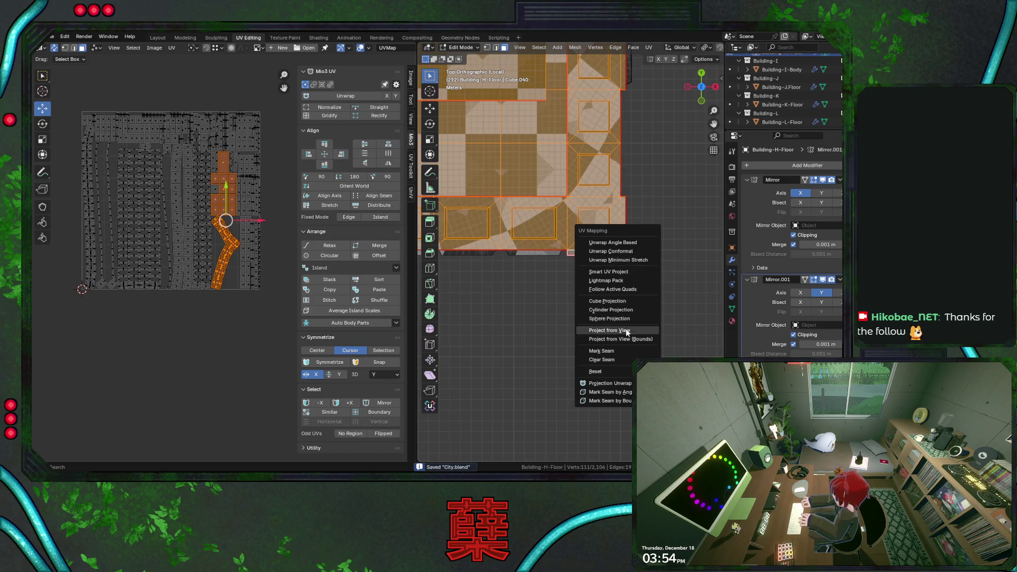
pyautogui.click(625, 331)
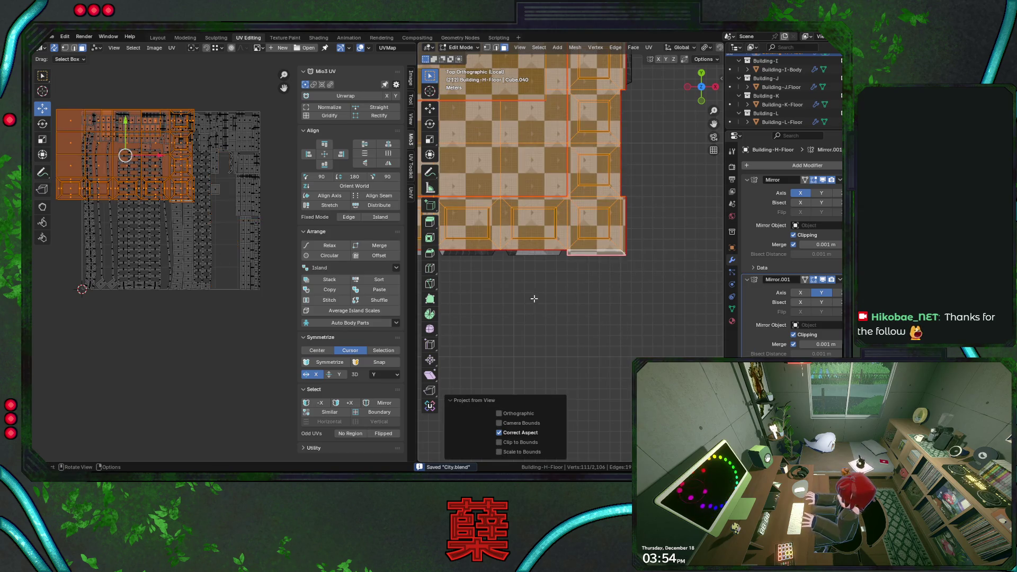
pyautogui.scroll(-2, 558, 284)
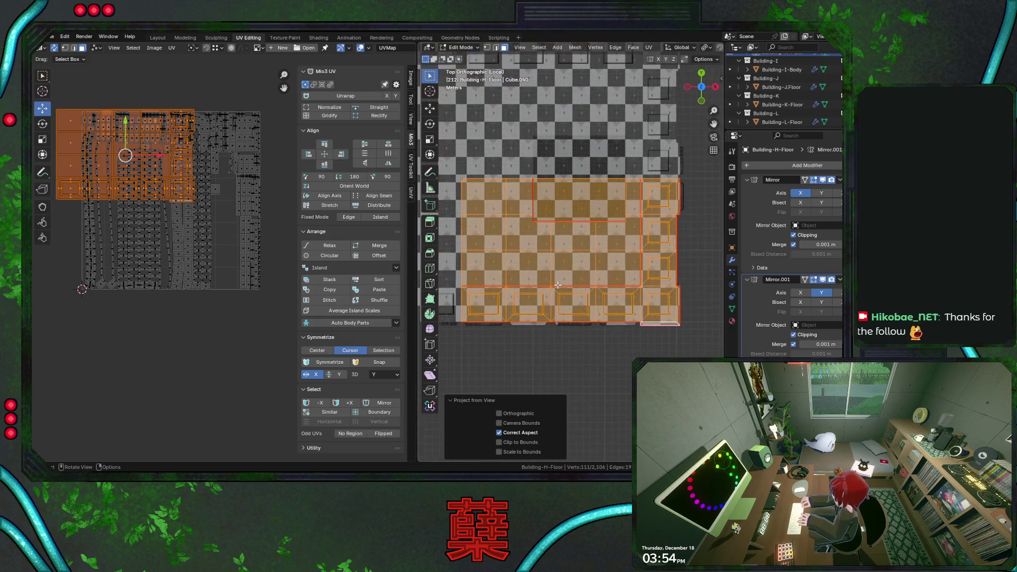
pyautogui.press('u')
pyautogui.click(556, 299)
pyautogui.scroll(-3, 266, 308)
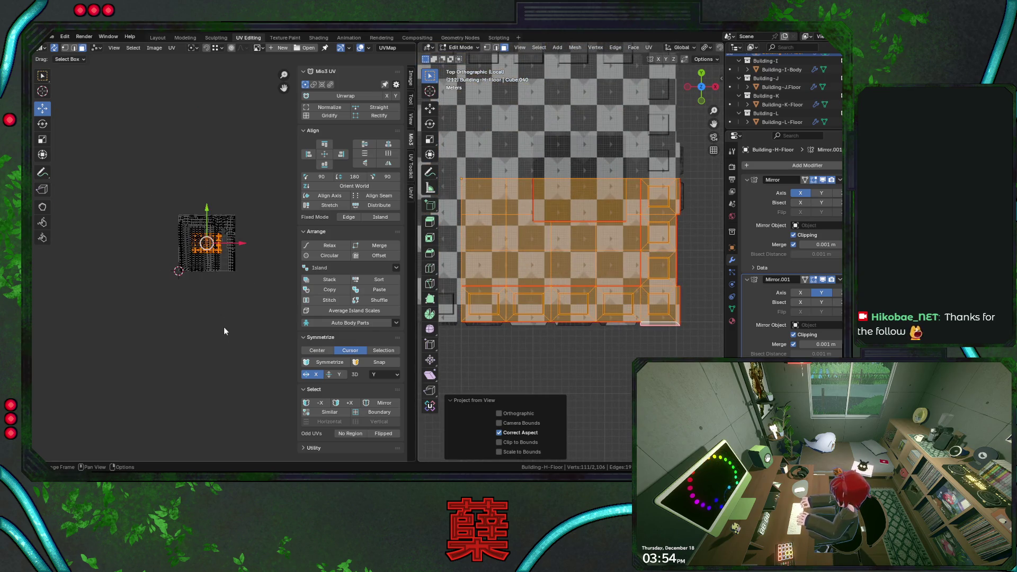
pyautogui.press('g')
pyautogui.press('y')
pyautogui.click(232, 255)
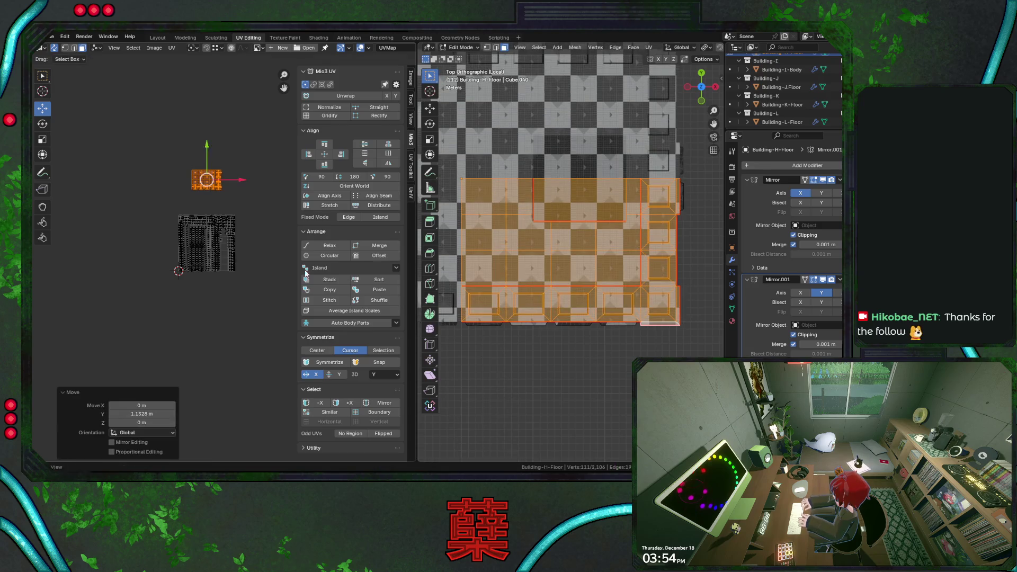
pyautogui.moveTo(564, 258); pyautogui.dragTo(582, 254, button='middle')
pyautogui.hotkey('ctrl', 's')
pyautogui.click(581, 253)
pyautogui.scroll(3, 581, 254)
# Step: Select three parapet faces, project their UVs from the left view, place the strip beside the roof and save
pyautogui.moveTo(582, 254)
pyautogui.mouseDown(button='middle')
pyautogui.moveTo(602, 279)
pyautogui.moveTo(529, 270)
pyautogui.moveTo(608, 274)
pyautogui.mouseUp(button='middle')
pyautogui.click(557, 269)
pyautogui.keyDown('shift'); pyautogui.click(486, 276); pyautogui.keyUp('shift')
pyautogui.keyDown('shift'); pyautogui.click(605, 272); pyautogui.keyUp('shift')
pyautogui.press('KP_3')
pyautogui.scroll(3, 610, 275)
pyautogui.press('ctrl+KP_3')
pyautogui.scroll(3, 610, 274)
pyautogui.press('u')
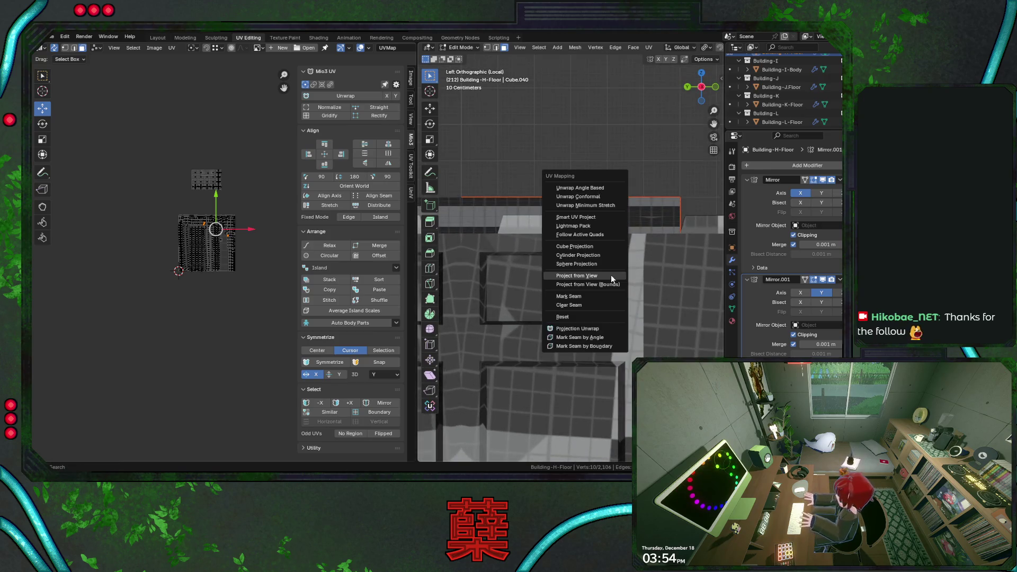
pyautogui.click(611, 275)
pyautogui.press('g')
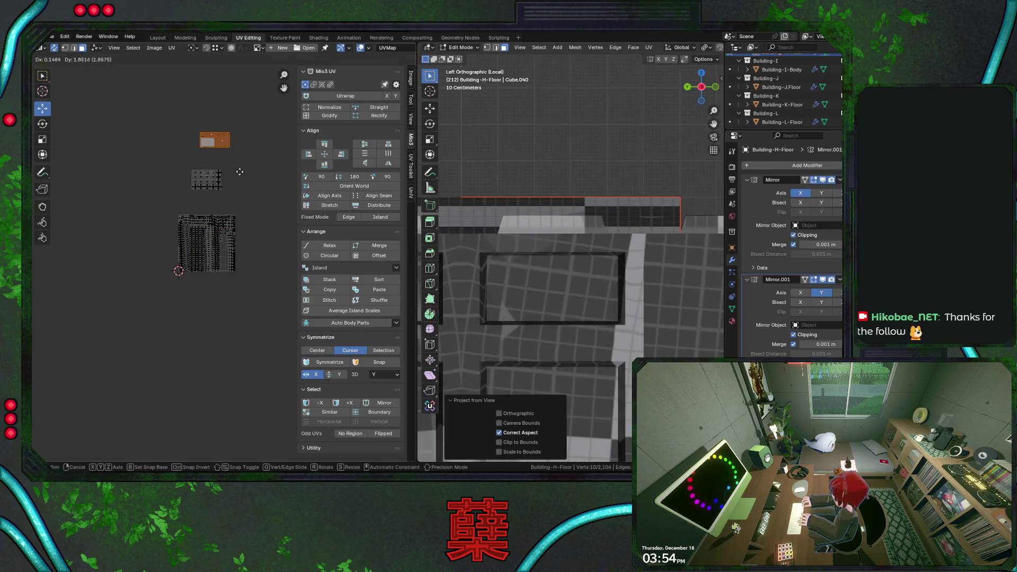
pyautogui.click(231, 186)
pyautogui.scroll(3, 233, 187)
pyautogui.scroll(3, 233, 191)
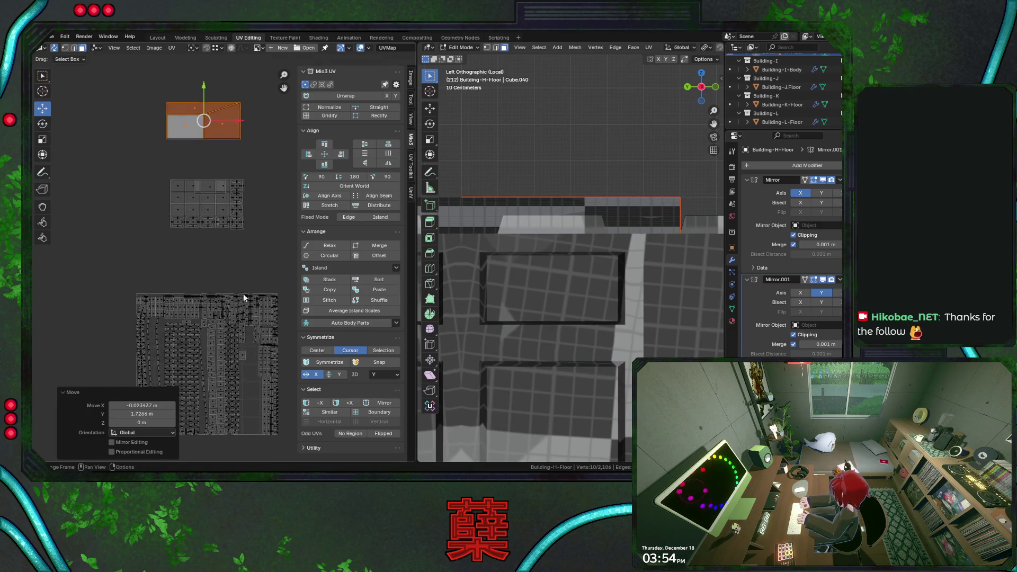
pyautogui.scroll(3, 240, 286)
pyautogui.hotkey('ctrl', 's')
pyautogui.scroll(-2, 244, 258)
pyautogui.scroll(1, 243, 215)
pyautogui.scroll(1, 244, 215)
pyautogui.scroll(-1, 243, 215)
pyautogui.scroll(-3, 243, 220)
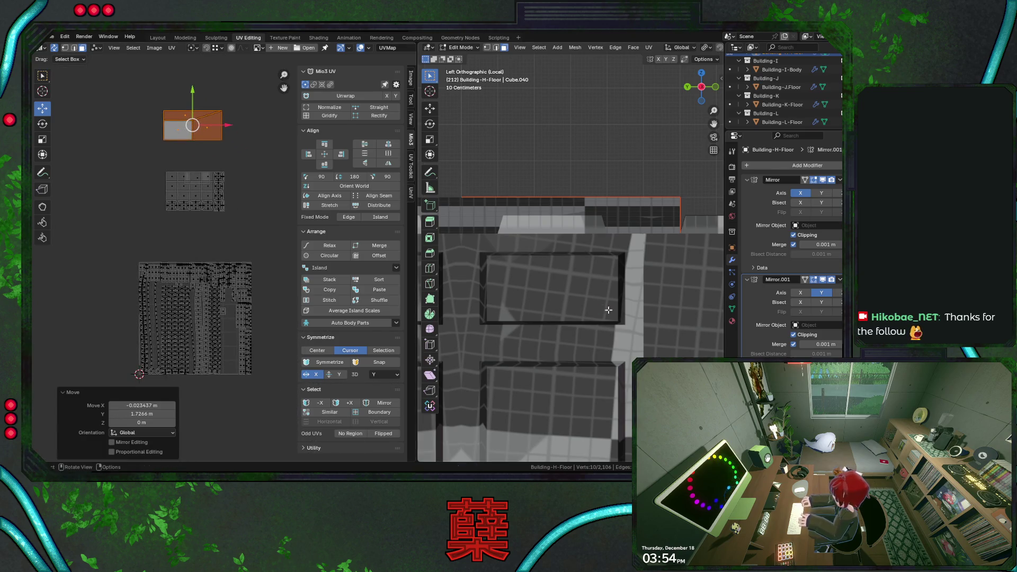
pyautogui.scroll(-3, 572, 301)
pyautogui.moveTo(572, 302); pyautogui.dragTo(598, 304, button='middle')
pyautogui.click(605, 309)
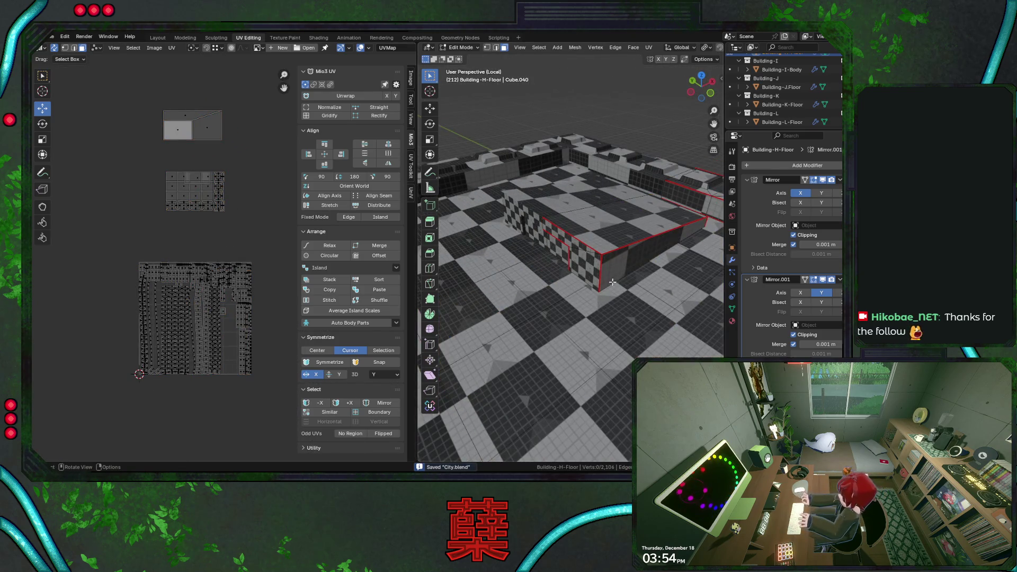
# Step: Project a wall face's UVs from the front view and place its island at the top of the layout
pyautogui.click(618, 265)
pyautogui.press('KP_1')
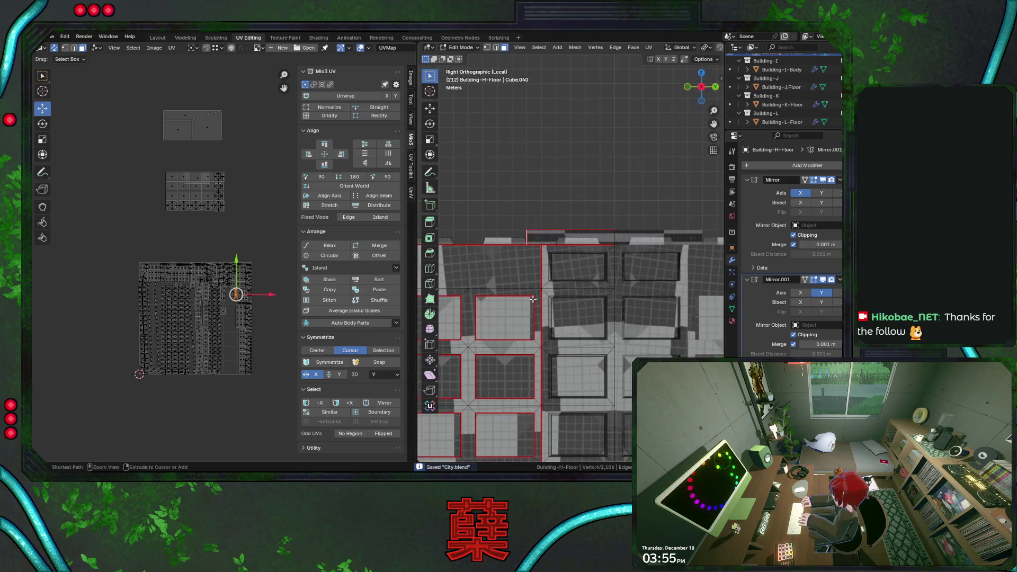
pyautogui.scroll(2, 533, 299)
pyautogui.press('u')
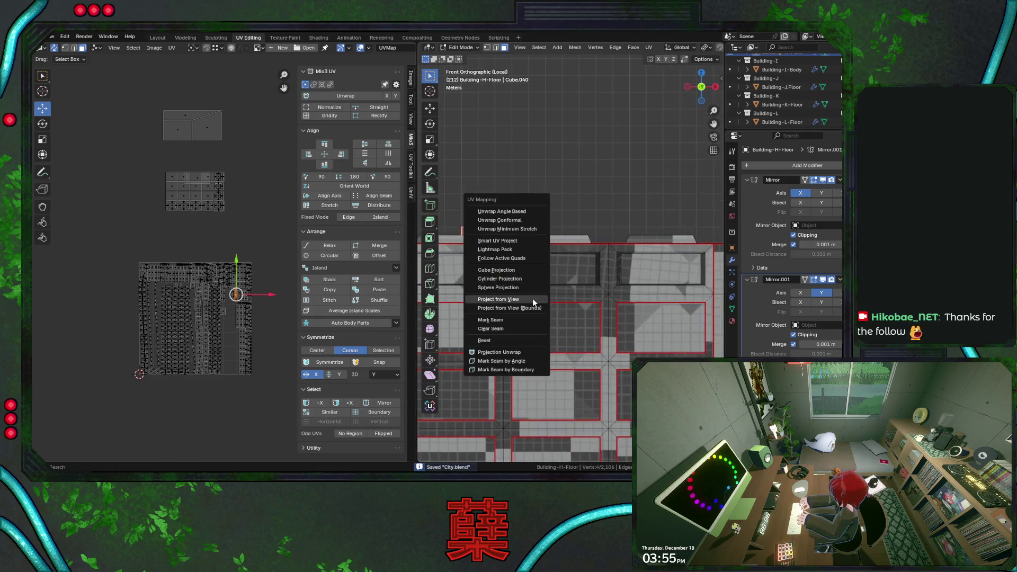
pyautogui.click(532, 298)
pyautogui.press('g')
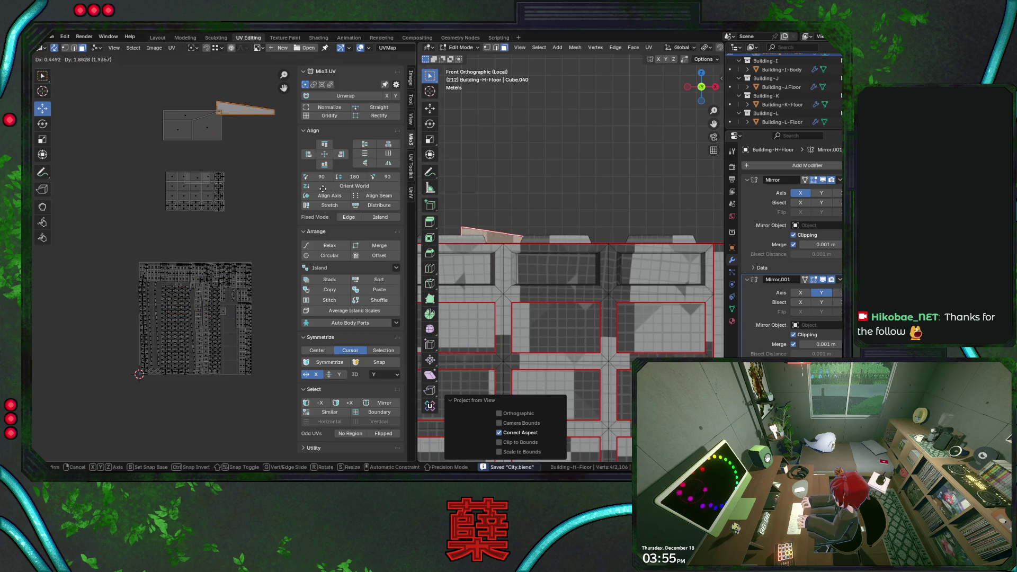
pyautogui.click(254, 121)
pyautogui.moveTo(445, 263)
pyautogui.mouseDown(button='middle')
pyautogui.moveTo(547, 304)
pyautogui.moveTo(615, 286)
pyautogui.mouseUp(button='middle')
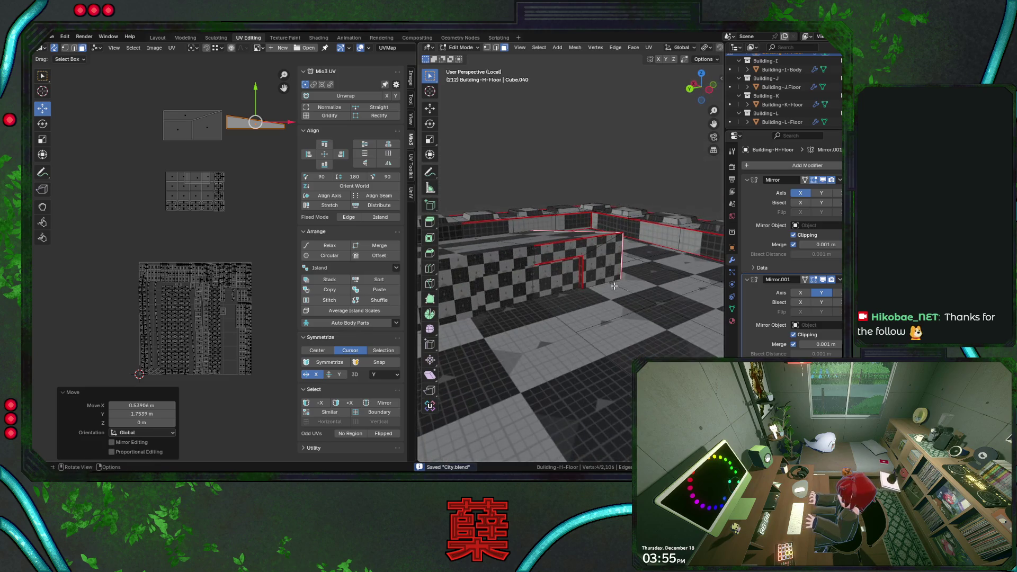
# Step: Project the thin edge-on wall face from the front view and drop its island beside the top islands
pyautogui.click(582, 272)
pyautogui.click(580, 271)
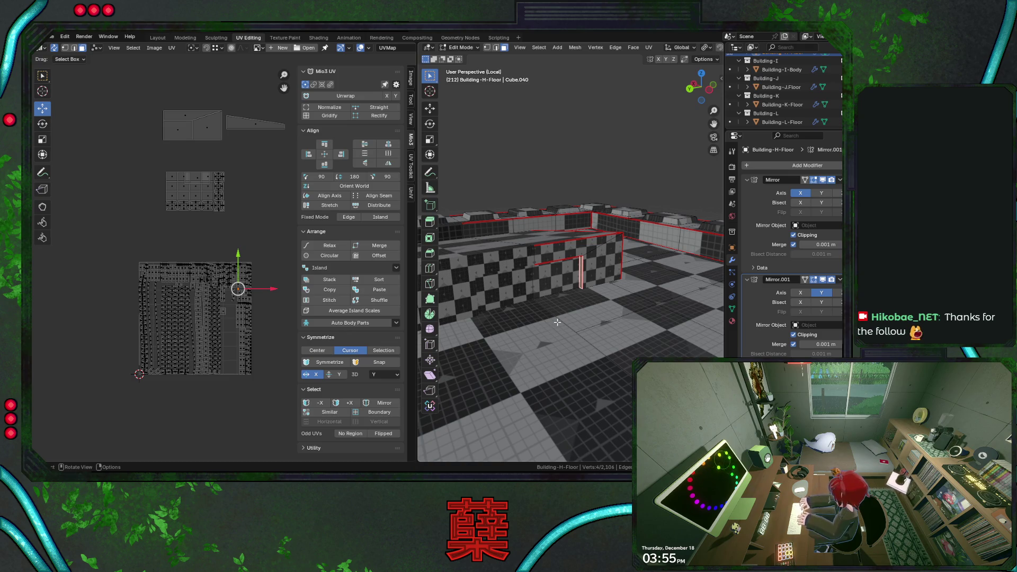
pyautogui.press('KP_7')
pyautogui.press('KP_1')
pyautogui.press('KP_7')
pyautogui.press('ctrl+KP_1')
pyautogui.press('KP_1')
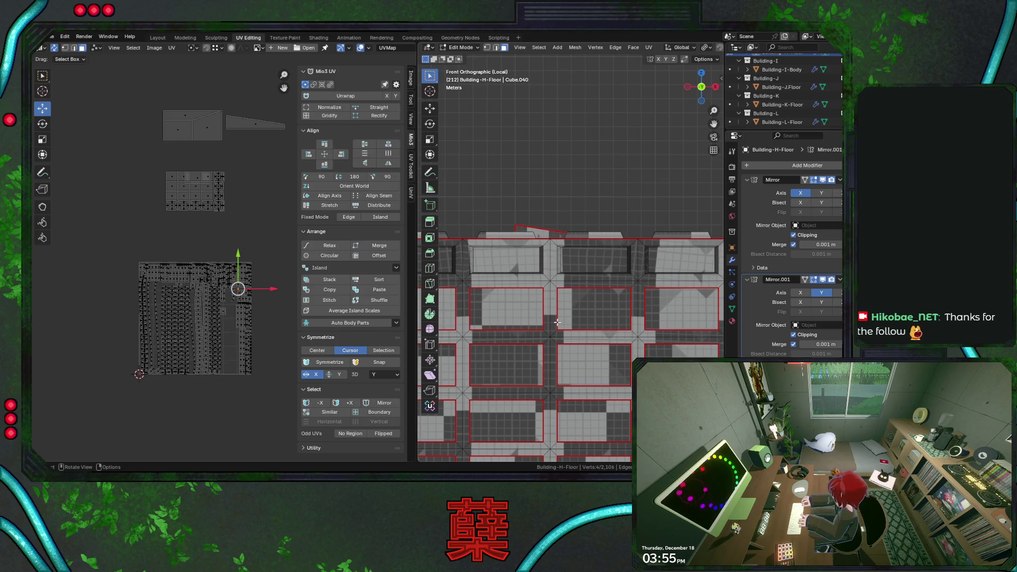
pyautogui.press('u')
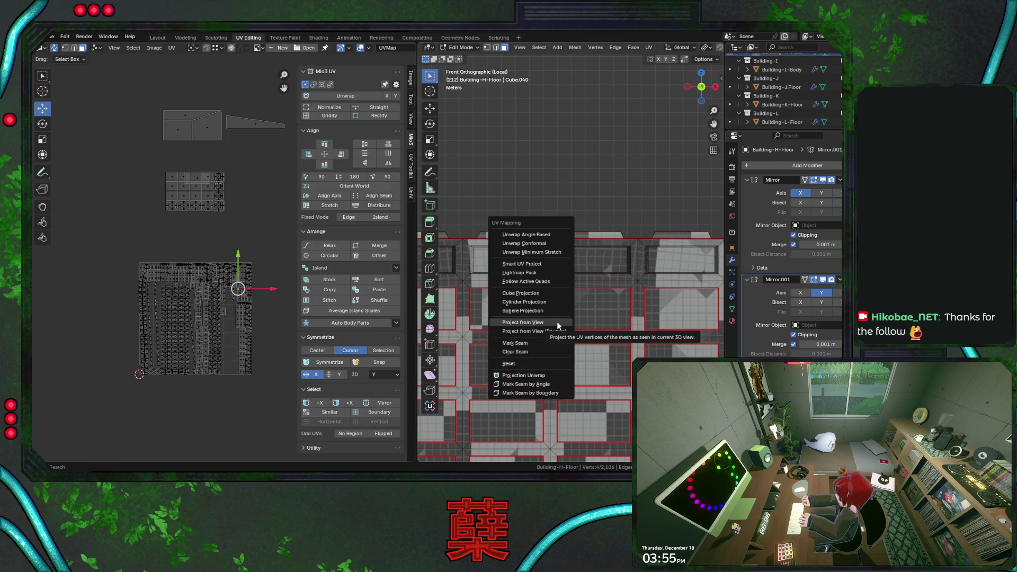
pyautogui.click(604, 338)
pyautogui.press('g')
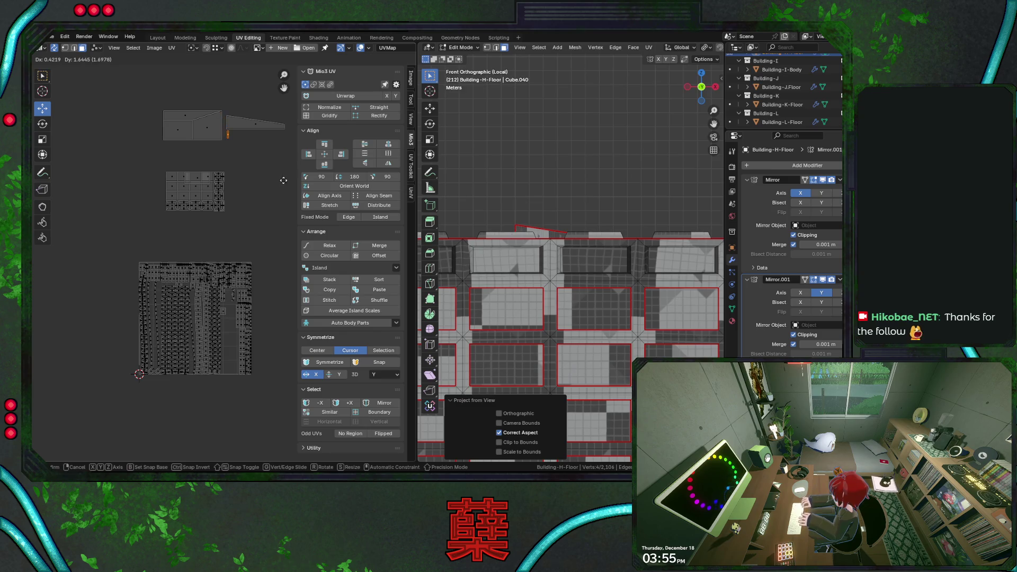
pyautogui.click(284, 176)
pyautogui.moveTo(556, 302)
pyautogui.mouseDown(button='middle')
pyautogui.moveTo(636, 273)
pyautogui.moveTo(572, 239)
pyautogui.moveTo(595, 262)
pyautogui.mouseUp(button='middle')
# Step: Save City.blend and select the thin wall strip face
pyautogui.hotkey('ctrl', 's')
pyautogui.click(546, 226)
pyautogui.moveTo(548, 231); pyautogui.dragTo(550, 232, button='middle')
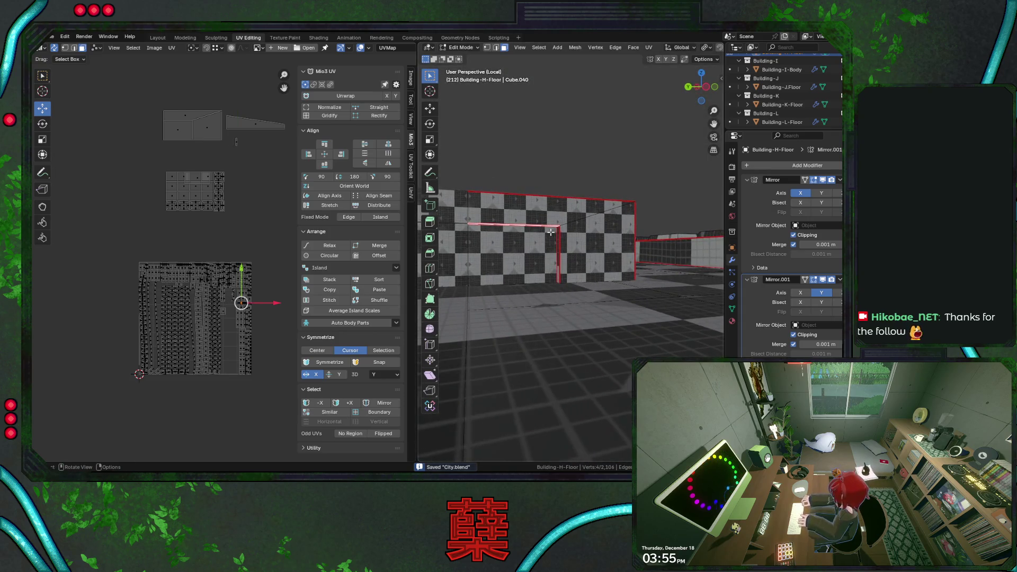
# Step: Unwrap the thin wall strip, scale its island down twice, rotate it 90° beside the top islands and save
pyautogui.press('u')
pyautogui.click(508, 163)
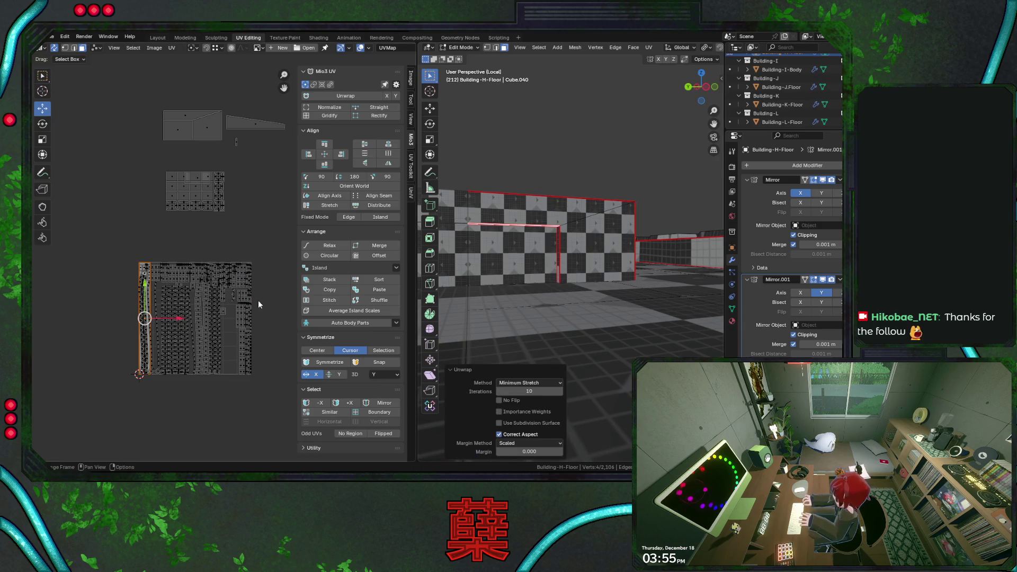
pyautogui.press('s')
pyautogui.click(200, 366)
pyautogui.press('g')
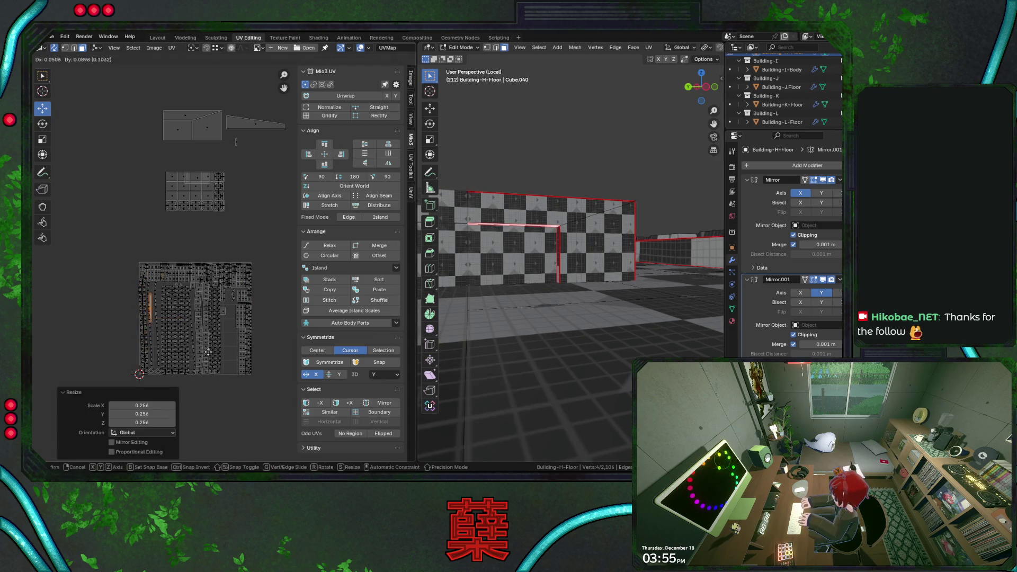
pyautogui.click(300, 208)
pyautogui.press('s')
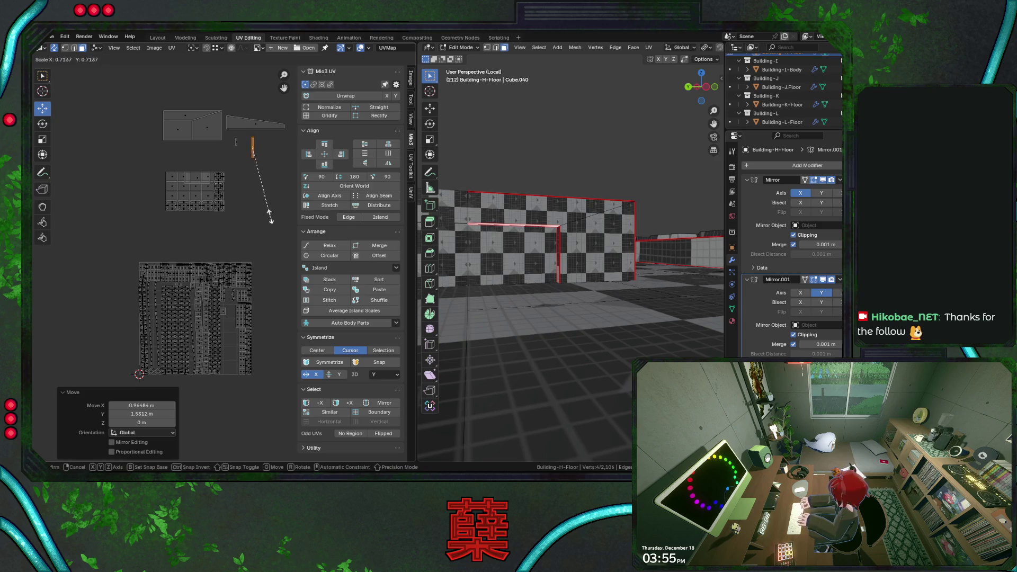
pyautogui.click(265, 185)
pyautogui.write('r90')
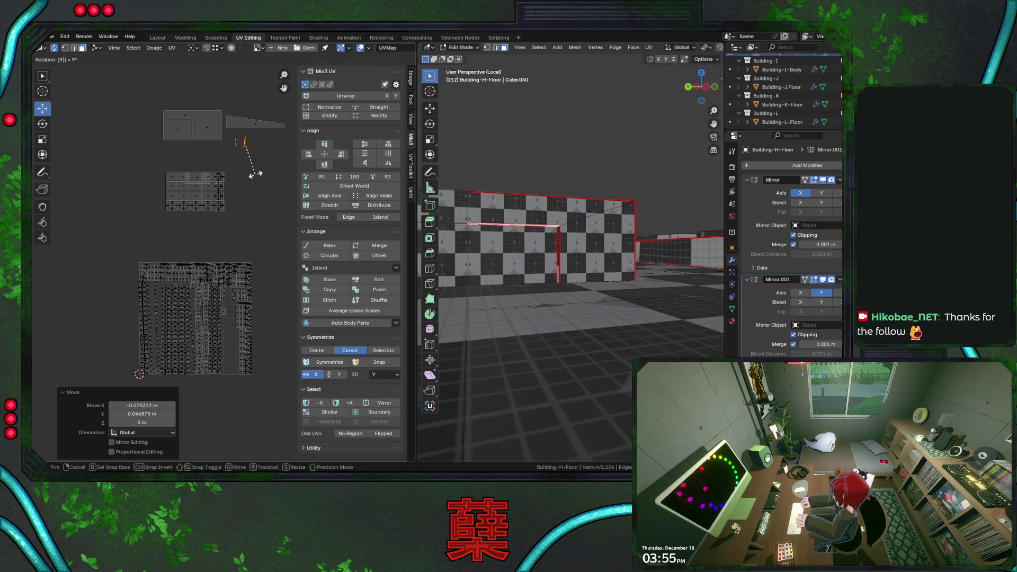
pyautogui.press('Return')
pyautogui.hotkey('ctrl', 's')
pyautogui.moveTo(557, 238)
pyautogui.mouseDown(button='middle')
pyautogui.moveTo(551, 257)
pyautogui.moveTo(574, 300)
pyautogui.moveTo(556, 254)
pyautogui.mouseUp(button='middle')
pyautogui.scroll(-5, 557, 270)
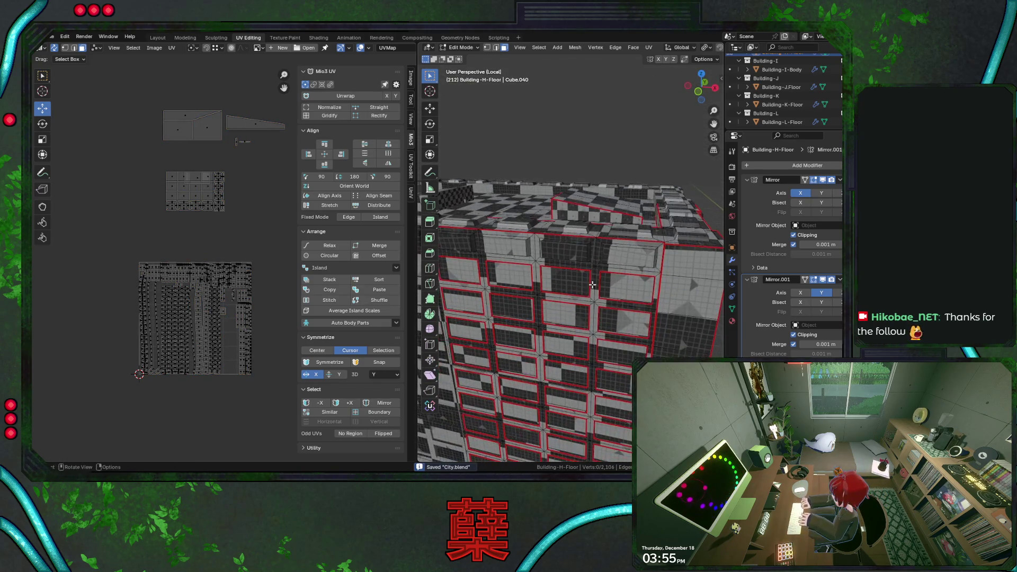
pyautogui.scroll(3, 184, 183)
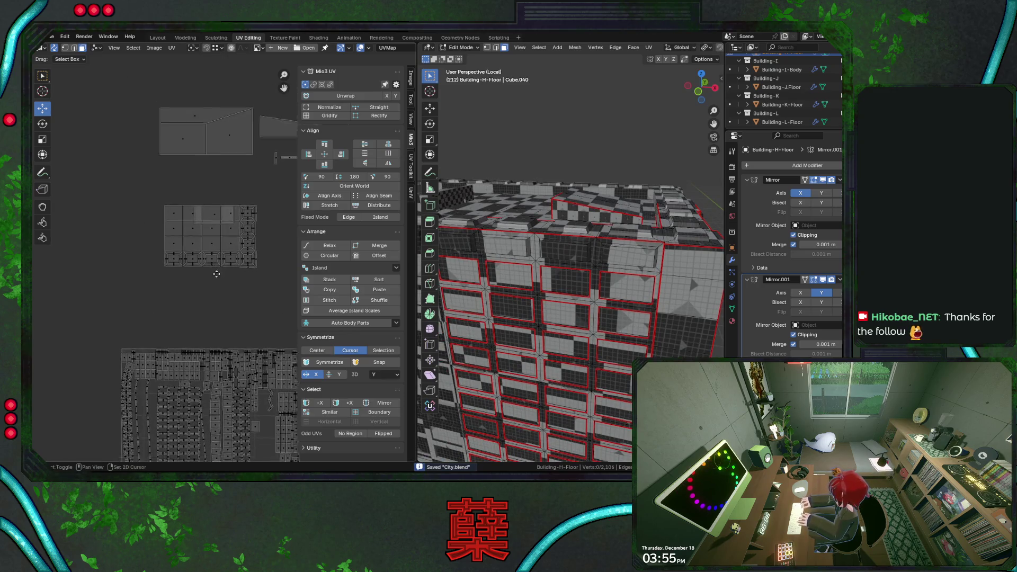
pyautogui.scroll(2, 207, 239)
# Step: Move the wide roof strip island vertically (G, Y) so it sits directly above the roof grid
pyautogui.moveTo(207, 238); pyautogui.dragTo(223, 226, button='middle')
pyautogui.scroll(4, 223, 230)
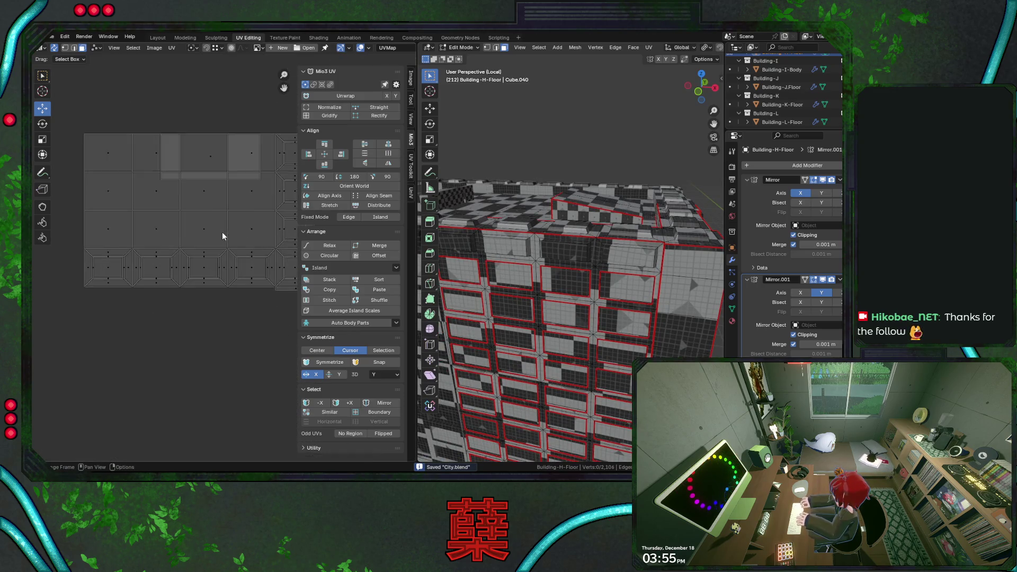
pyautogui.click(206, 187)
pyautogui.press('g')
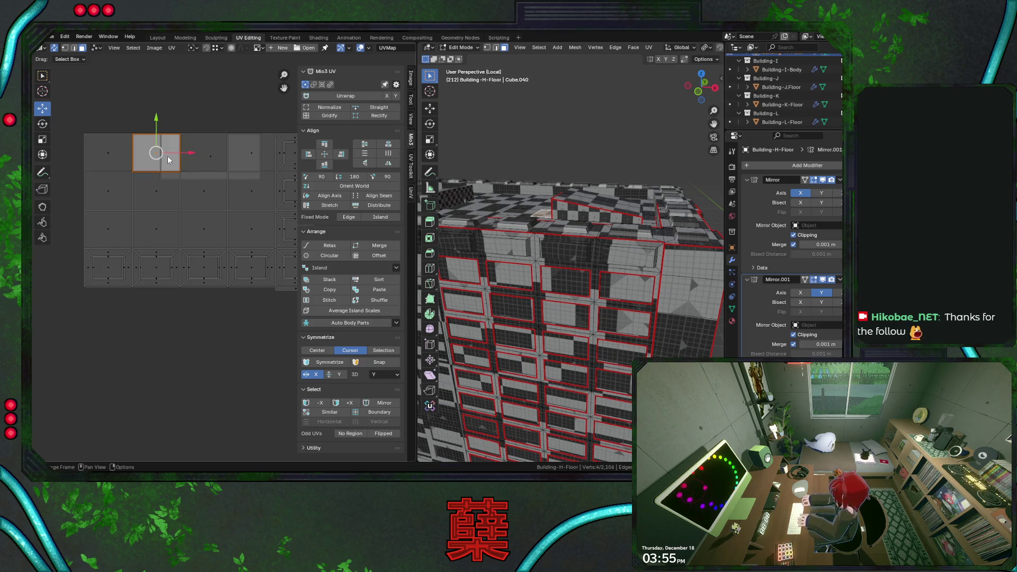
pyautogui.click(217, 154)
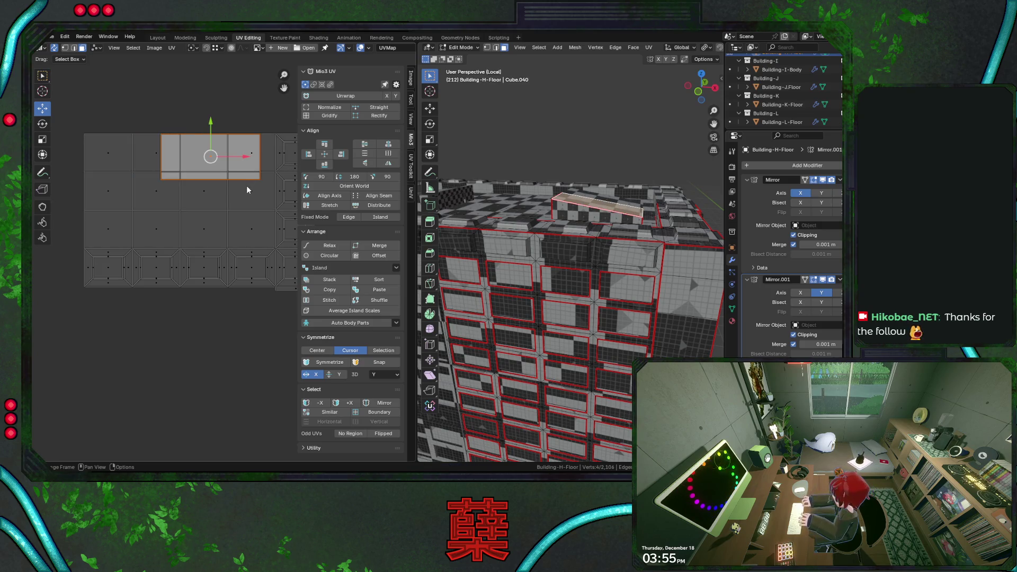
pyautogui.moveTo(246, 186); pyautogui.dragTo(253, 208, button='middle')
pyautogui.scroll(-2, 238, 278)
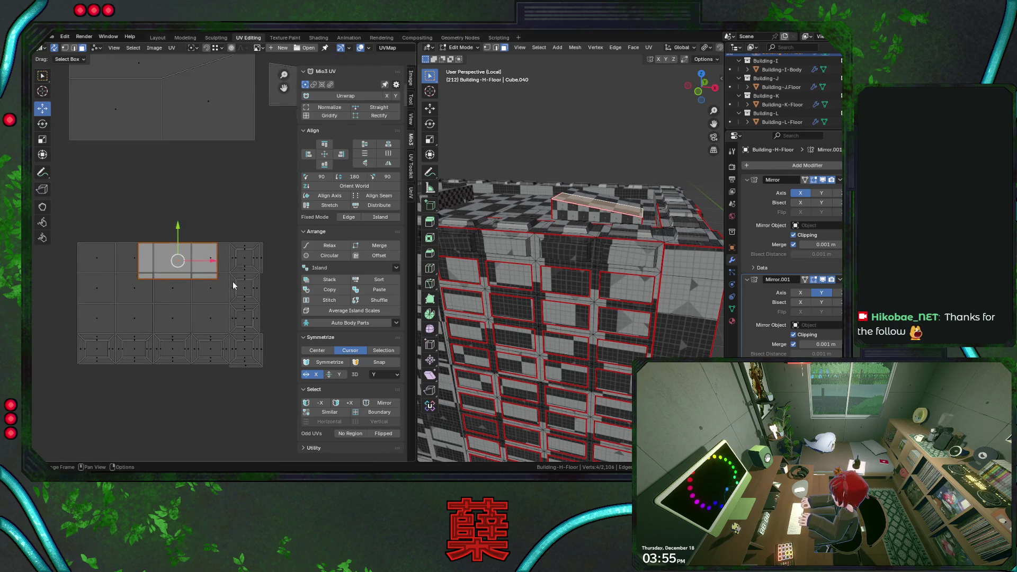
pyautogui.scroll(-2, 234, 284)
pyautogui.moveTo(234, 284); pyautogui.dragTo(229, 274, button='middle')
pyautogui.press('g')
pyautogui.press('y')
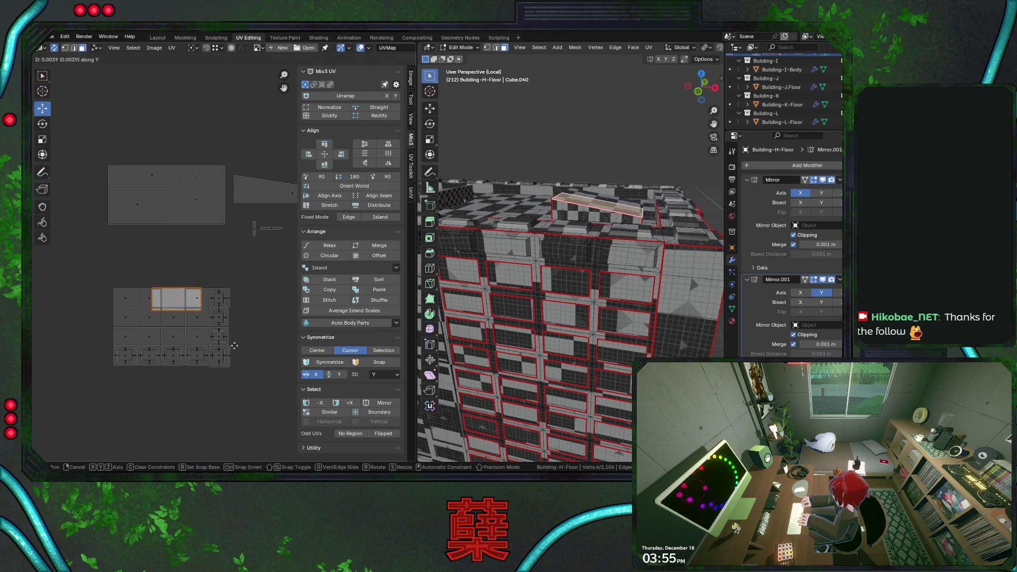
pyautogui.click(243, 197)
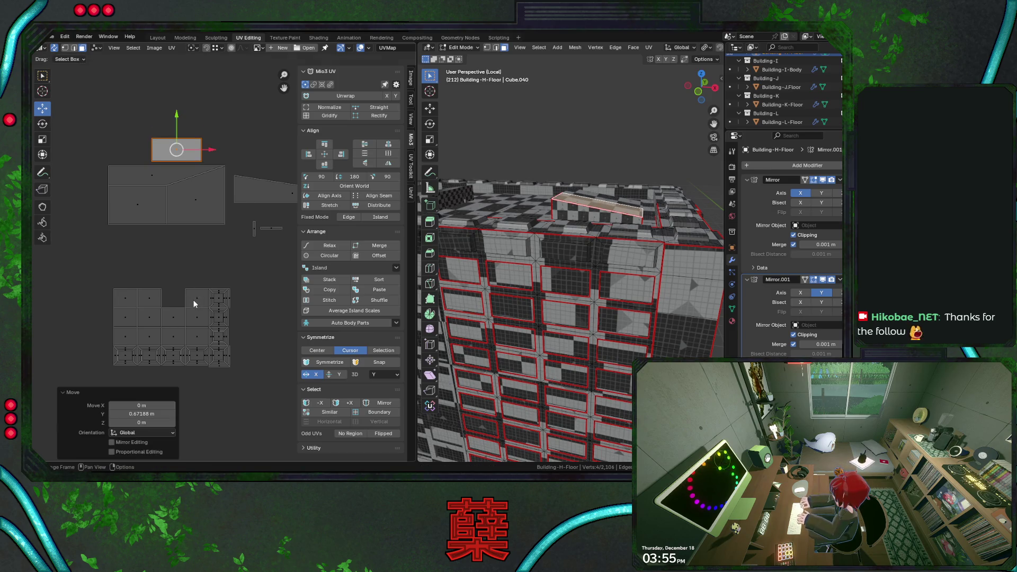
# Step: Select the linked parapet piece plus extra parapet faces on the roof and hide the finished faces
pyautogui.moveTo(573, 302); pyautogui.dragTo(603, 258, button='middle')
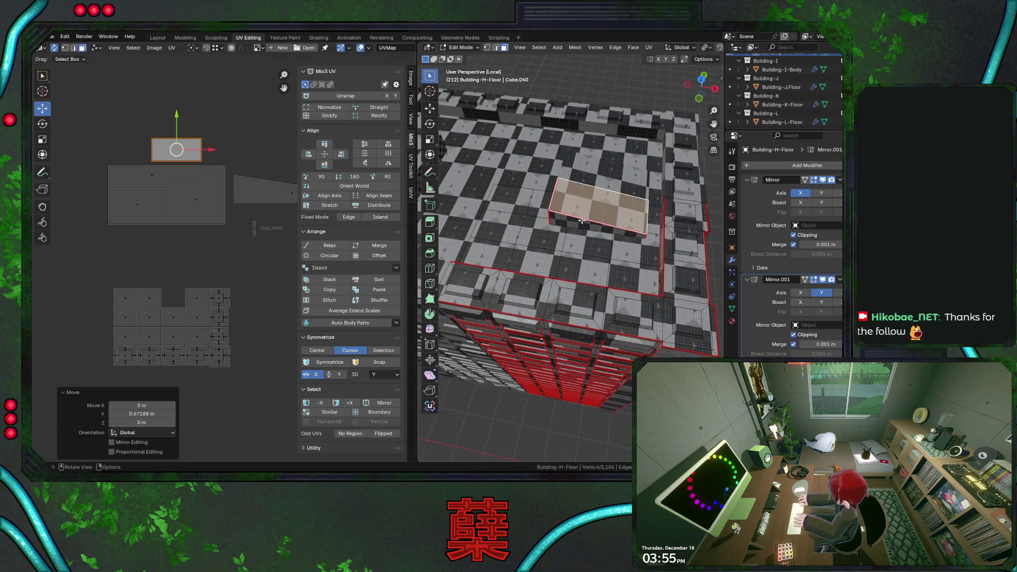
pyautogui.press('l')
pyautogui.press('g')
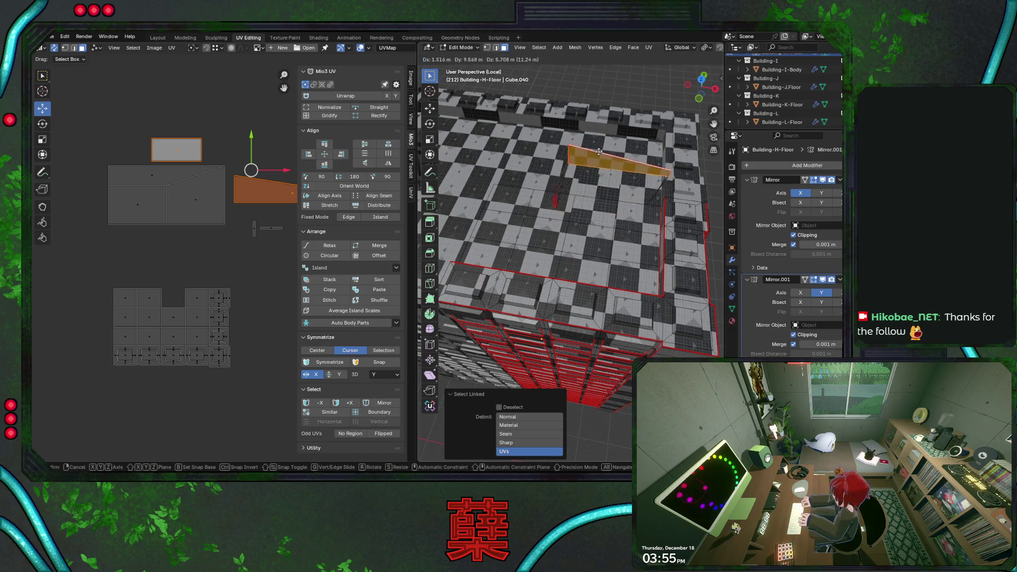
pyautogui.click(589, 162)
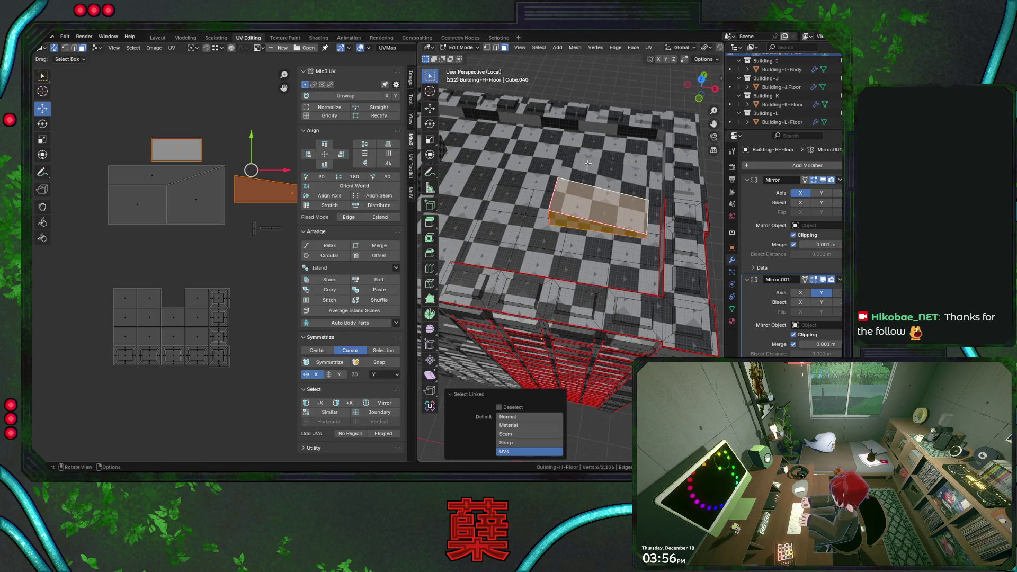
pyautogui.click(571, 183)
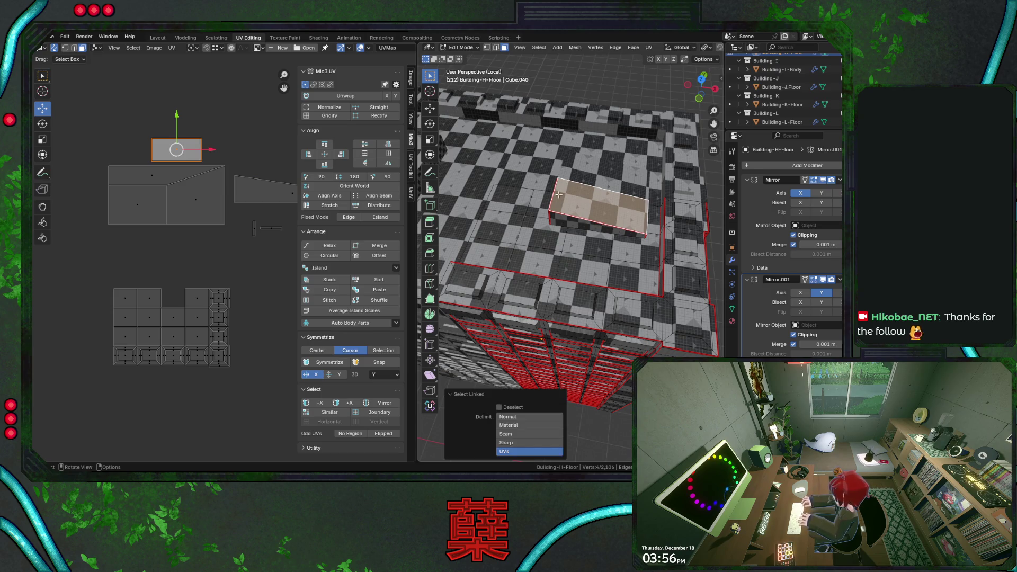
pyautogui.keyDown('shift'); pyautogui.click(551, 215); pyautogui.keyUp('shift')
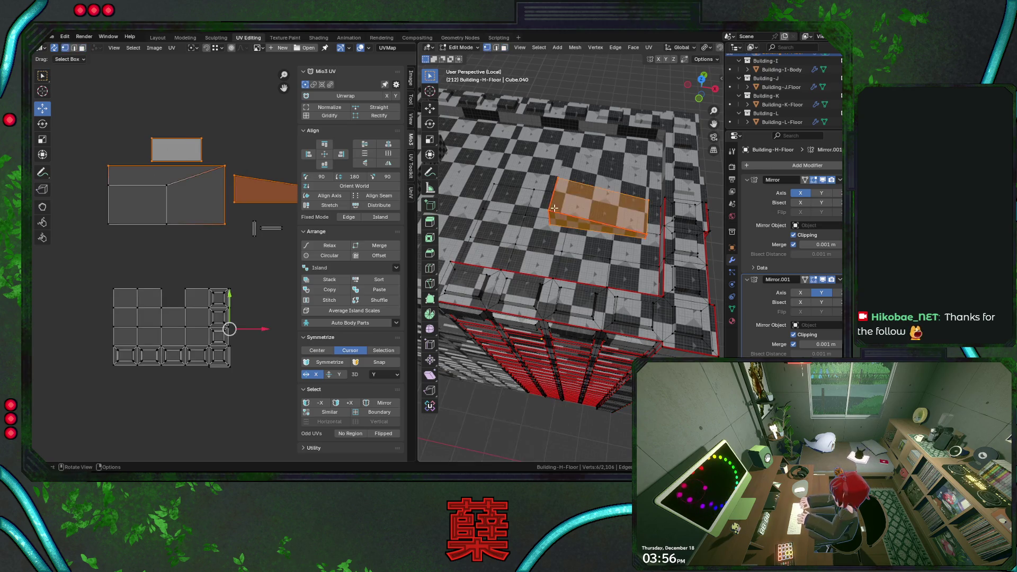
pyautogui.keyDown('shift'); pyautogui.click(552, 212); pyautogui.keyUp('shift')
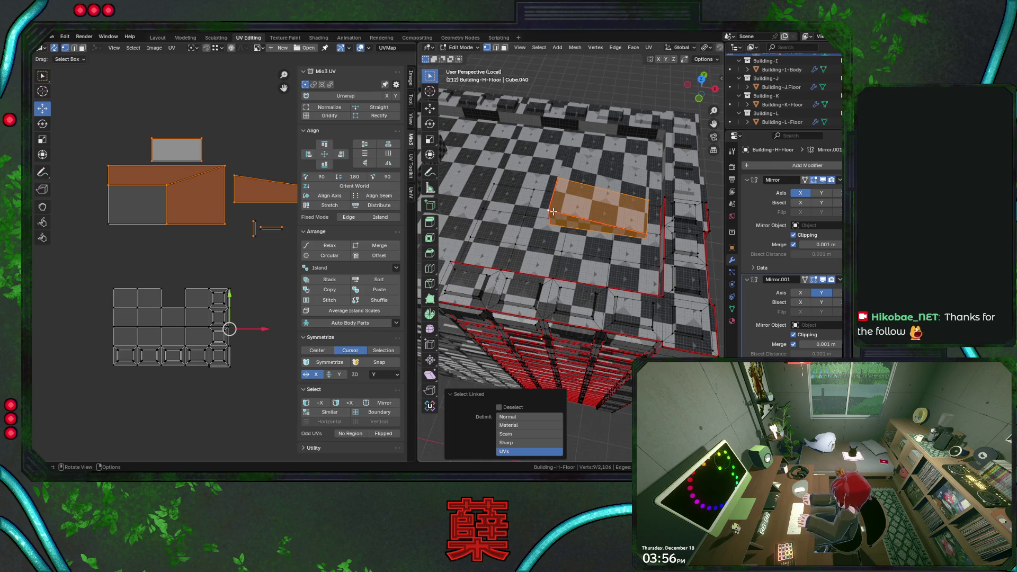
pyautogui.press('h')
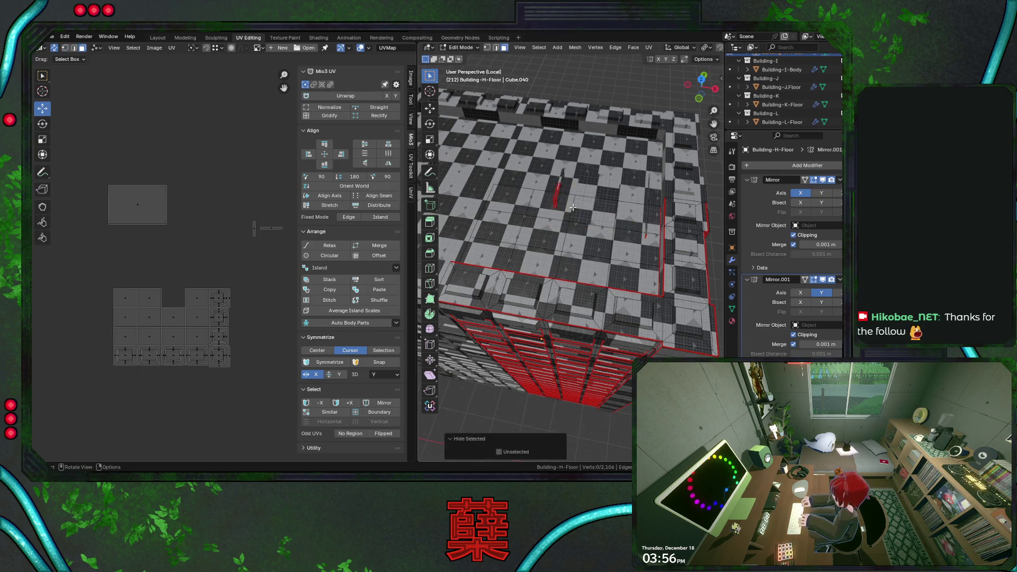
# Step: From the top view, select the linked roof faces, the remaining roof UVs and the notch face
pyautogui.moveTo(569, 215); pyautogui.dragTo(590, 213, button='middle')
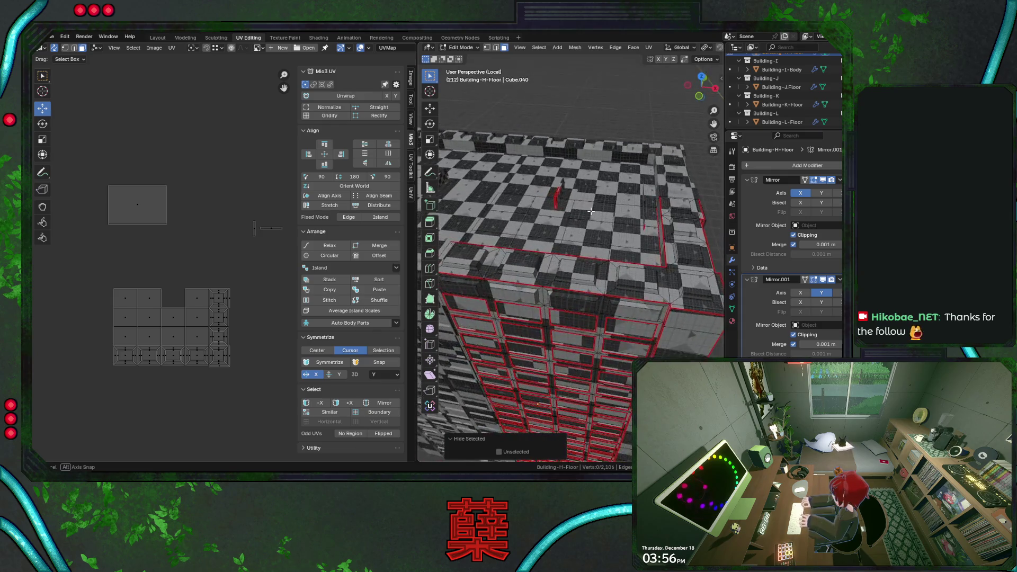
pyautogui.press('KP_7')
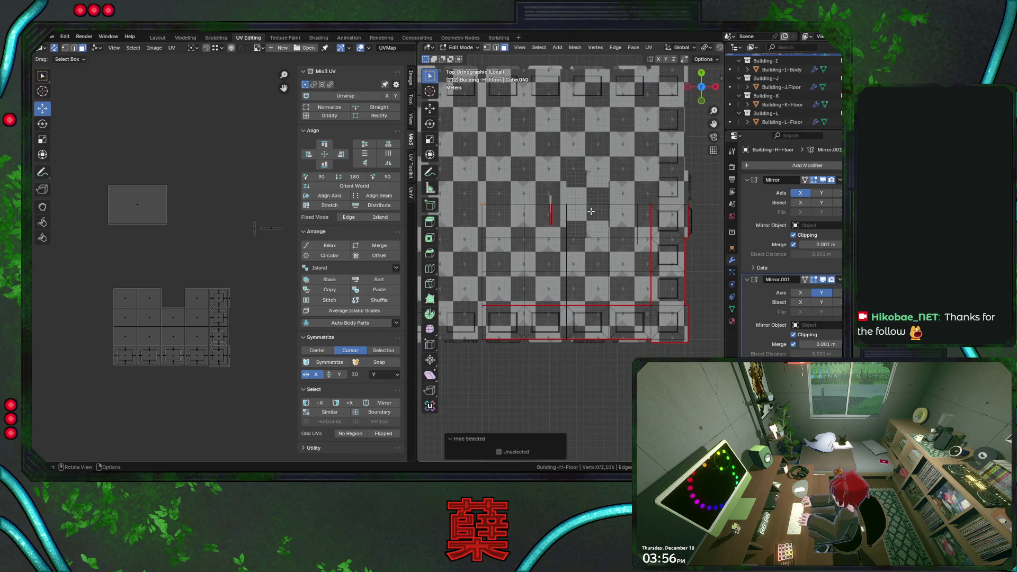
pyautogui.press('l')
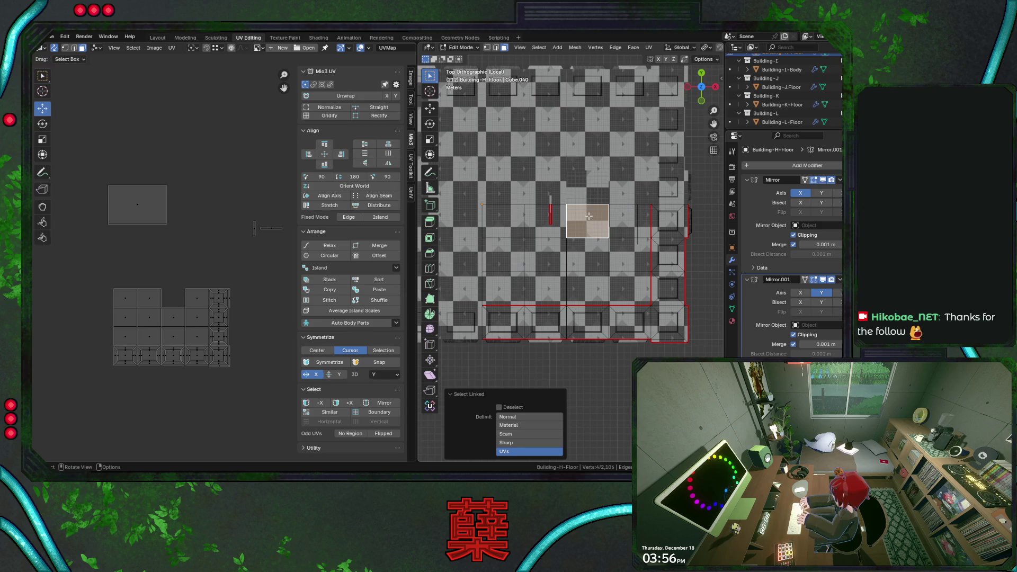
pyautogui.hotkey('ctrl', 'l')
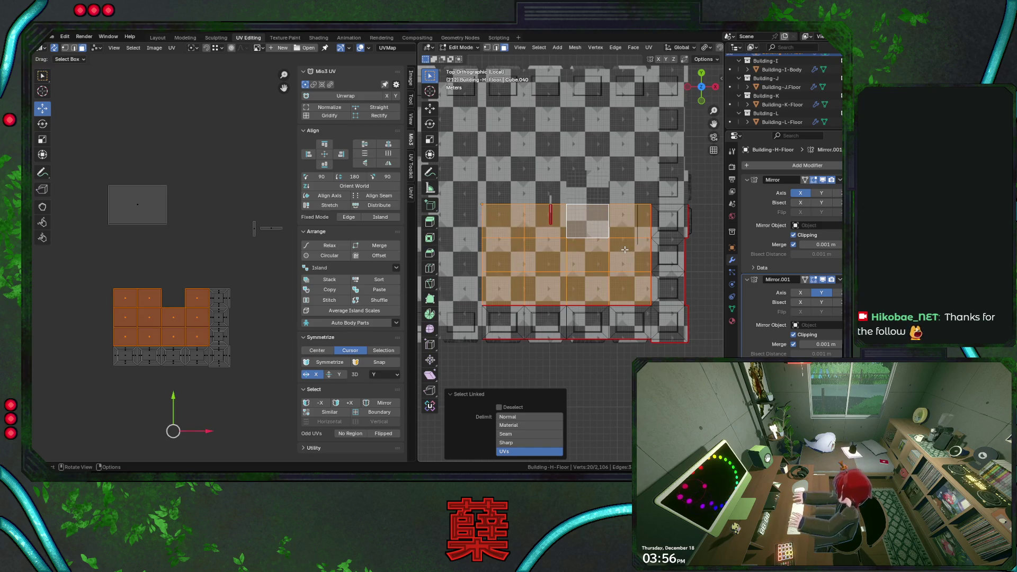
pyautogui.moveTo(99, 274); pyautogui.dragTo(235, 379)
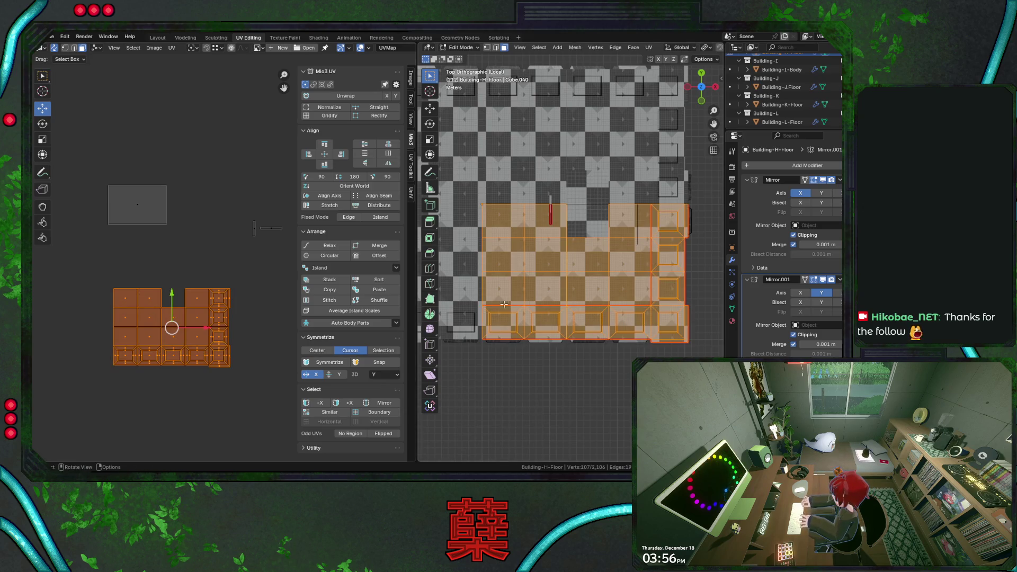
pyautogui.keyDown('shift'); pyautogui.click(603, 218); pyautogui.keyUp('shift')
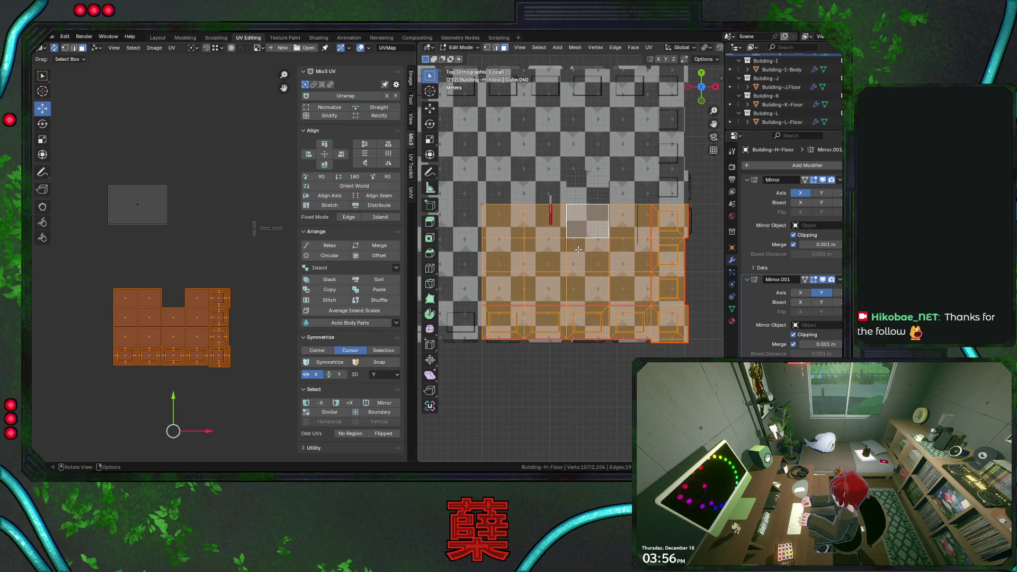
pyautogui.rightClick(579, 250)
pyautogui.click(583, 334)
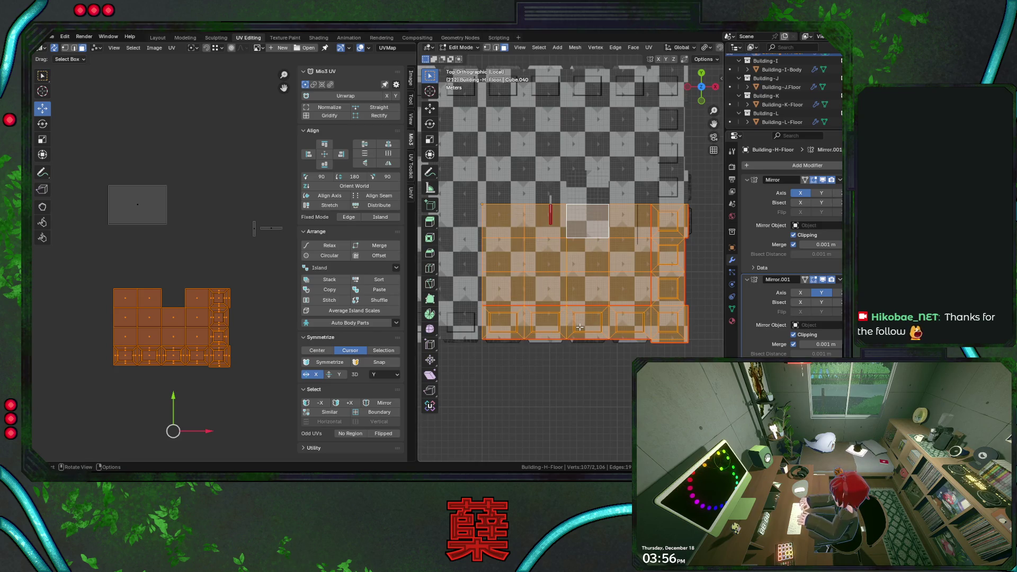
# Step: Project the roof faces from the top view, move their UV grid down beside the other islands and save
pyautogui.press('u')
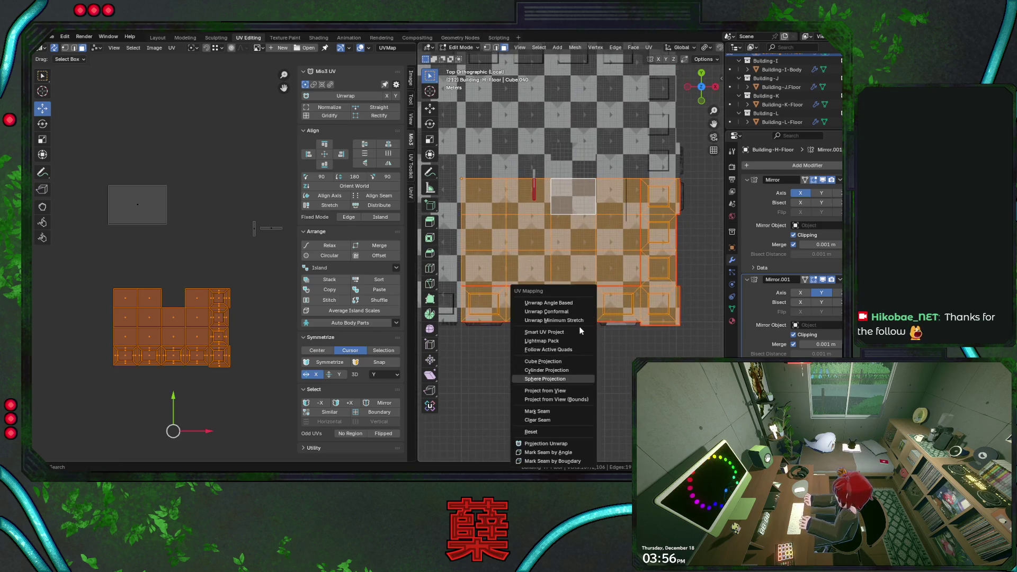
pyautogui.click(549, 391)
pyautogui.press('g')
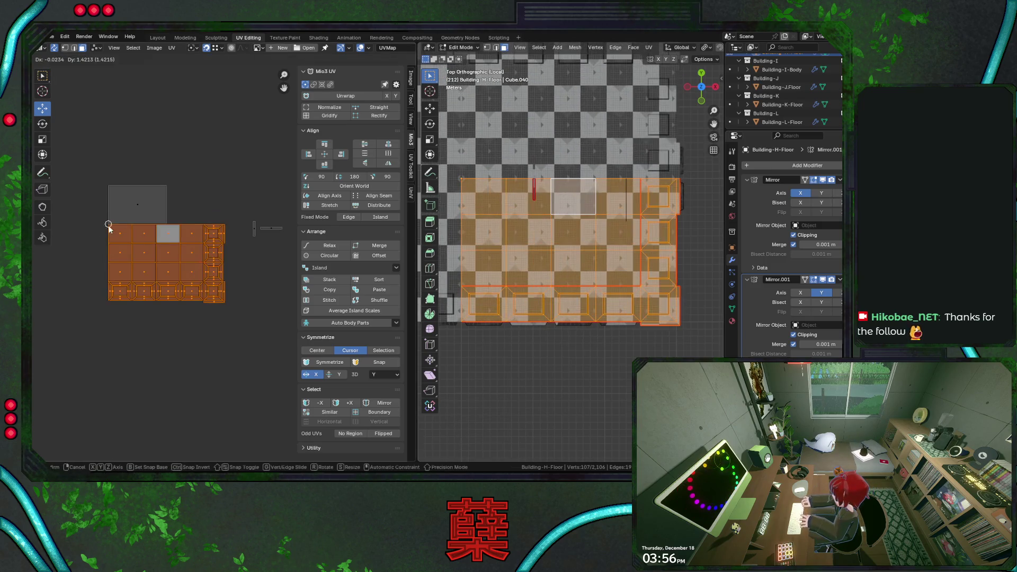
pyautogui.click(108, 236)
pyautogui.click(249, 350)
pyautogui.hotkey('ctrl', 's')
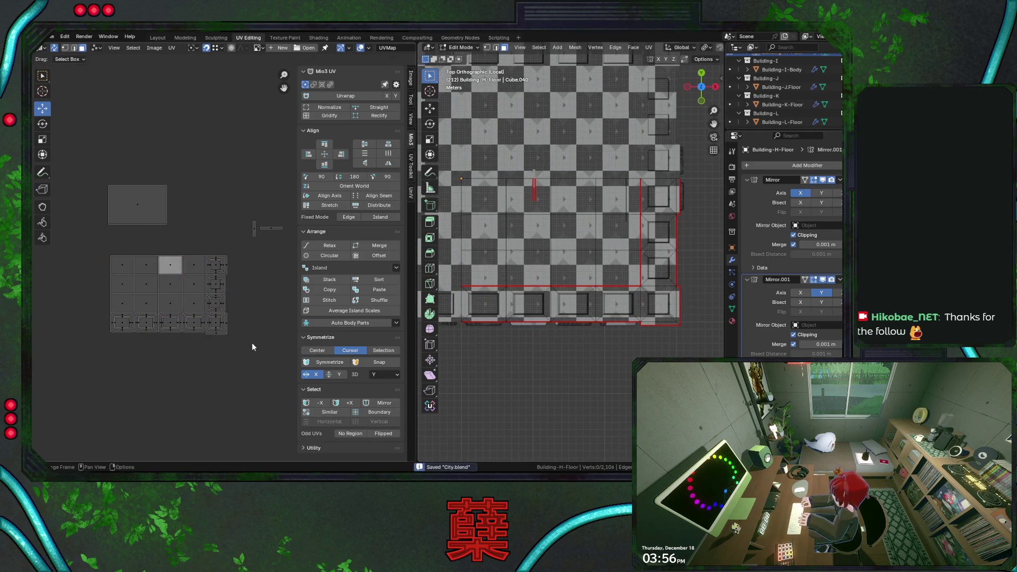
pyautogui.scroll(-2, 523, 306)
pyautogui.moveTo(596, 316); pyautogui.dragTo(560, 246, button='middle')
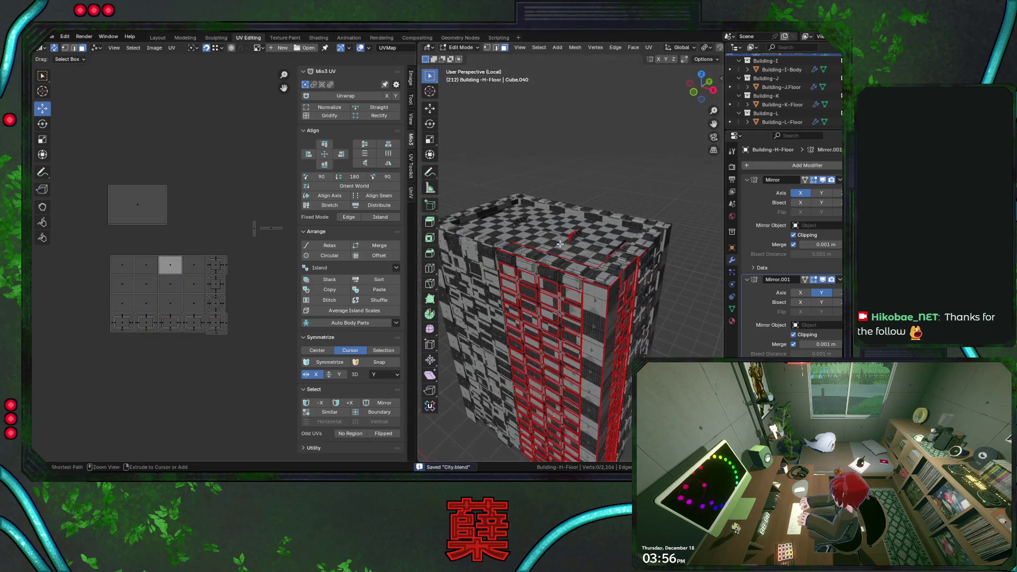
# Step: Reveal the hidden faces with Alt+H, deselect everything and orbit to inspect the whole building
pyautogui.hotkey('alt', 'h')
pyautogui.press('a')
pyautogui.hotkey('alt', 'a')
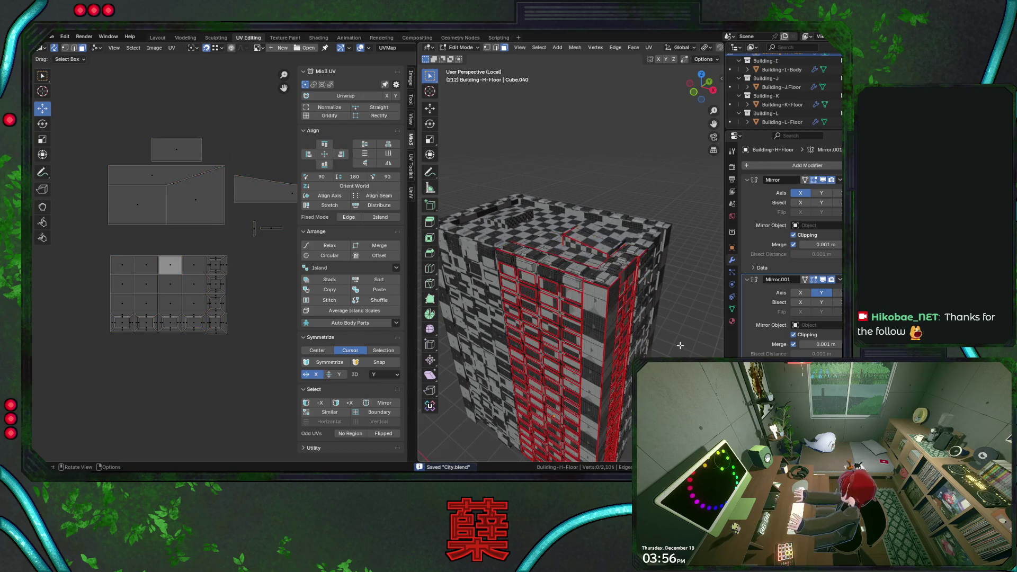
pyautogui.moveTo(679, 346); pyautogui.dragTo(588, 303, button='middle')
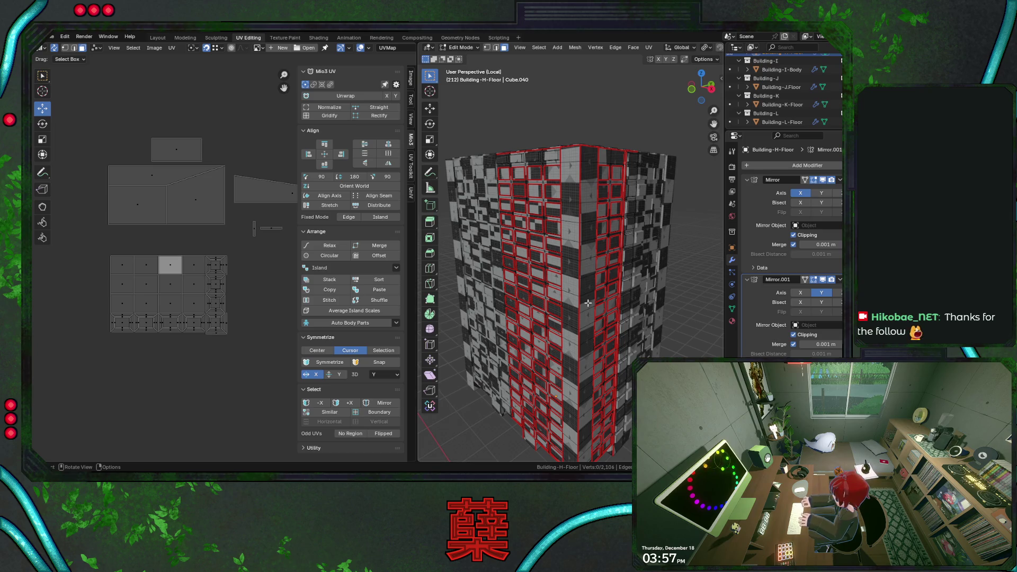
pyautogui.moveTo(583, 313); pyautogui.dragTo(581, 257, button='middle')
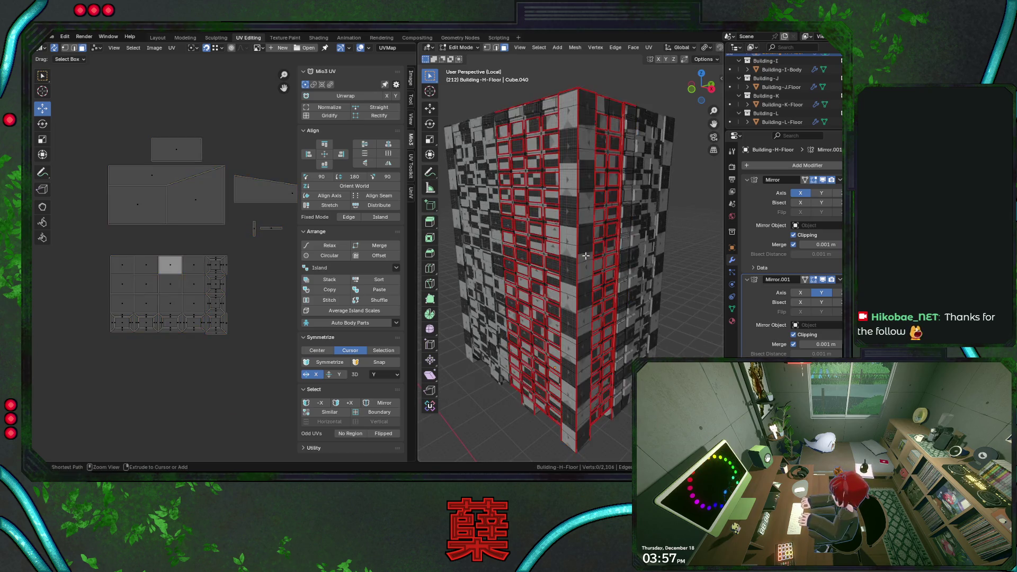
# Step: Go to front view, hide the leftover UV island's faces and save the file
pyautogui.hotkey('ctrl', 's')
pyautogui.press('KP_1')
pyautogui.scroll(-3, 543, 221)
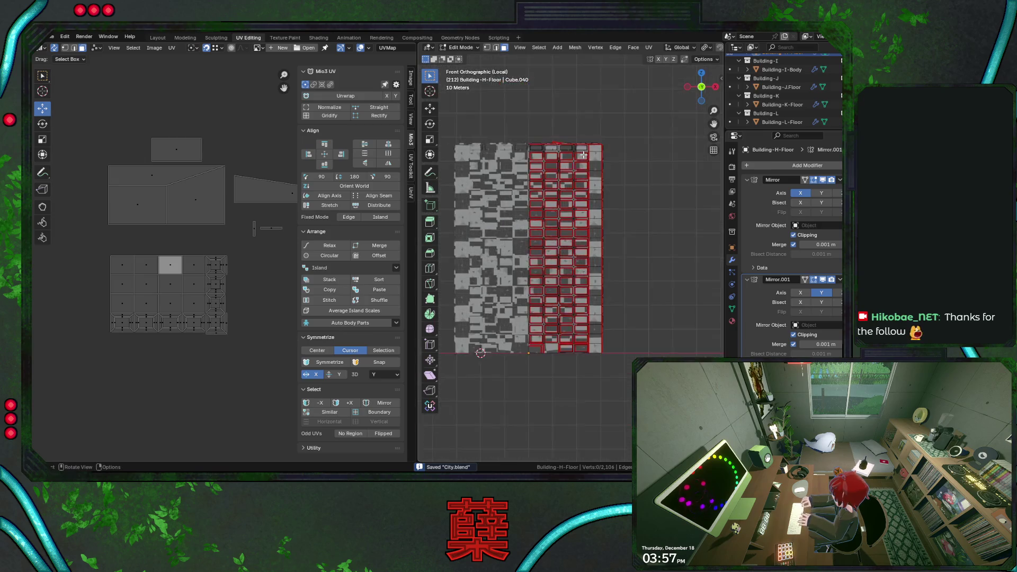
pyautogui.scroll(2, 584, 180)
pyautogui.scroll(-5, 173, 224)
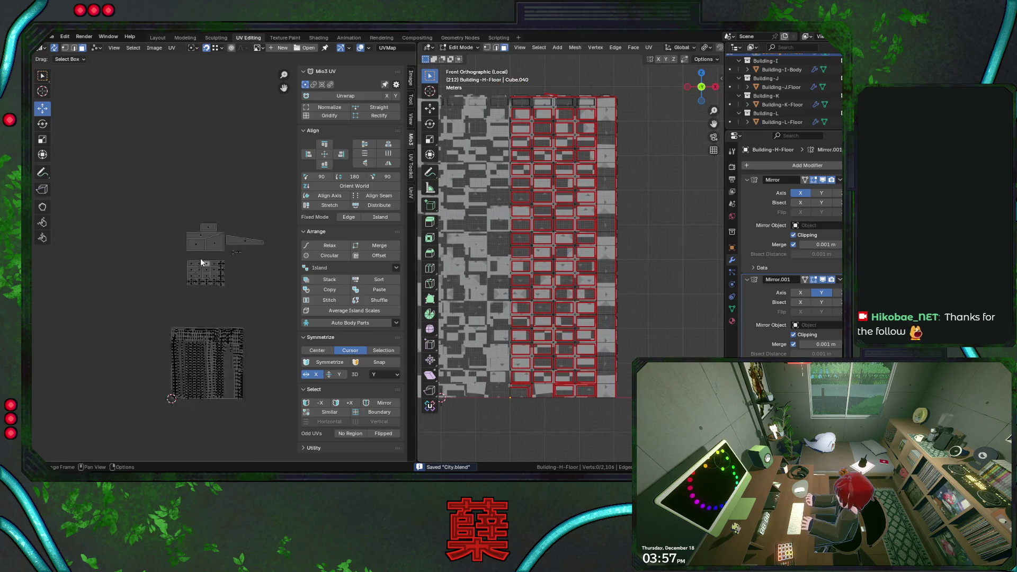
pyautogui.click(198, 250)
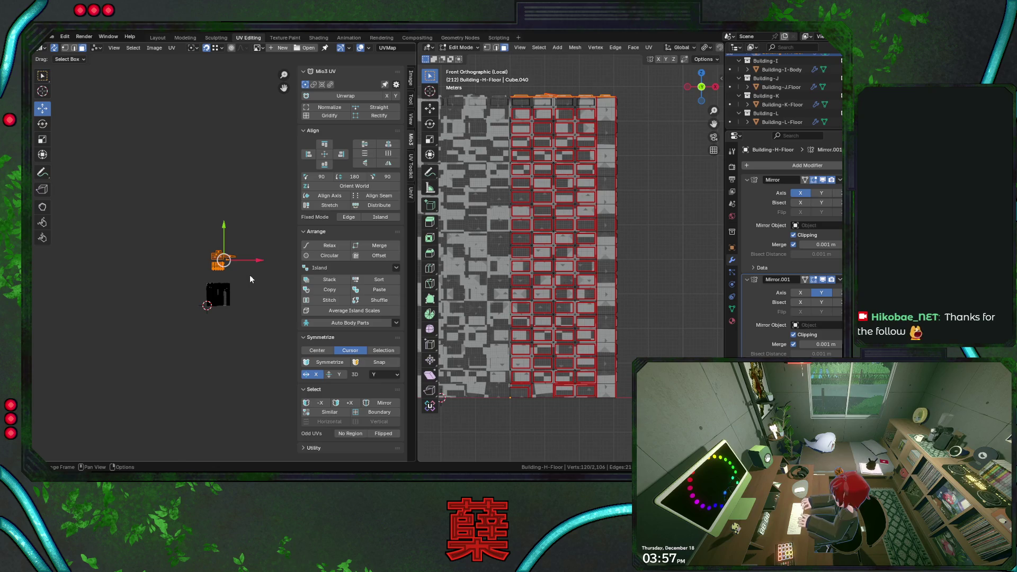
pyautogui.press('h')
pyautogui.hotkey('ctrl', 's')
# Step: Box-select the right half of the front wall in wireframe, dropping one column of faces
pyautogui.moveTo(510, 94); pyautogui.dragTo(634, 437)
pyautogui.moveTo(620, 318); pyautogui.dragTo(639, 292, button='middle')
pyautogui.hotkey('shift', 'z')
pyautogui.scroll(-3, 614, 193)
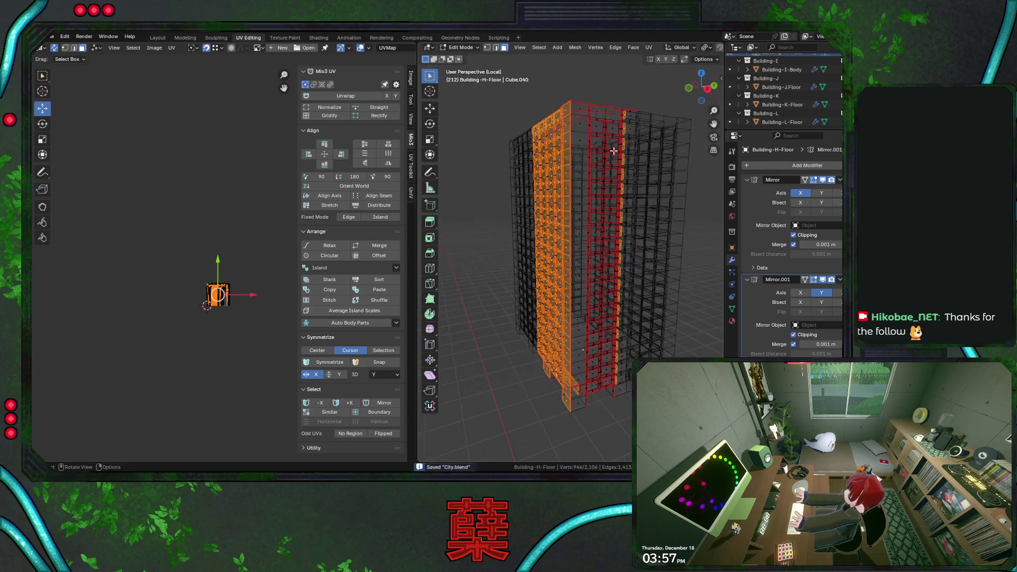
pyautogui.keyDown('ctrl'); pyautogui.click(627, 290); pyautogui.keyUp('ctrl')
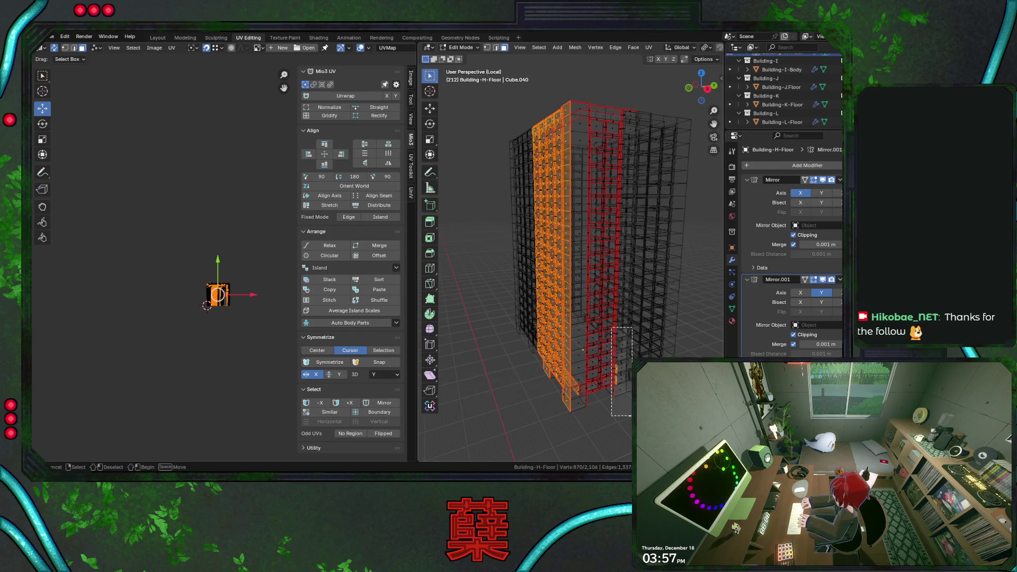
pyautogui.moveTo(616, 302); pyautogui.dragTo(604, 263, button='middle')
pyautogui.hotkey('ctrl', 's')
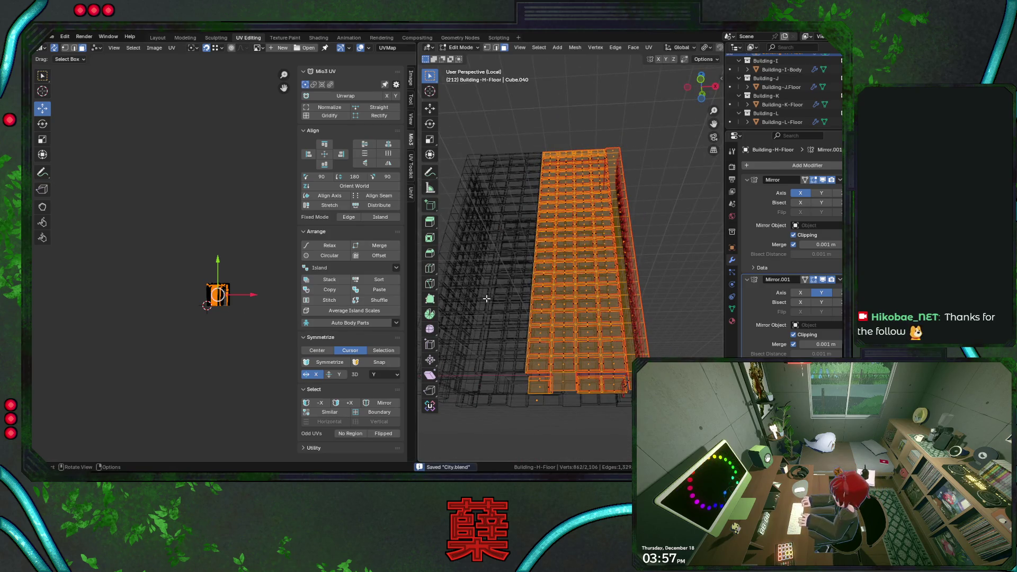
pyautogui.press('KP_1')
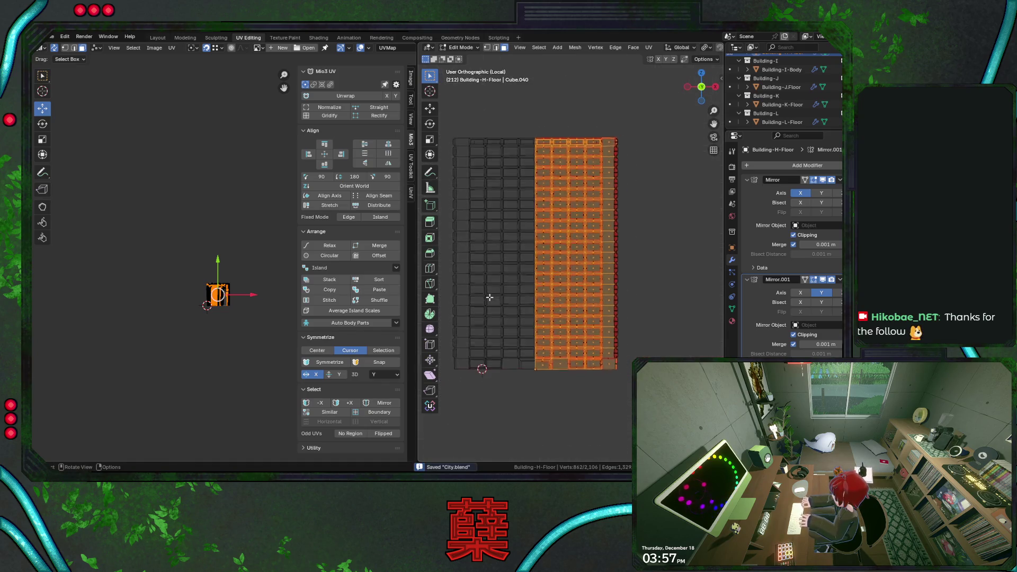
pyautogui.scroll(2, 490, 297)
# Step: Project the selected wall faces from the front view, move their UV strip aside and hide them
pyautogui.press('u')
pyautogui.click(488, 297)
pyautogui.press('g')
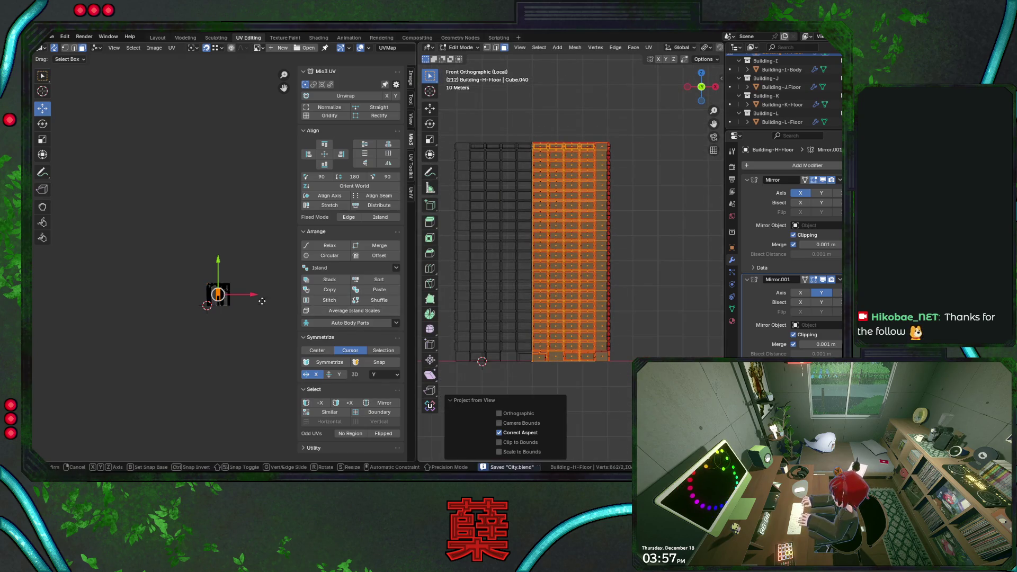
pyautogui.click(257, 335)
pyautogui.moveTo(556, 262)
pyautogui.mouseDown(button='middle')
pyautogui.moveTo(624, 273)
pyautogui.moveTo(604, 273)
pyautogui.mouseUp(button='middle')
pyautogui.press('KP_1')
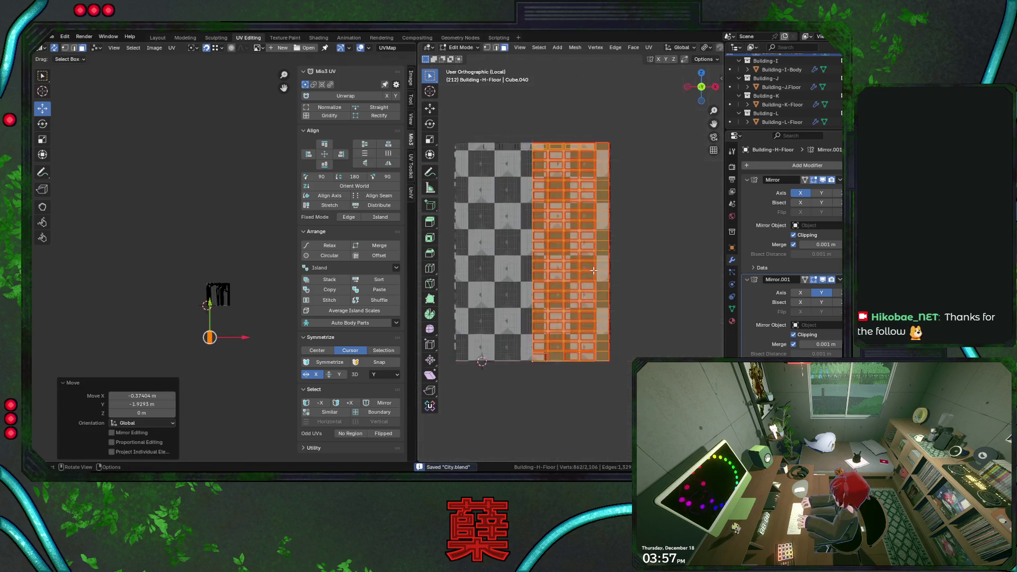
pyautogui.press('KP_3')
pyautogui.press('h')
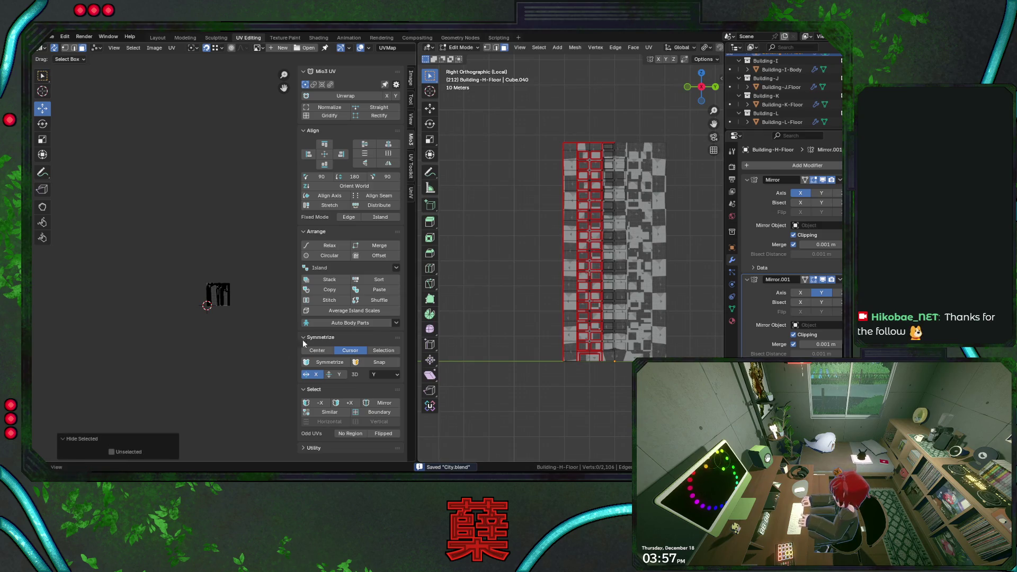
# Step: Box-select the side wall's window faces and look at them from the right view
pyautogui.hotkey('alt', 'z')
pyautogui.hotkey('alt', 'z')
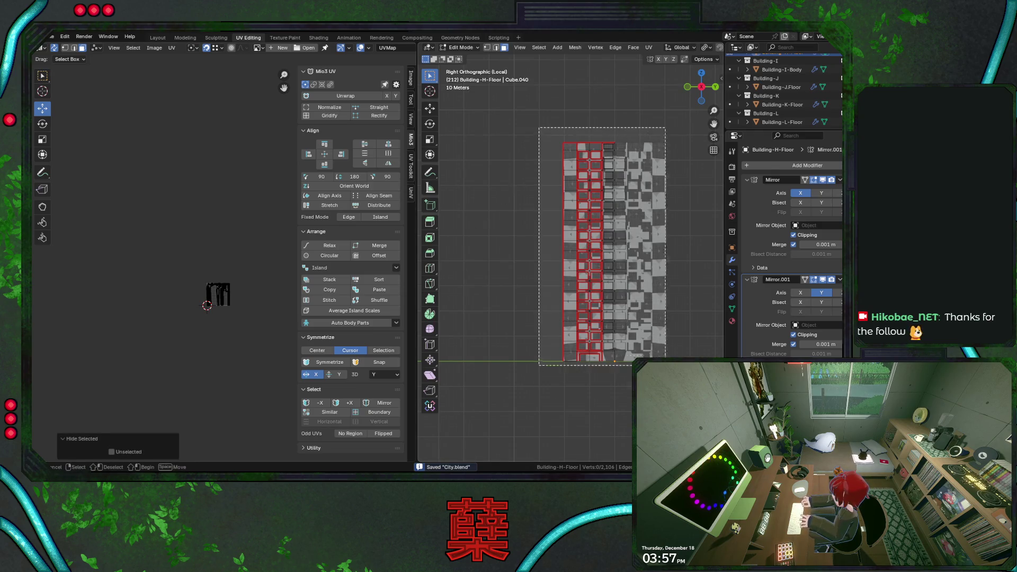
pyautogui.moveTo(532, 158); pyautogui.dragTo(611, 358)
pyautogui.moveTo(572, 301)
pyautogui.mouseDown(button='middle')
pyautogui.moveTo(625, 332)
pyautogui.moveTo(681, 301)
pyautogui.mouseUp(button='middle')
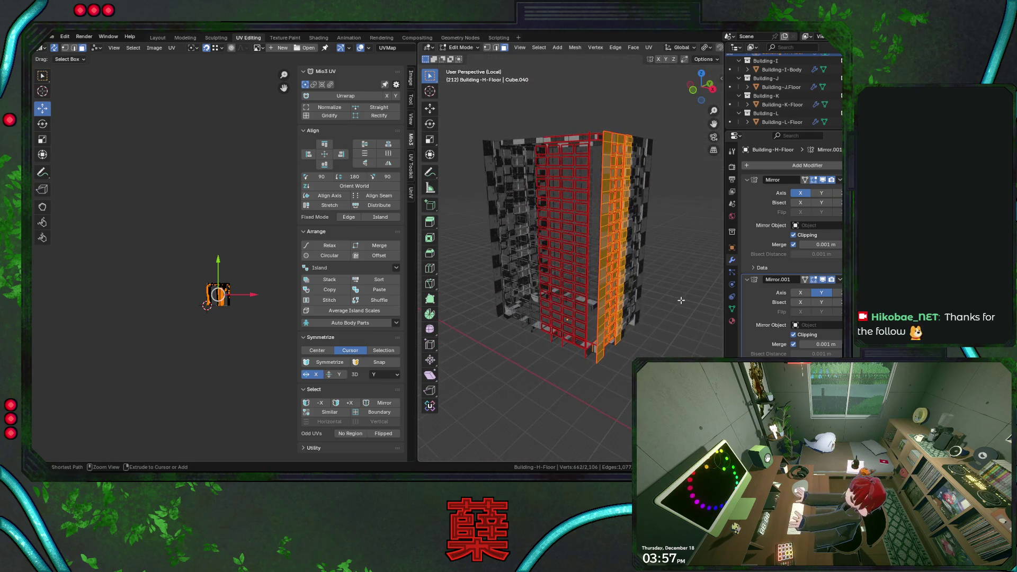
pyautogui.press('KP_3')
# Step: Project the side wall faces from the right view and shift their UV strip into place on the left
pyautogui.press('u')
pyautogui.click(564, 305)
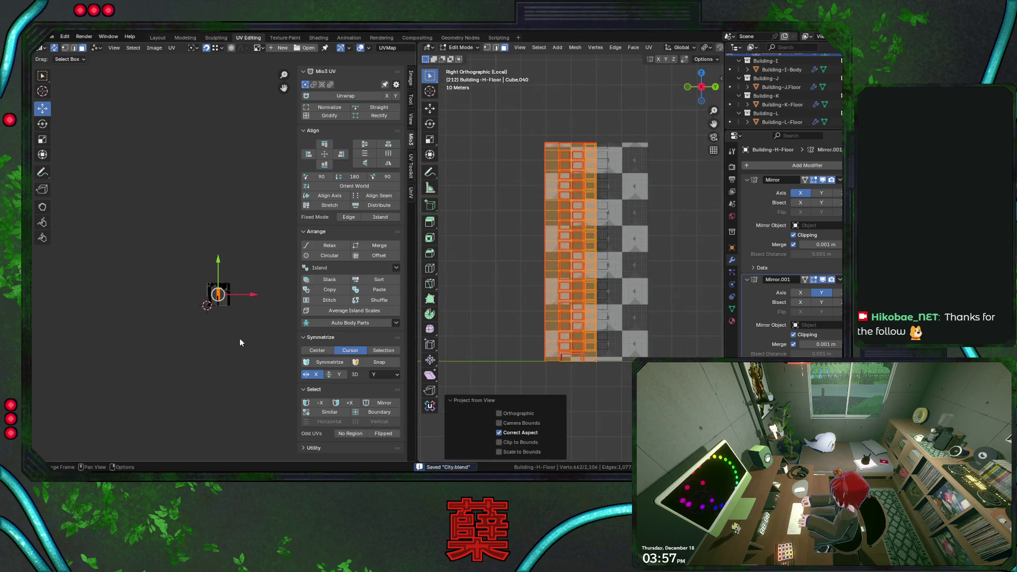
pyautogui.press('g')
pyautogui.click(199, 332)
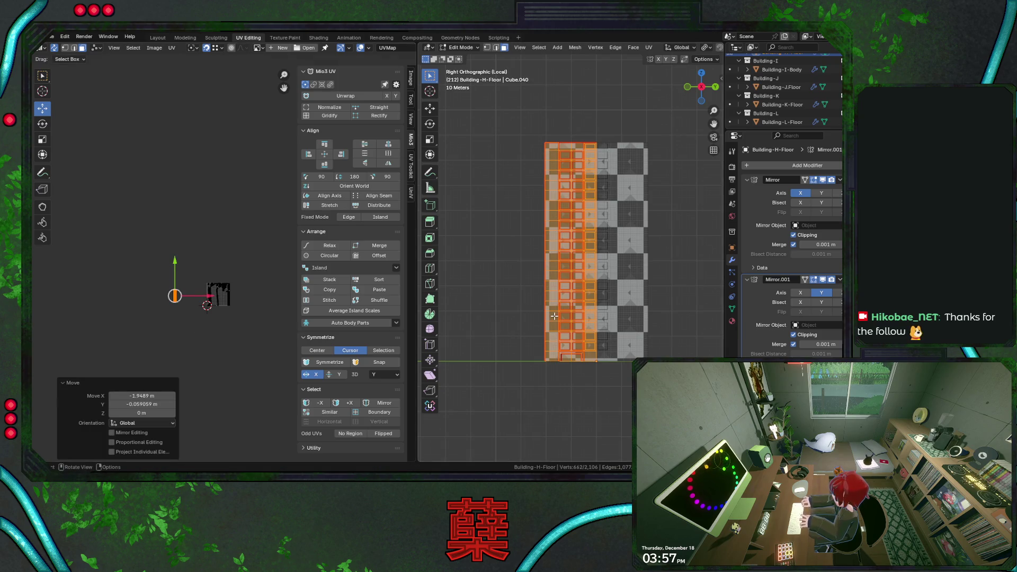
pyautogui.press('g')
pyautogui.click(199, 296)
pyautogui.moveTo(455, 299); pyautogui.dragTo(606, 302, button='middle')
pyautogui.hotkey('shift', 'z')
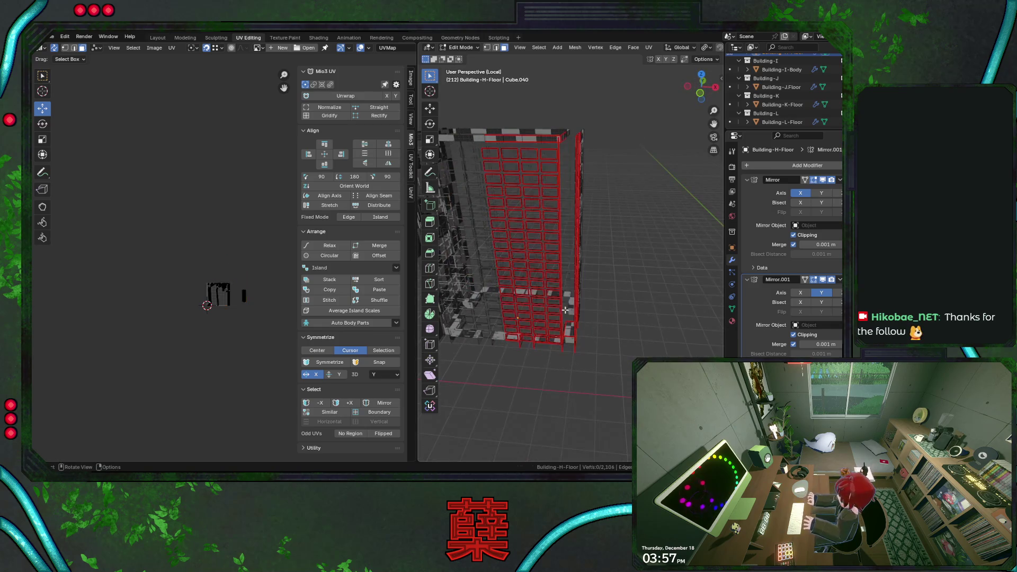
# Step: Hide the faces of the small leftover island and save the blend file
pyautogui.click(244, 294)
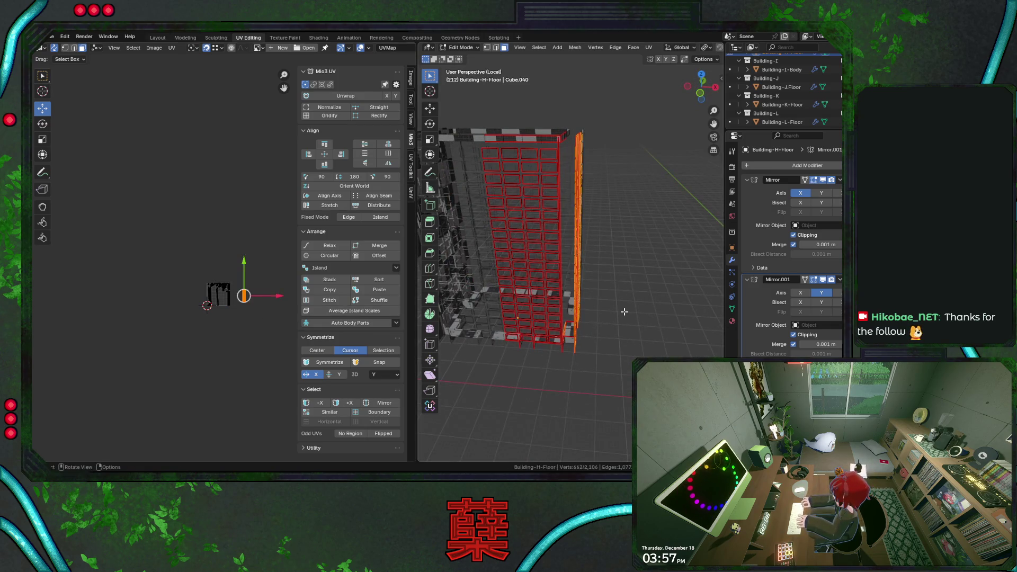
pyautogui.press('h')
pyautogui.moveTo(557, 262); pyautogui.dragTo(593, 265, button='middle')
pyautogui.hotkey('ctrl', 's')
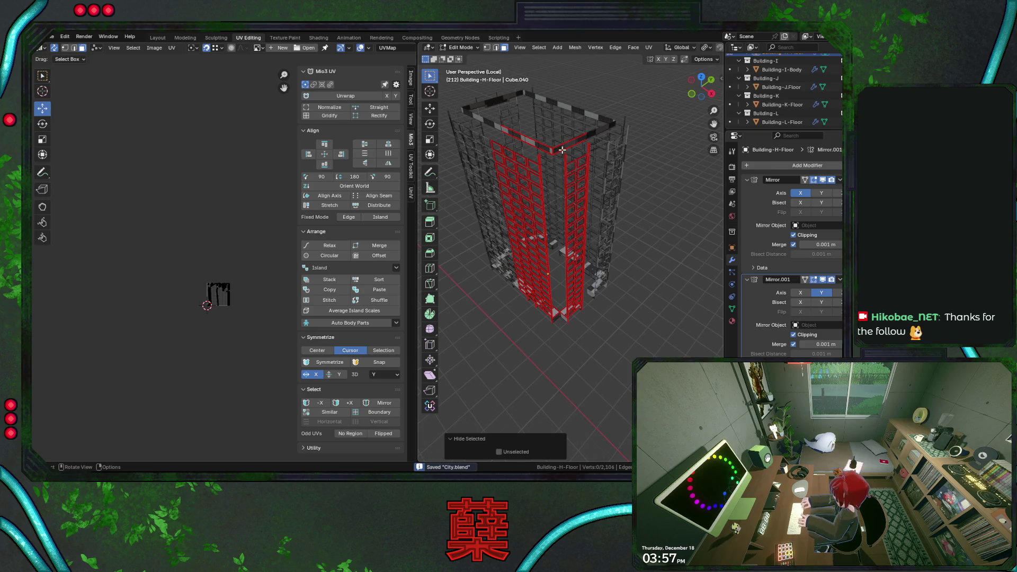
# Step: Project the linked top parapet strip from the right side view and place its UV island
pyautogui.press('l')
pyautogui.moveTo(541, 148); pyautogui.dragTo(573, 162, button='middle')
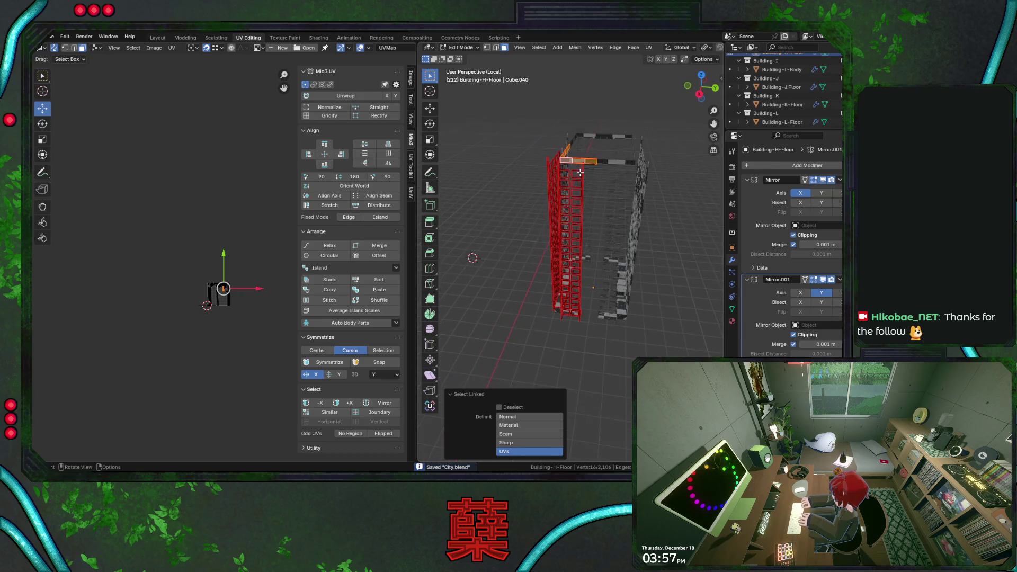
pyautogui.press('KP_3')
pyautogui.scroll(2, 580, 176)
pyautogui.scroll(2, 577, 199)
pyautogui.scroll(2, 576, 210)
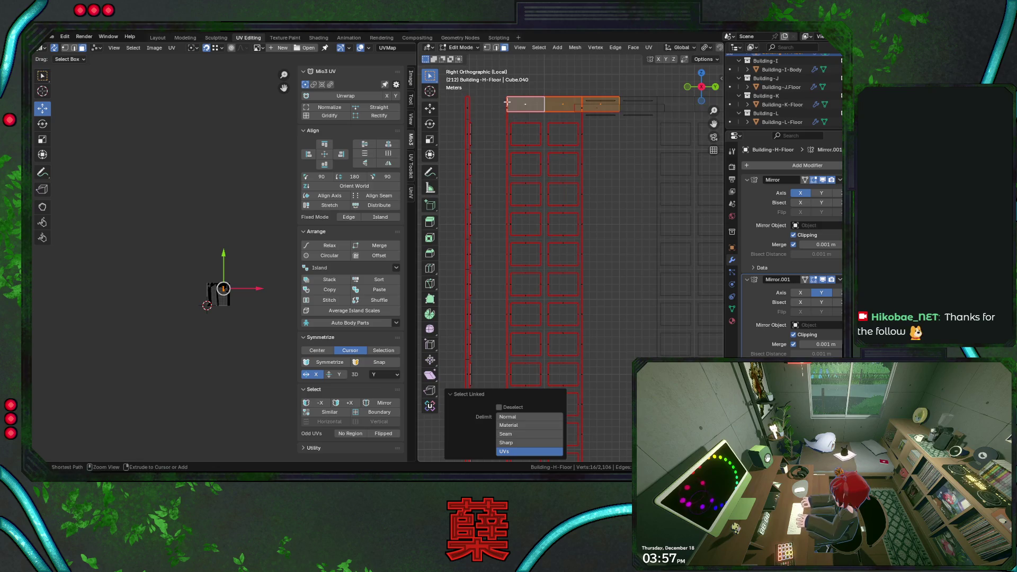
pyautogui.click(522, 140)
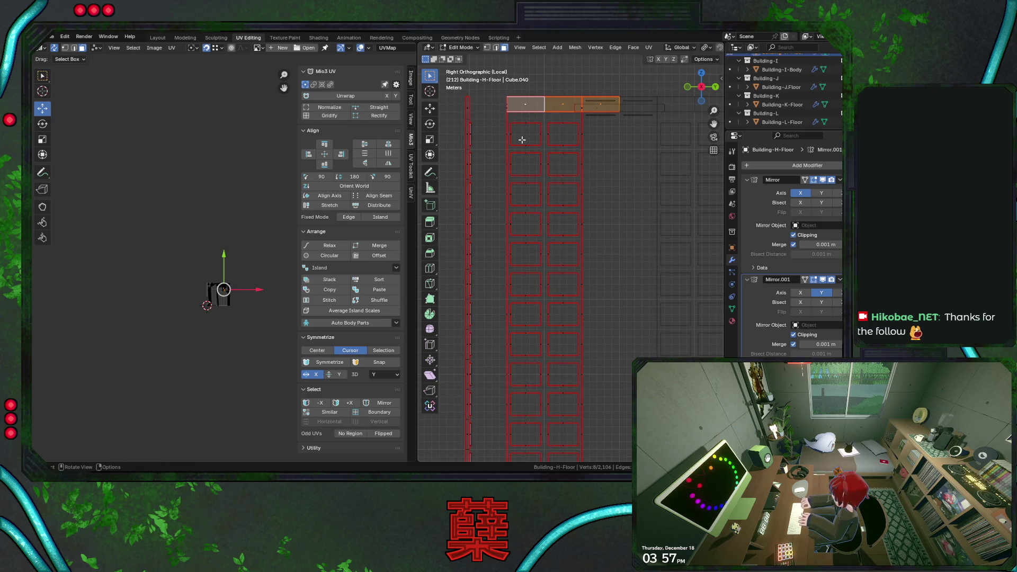
pyautogui.press('u')
pyautogui.click(546, 159)
pyautogui.press('g')
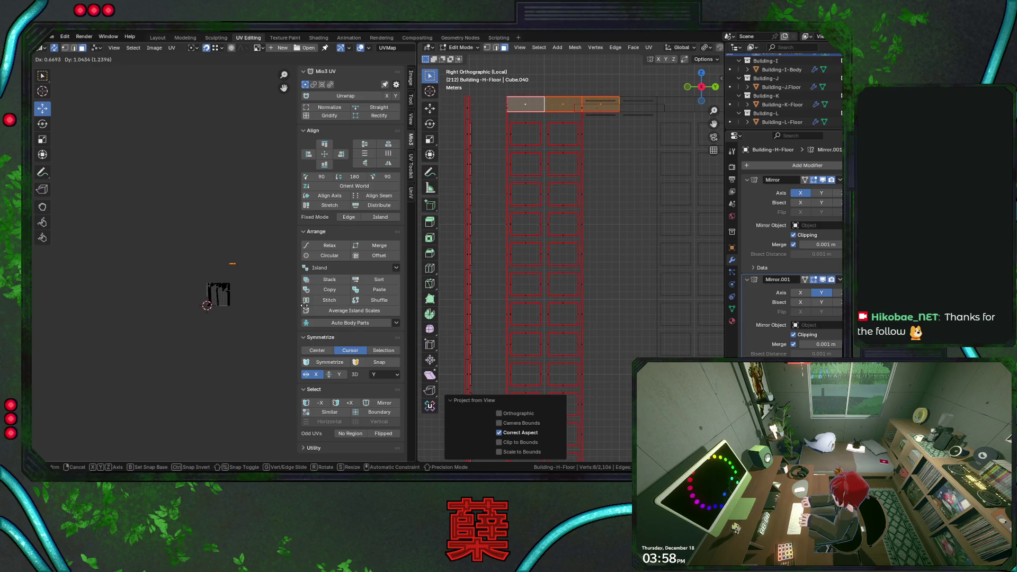
pyautogui.click(328, 248)
pyautogui.moveTo(556, 199)
pyautogui.mouseDown(button='middle')
pyautogui.moveTo(521, 165)
pyautogui.moveTo(598, 222)
pyautogui.mouseUp(button='middle')
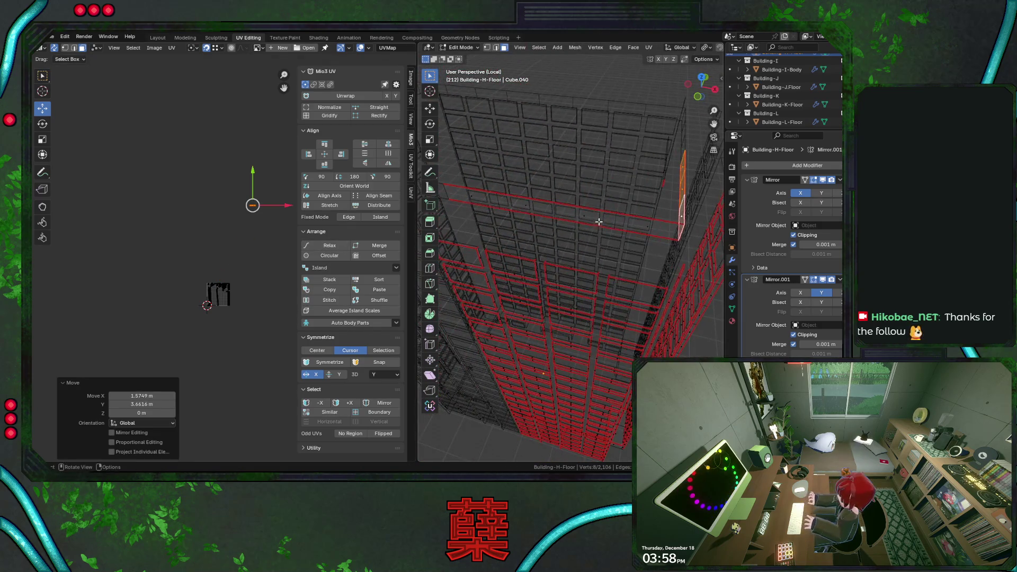
# Step: Project the next linked parapet strip from the front view and drop its UVs beside the roof grid
pyautogui.press('l')
pyautogui.press('KP_1')
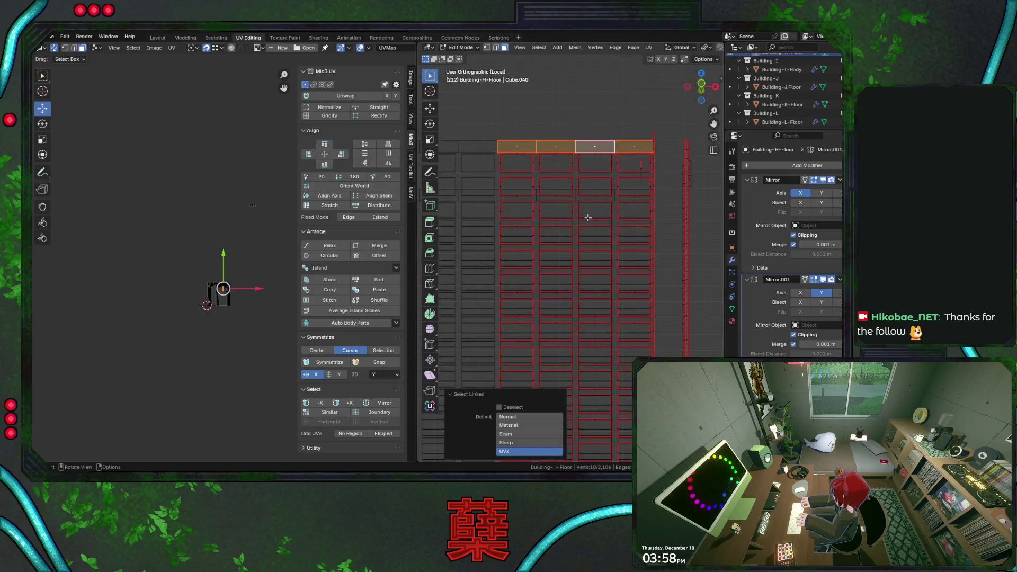
pyautogui.scroll(-2, 588, 217)
pyautogui.press('u')
pyautogui.click(556, 227)
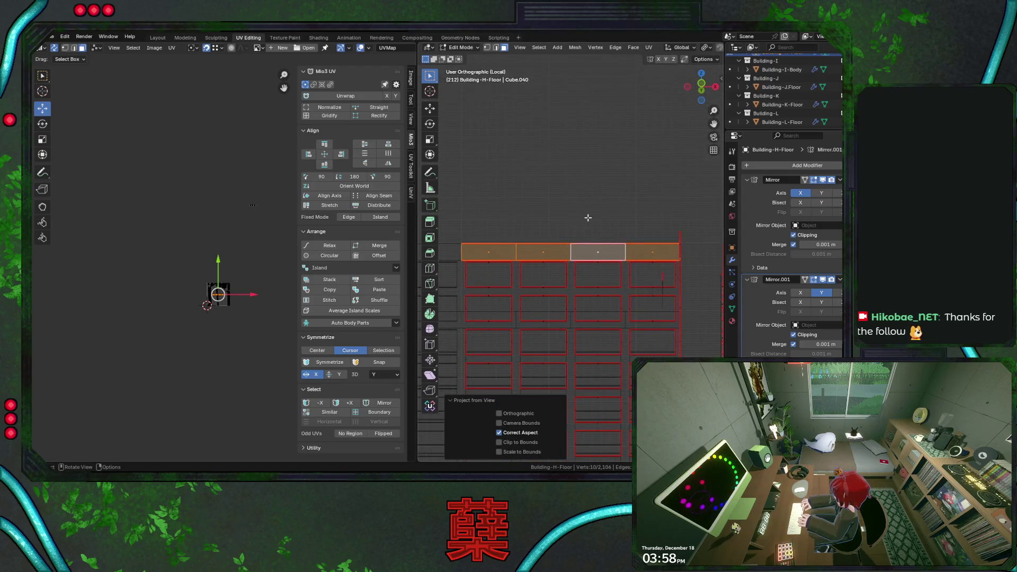
pyautogui.press('g')
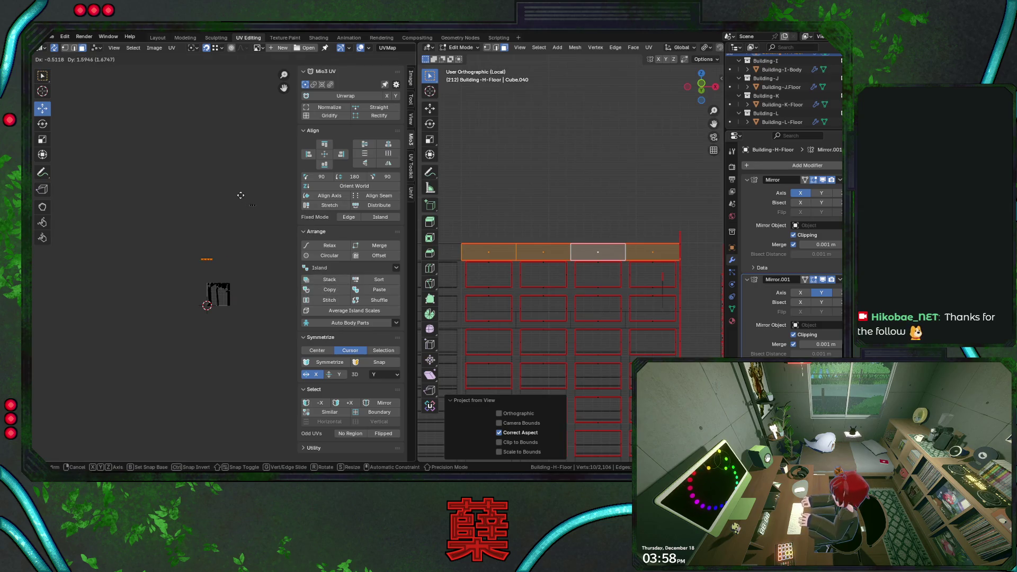
pyautogui.click(247, 203)
# Step: Save, deselect all, then box-select the top row of faces and hide them
pyautogui.hotkey('ctrl', 's')
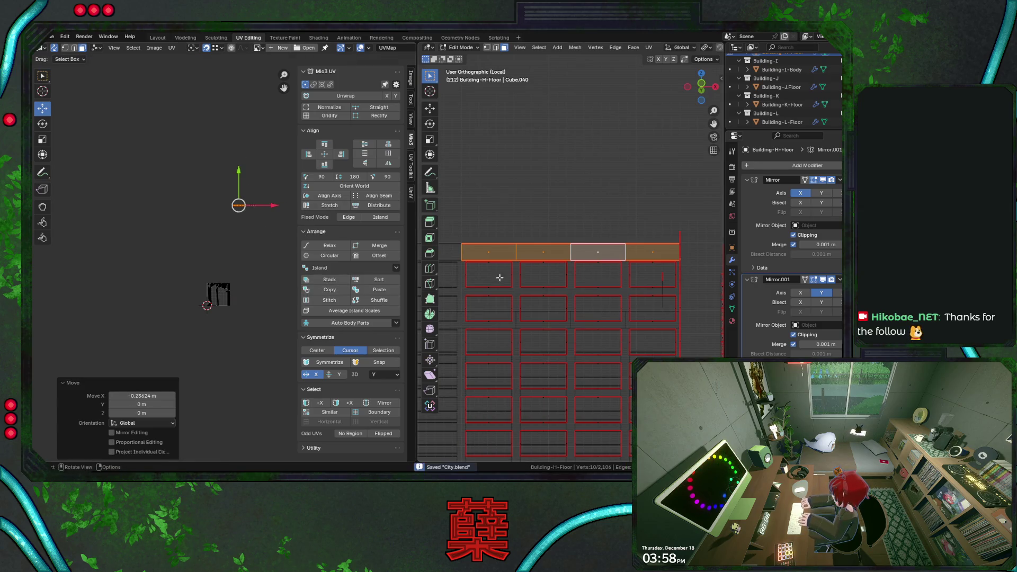
pyautogui.press('a')
pyautogui.hotkey('alt', 'a')
pyautogui.moveTo(238, 192); pyautogui.dragTo(270, 226)
pyautogui.press('h')
pyautogui.moveTo(556, 318)
pyautogui.mouseDown(button='middle')
pyautogui.moveTo(606, 261)
pyautogui.moveTo(604, 252)
pyautogui.moveTo(547, 237)
pyautogui.moveTo(604, 213)
pyautogui.moveTo(615, 238)
pyautogui.mouseUp(button='middle')
# Step: Reveal all hidden geometry, deselect, and pick a rooftop parapet face with its context options shown
pyautogui.press('l')
pyautogui.scroll(4, 612, 238)
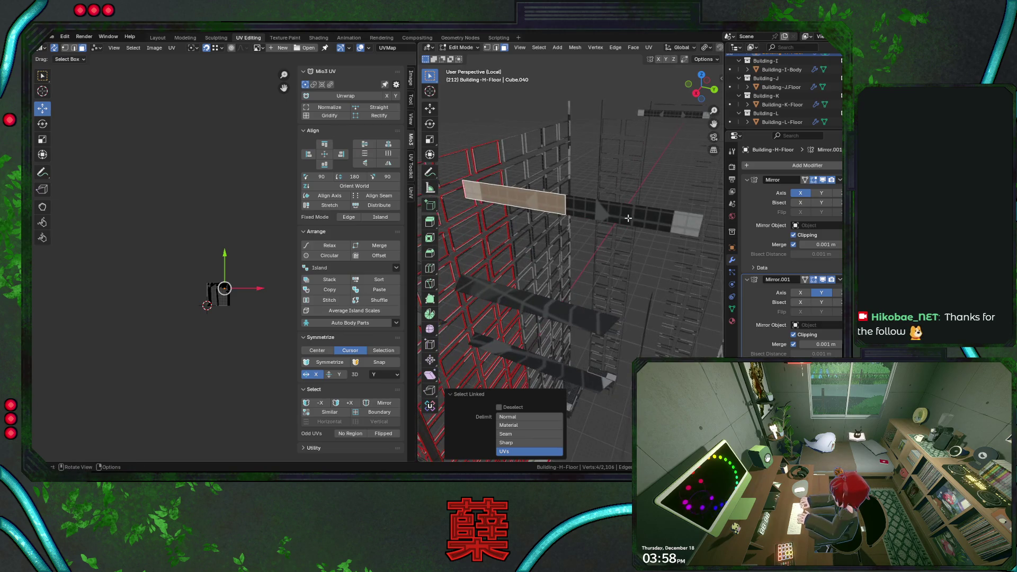
pyautogui.hotkey('alt', 'h')
pyautogui.moveTo(613, 227)
pyautogui.mouseDown(button='middle')
pyautogui.moveTo(603, 258)
pyautogui.moveTo(619, 235)
pyautogui.moveTo(603, 231)
pyautogui.moveTo(629, 252)
pyautogui.mouseUp(button='middle')
pyautogui.scroll(-4, 608, 238)
pyautogui.hotkey('alt', 'a')
pyautogui.hotkey('shift', 'z')
pyautogui.hotkey('shift', 'z')
pyautogui.scroll(3, 604, 230)
pyautogui.click(628, 253)
pyautogui.rightClick(628, 254)
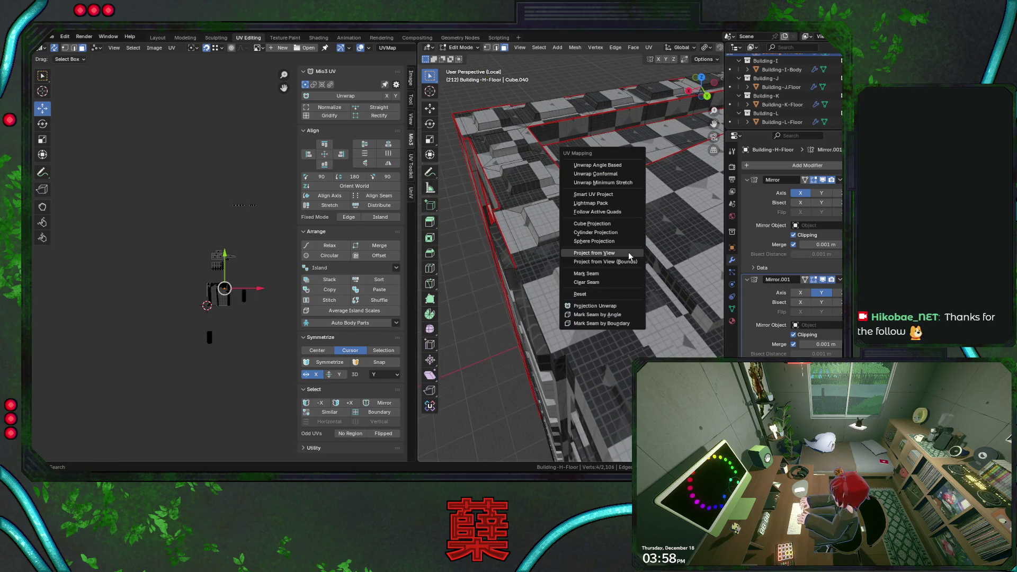
# Step: Unwrap the parapet strip, enlarge its UV island and move it down beside the other islands
pyautogui.click(608, 194)
pyautogui.press('s')
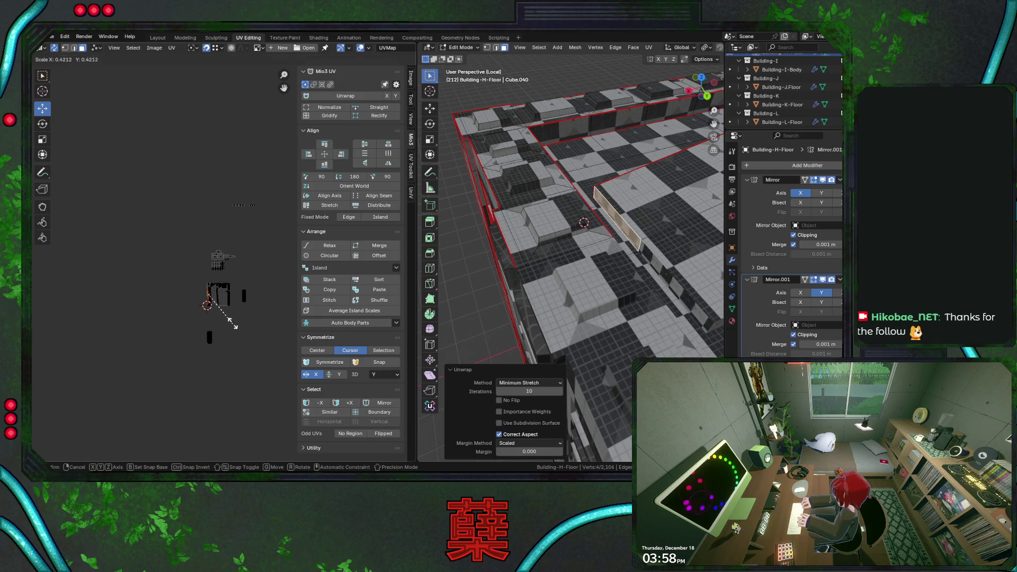
pyautogui.click(225, 313)
pyautogui.press('g')
pyautogui.click(266, 300)
pyautogui.press('g')
pyautogui.click(265, 350)
pyautogui.press('g')
pyautogui.click(268, 356)
# Step: Box-select the strip's island, save City.blend and orbit toward the building front
pyautogui.moveTo(199, 287); pyautogui.dragTo(231, 318)
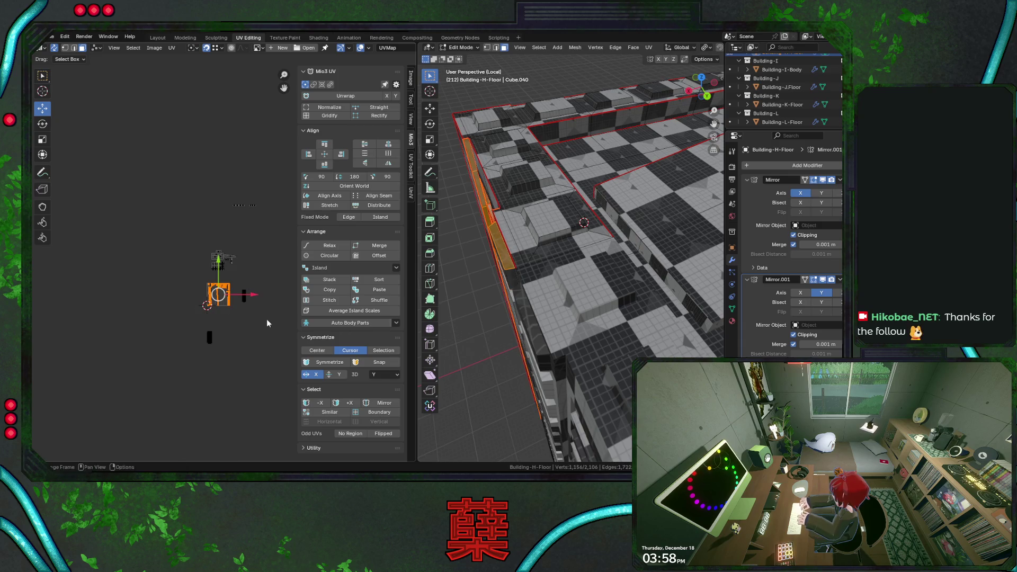
pyautogui.moveTo(584, 223)
pyautogui.mouseDown(button='middle')
pyautogui.moveTo(554, 305)
pyautogui.moveTo(607, 287)
pyautogui.mouseUp(button='middle')
pyautogui.hotkey('ctrl', 's')
pyautogui.moveTo(601, 303); pyautogui.dragTo(579, 240, button='middle')
pyautogui.scroll(4, 580, 240)
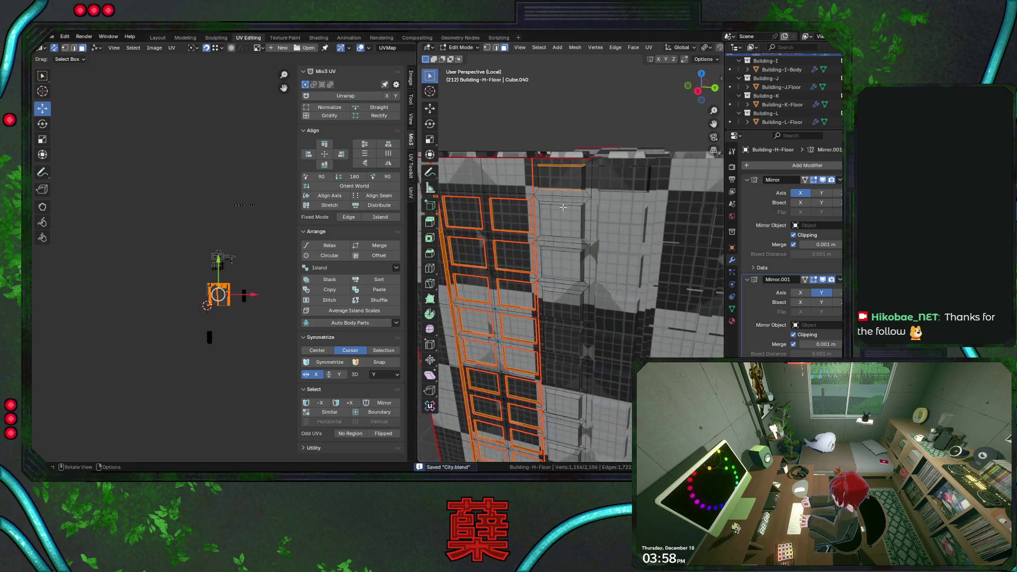
# Step: Pick a wall panel face and grow the selection to faces of similar area
pyautogui.click(254, 298)
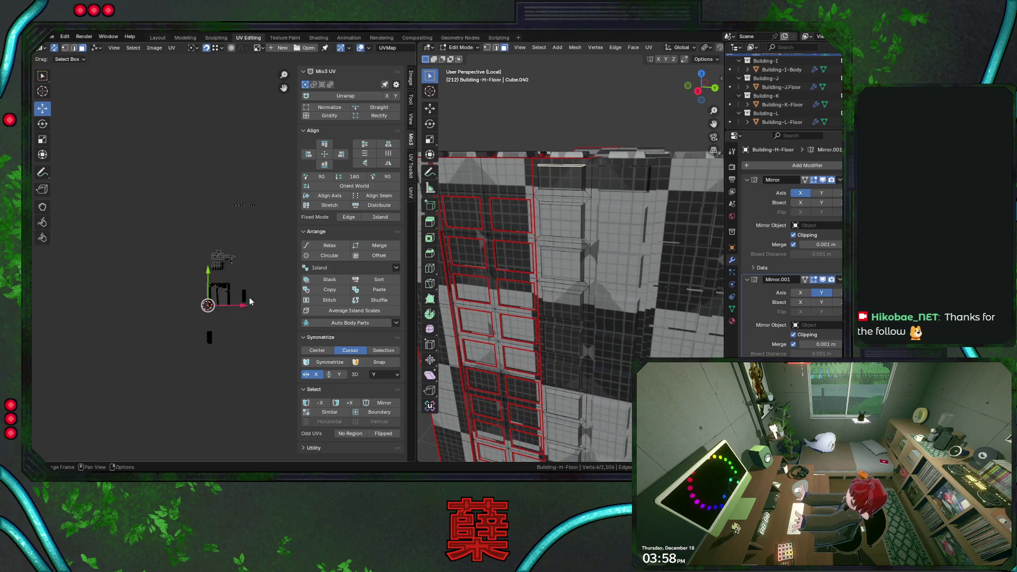
pyautogui.scroll(3, 215, 313)
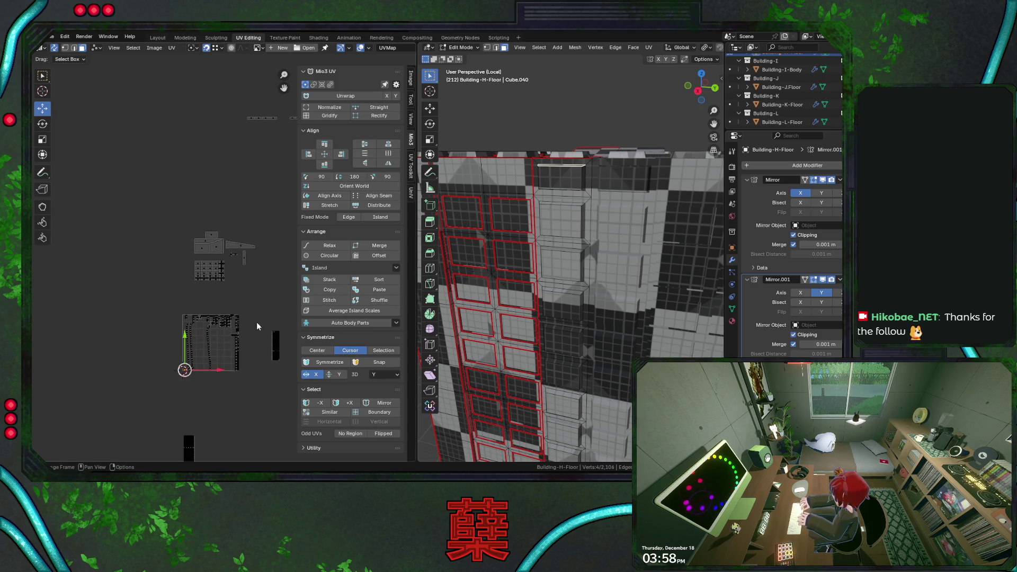
pyautogui.click(275, 345)
pyautogui.moveTo(584, 199)
pyautogui.mouseDown(button='middle')
pyautogui.moveTo(568, 217)
pyautogui.moveTo(578, 175)
pyautogui.moveTo(519, 245)
pyautogui.moveTo(579, 288)
pyautogui.moveTo(564, 284)
pyautogui.moveTo(619, 279)
pyautogui.mouseUp(button='middle')
pyautogui.hotkey('ctrl', 's')
pyautogui.click(624, 236)
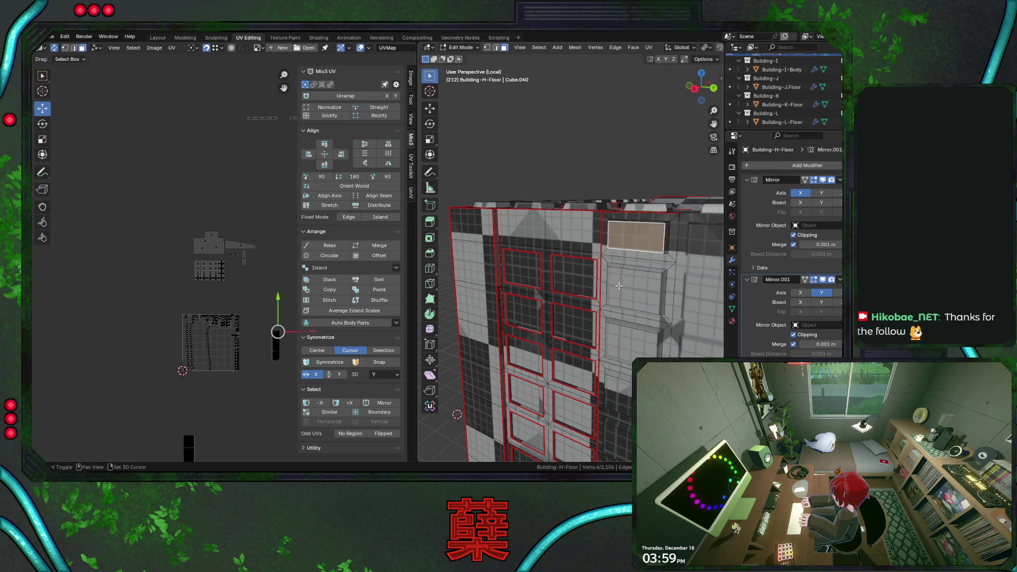
pyautogui.moveTo(624, 236); pyautogui.dragTo(608, 262, button='middle')
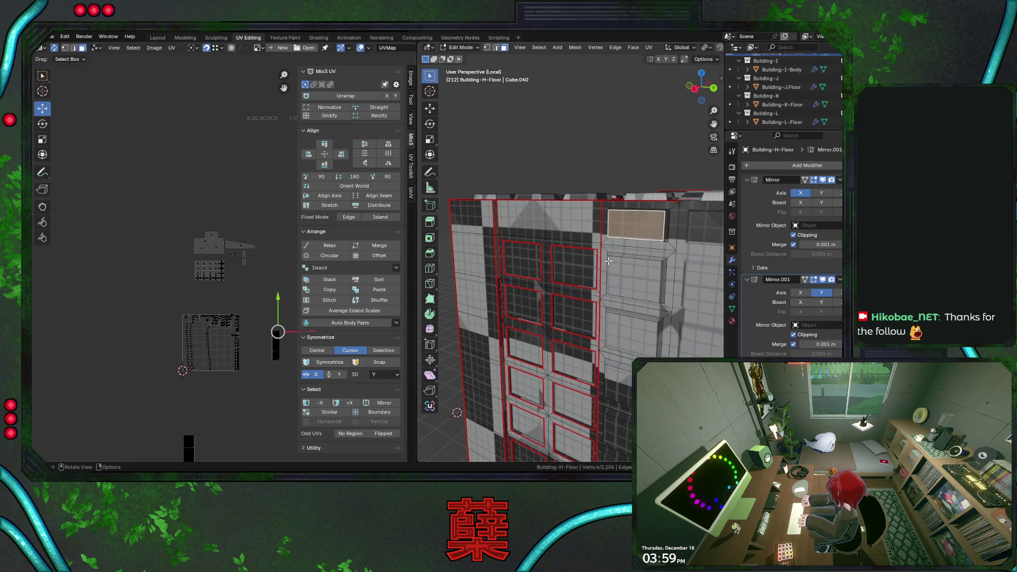
pyautogui.click(543, 49)
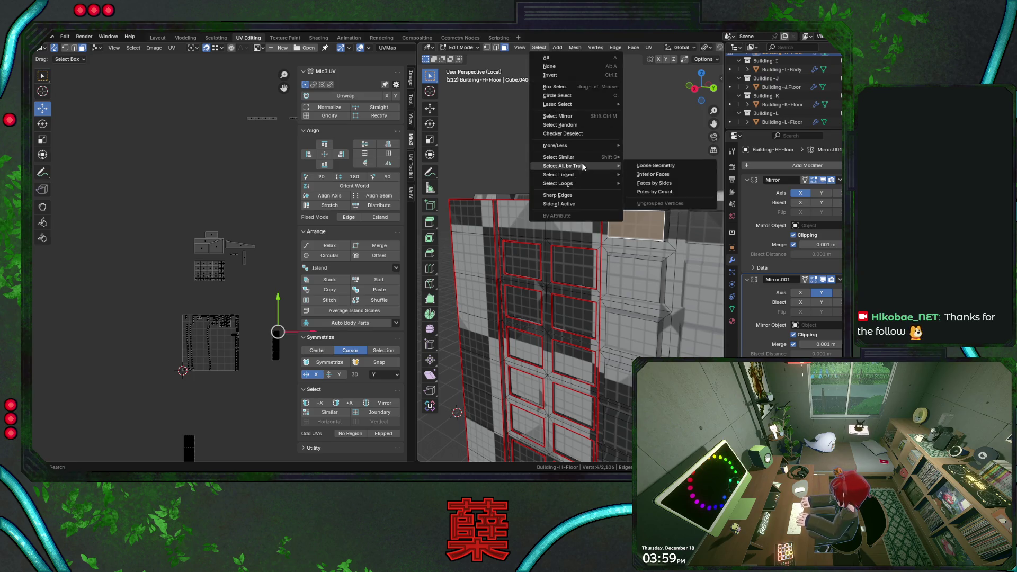
pyautogui.click(683, 166)
pyautogui.moveTo(622, 258)
pyautogui.mouseDown(button='middle')
pyautogui.moveTo(577, 201)
pyautogui.moveTo(585, 282)
pyautogui.mouseUp(button='middle')
pyautogui.moveTo(514, 228); pyautogui.dragTo(586, 207, button='middle')
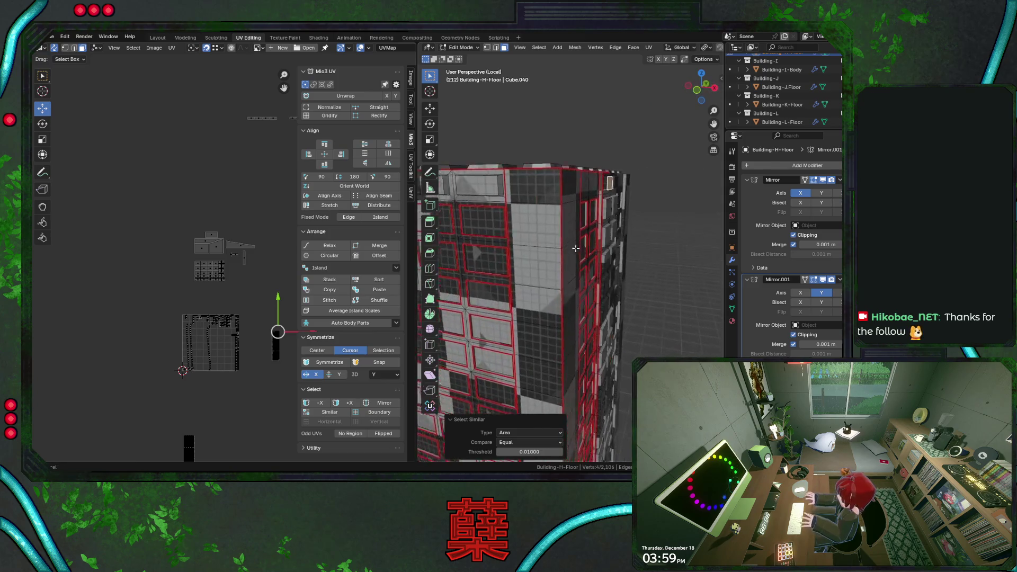
# Step: Add four top panel faces and reselect all faces with matching area, saving the file
pyautogui.keyDown('shift'); pyautogui.click(586, 192); pyautogui.keyUp('shift')
pyautogui.keyDown('shift'); pyautogui.click(552, 185); pyautogui.keyUp('shift')
pyautogui.keyDown('shift'); pyautogui.click(494, 184); pyautogui.keyUp('shift')
pyautogui.moveTo(476, 187); pyautogui.dragTo(625, 245, button='middle')
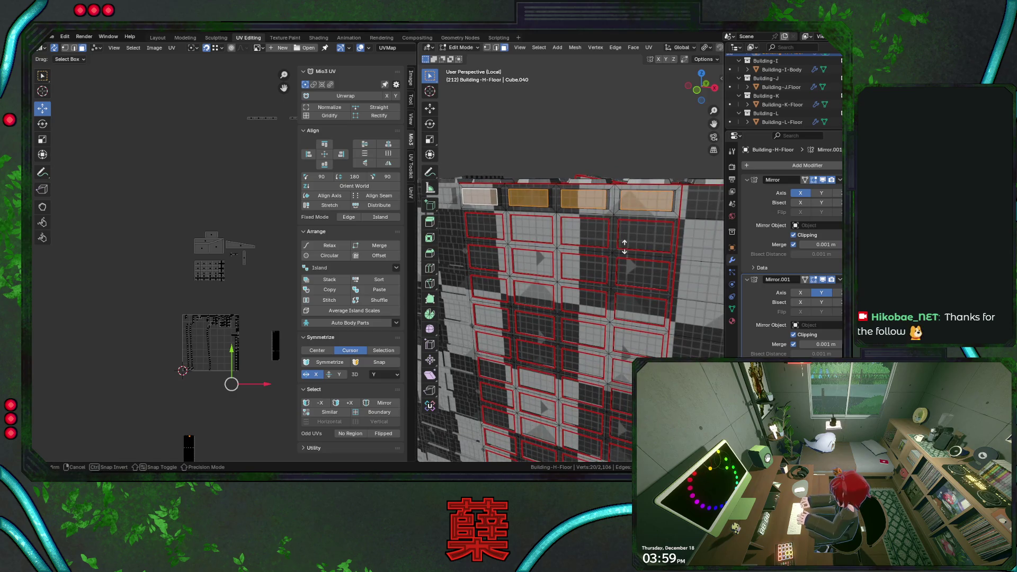
pyautogui.keyDown('shift'); pyautogui.click(478, 197); pyautogui.keyUp('shift')
pyautogui.moveTo(655, 295); pyautogui.dragTo(557, 198, button='middle')
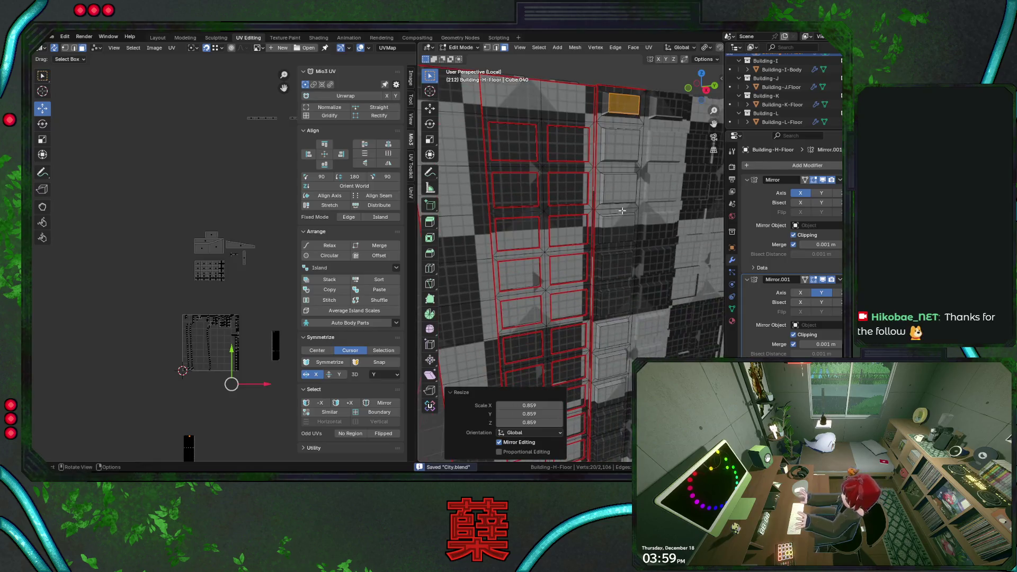
pyautogui.hotkey('ctrl', 's')
pyautogui.click(538, 48)
pyautogui.moveTo(563, 165)
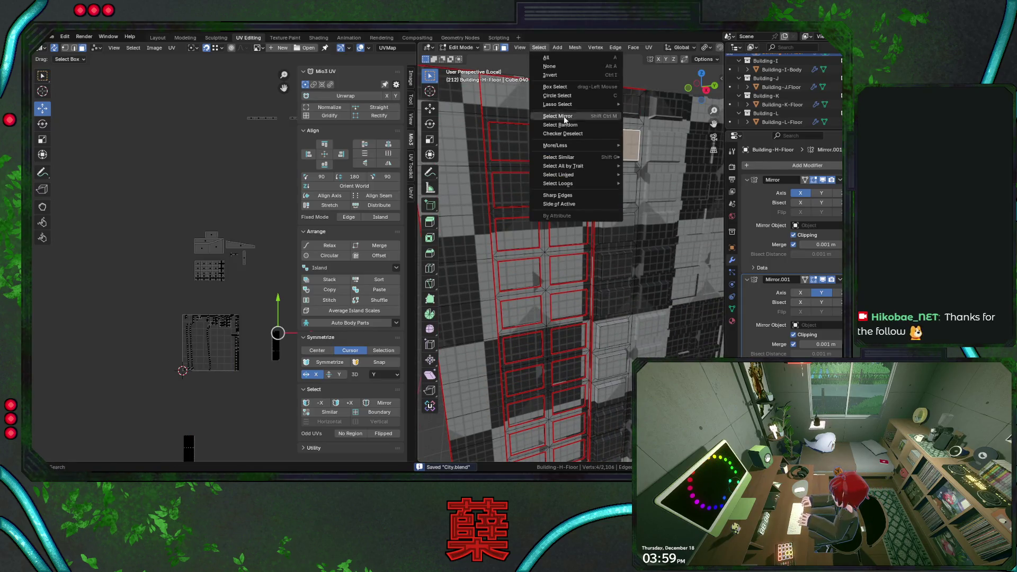
pyautogui.click(670, 172)
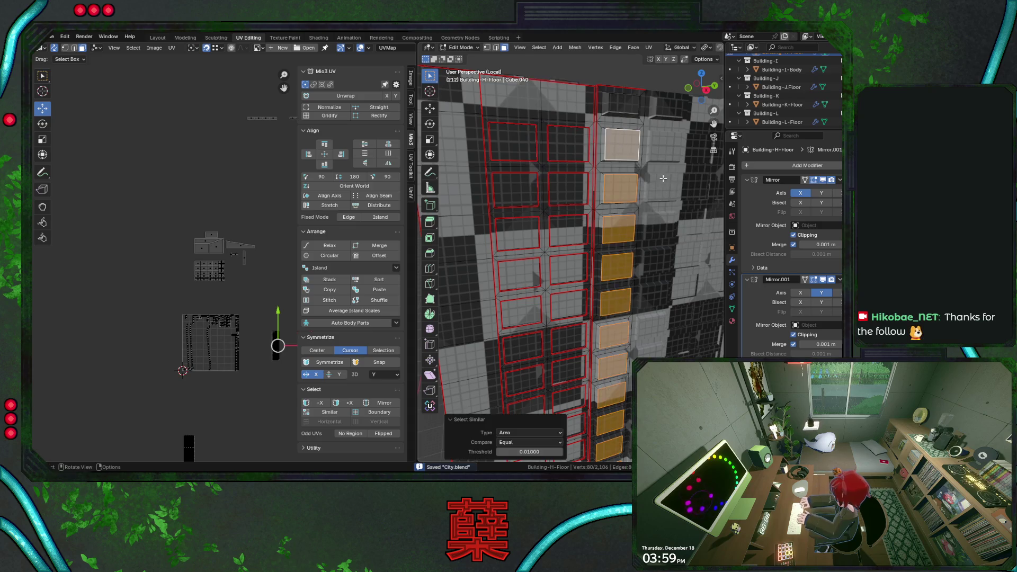
pyautogui.scroll(-3, 604, 238)
pyautogui.moveTo(556, 238)
pyautogui.mouseDown(button='middle')
pyautogui.moveTo(615, 271)
pyautogui.moveTo(570, 249)
pyautogui.mouseUp(button='middle')
pyautogui.scroll(3, 595, 255)
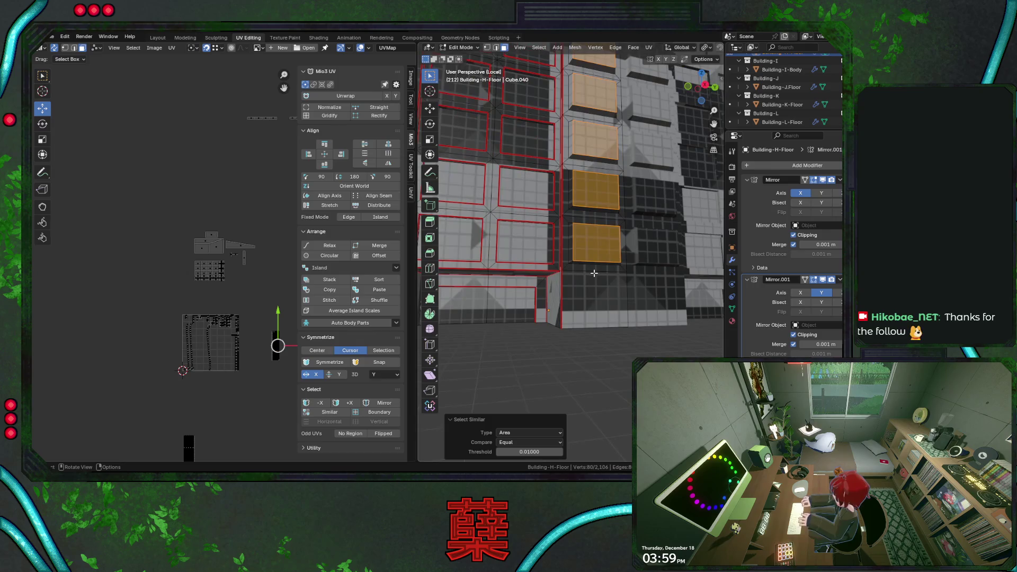
# Step: Scale the matched panel faces down to about 0.87, save, and switch to front view
pyautogui.press('s')
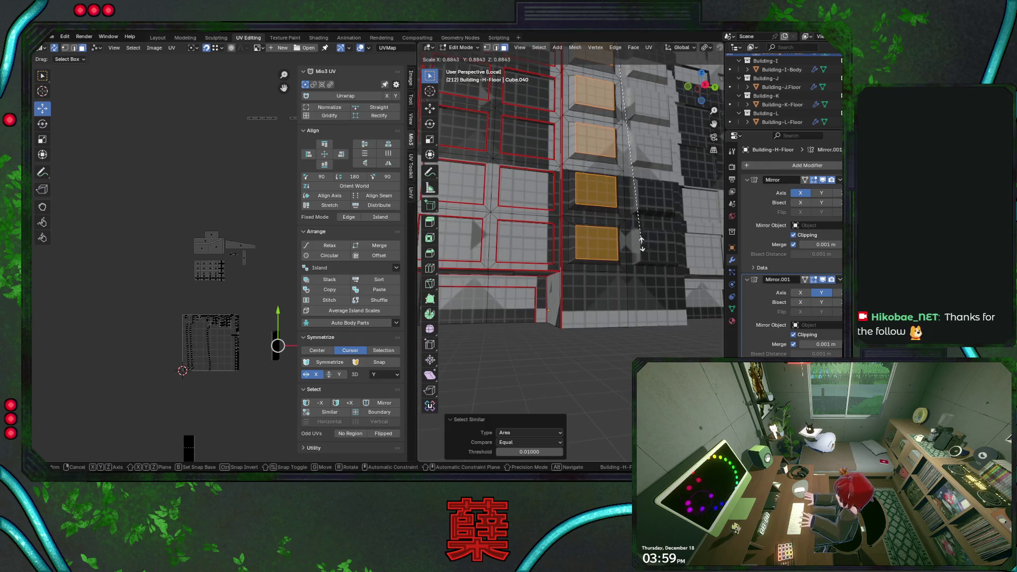
pyautogui.click(639, 239)
pyautogui.scroll(-3, 597, 238)
pyautogui.moveTo(596, 238)
pyautogui.mouseDown(button='middle')
pyautogui.moveTo(538, 248)
pyautogui.moveTo(582, 293)
pyautogui.moveTo(570, 290)
pyautogui.mouseUp(button='middle')
pyautogui.hotkey('ctrl', 's')
pyautogui.scroll(2, 557, 262)
pyautogui.press('a')
pyautogui.hotkey('ctrl', 'z')
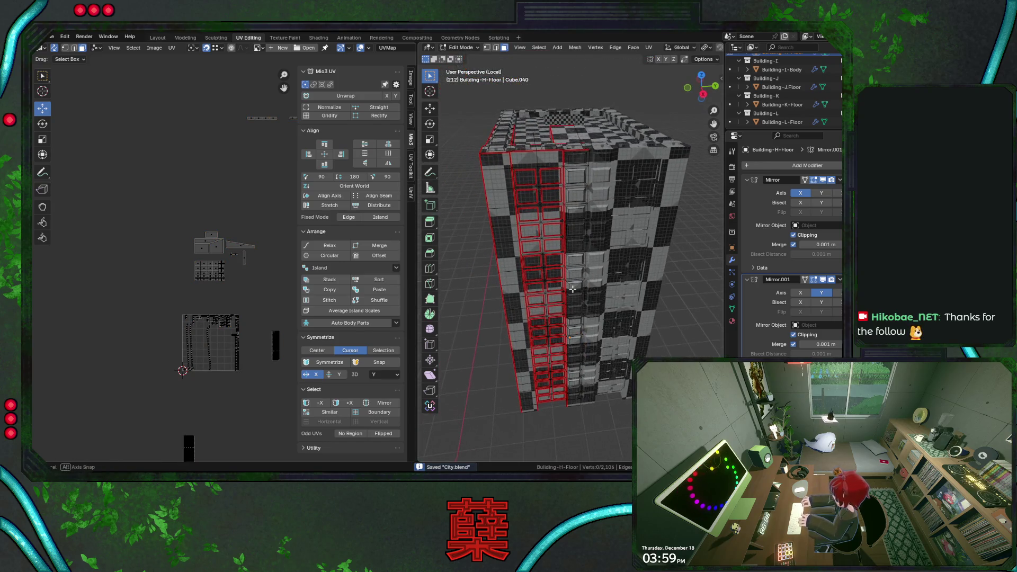
pyautogui.press('KP_1')
pyautogui.scroll(-3, 572, 290)
# Step: Hide the already-unwrapped islands and the linked top faces, then face the building front
pyautogui.keyDown('shift'); pyautogui.moveTo(572, 289); pyautogui.dragTo(524, 311, button='middle'); pyautogui.keyUp('shift')
pyautogui.moveTo(164, 220); pyautogui.dragTo(267, 295)
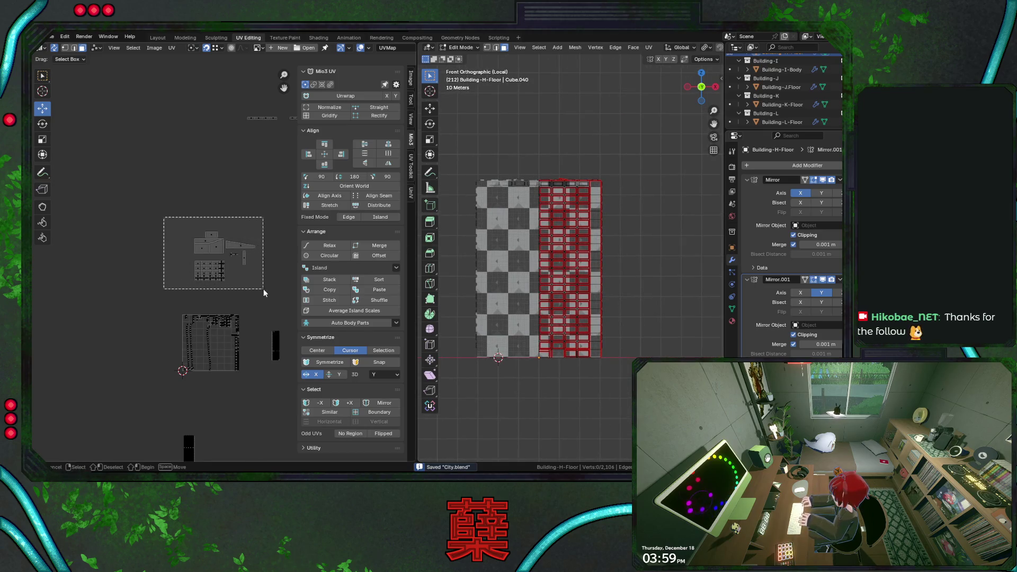
pyautogui.press('h')
pyautogui.moveTo(529, 276); pyautogui.dragTo(566, 258, button='middle')
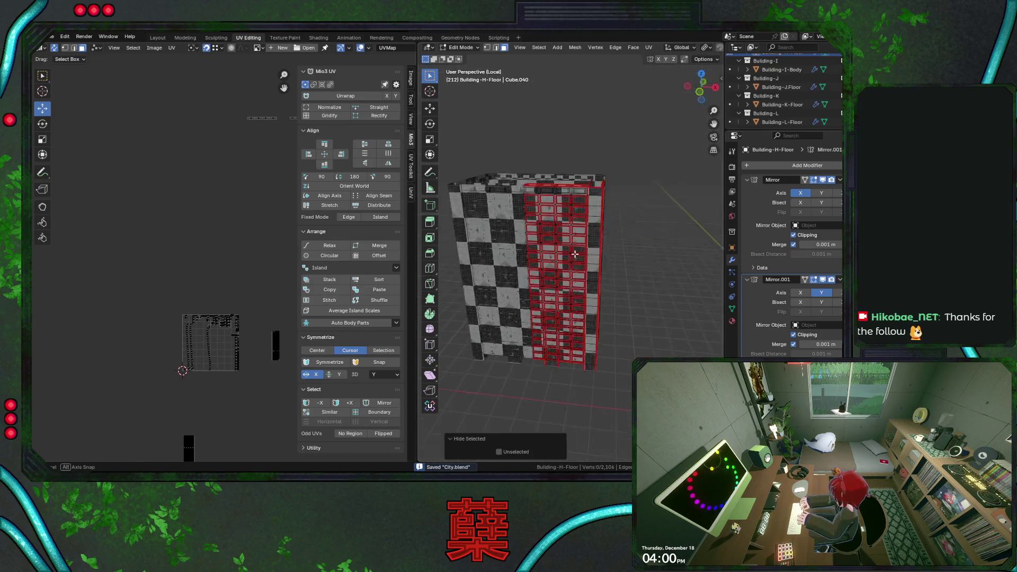
pyautogui.scroll(2, 582, 234)
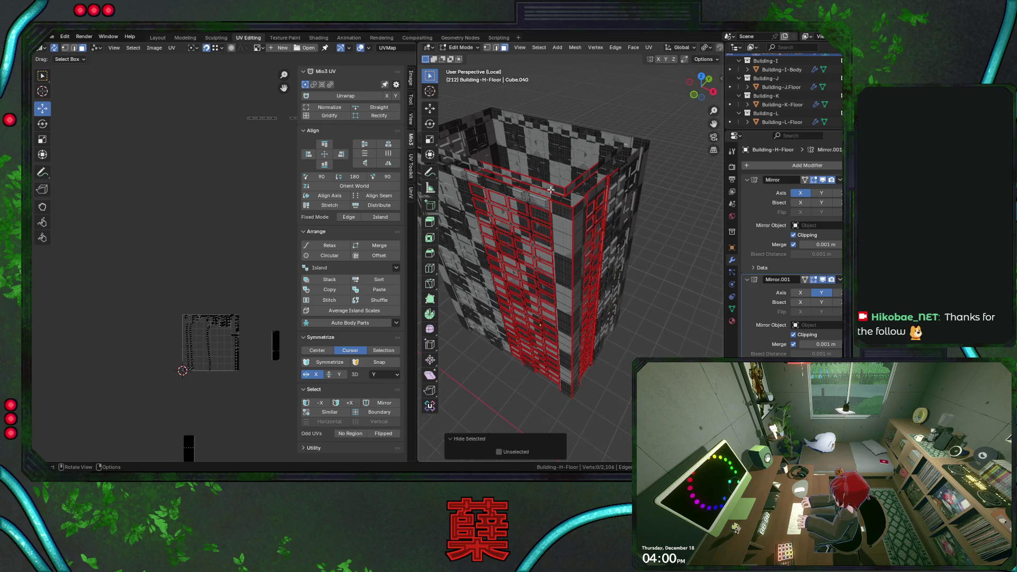
pyautogui.press('l')
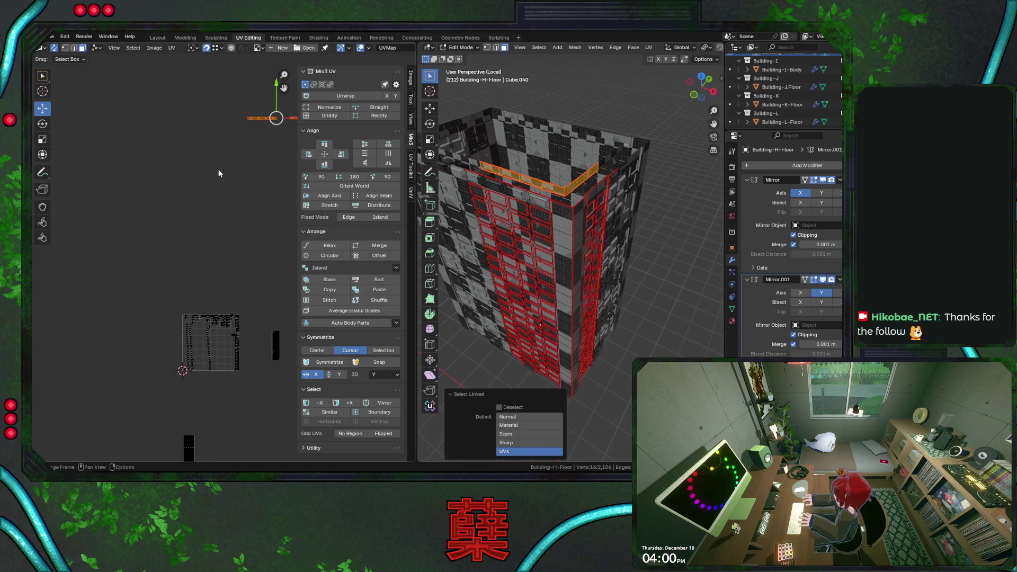
pyautogui.press('h')
pyautogui.moveTo(556, 255); pyautogui.dragTo(580, 238, button='middle')
pyautogui.press('KP_1')
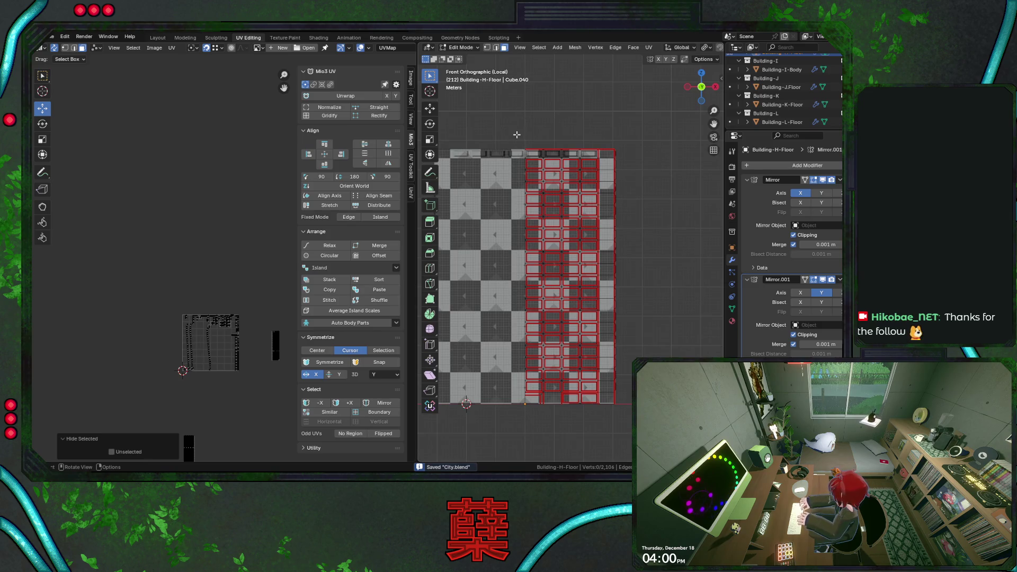
# Step: Box-select the front window column faces and project their UVs from the front view
pyautogui.moveTo(511, 129); pyautogui.dragTo(611, 439)
pyautogui.moveTo(663, 281)
pyautogui.mouseDown(button='middle')
pyautogui.moveTo(612, 199)
pyautogui.moveTo(636, 259)
pyautogui.mouseUp(button='middle')
pyautogui.press('KP_1')
pyautogui.press('u')
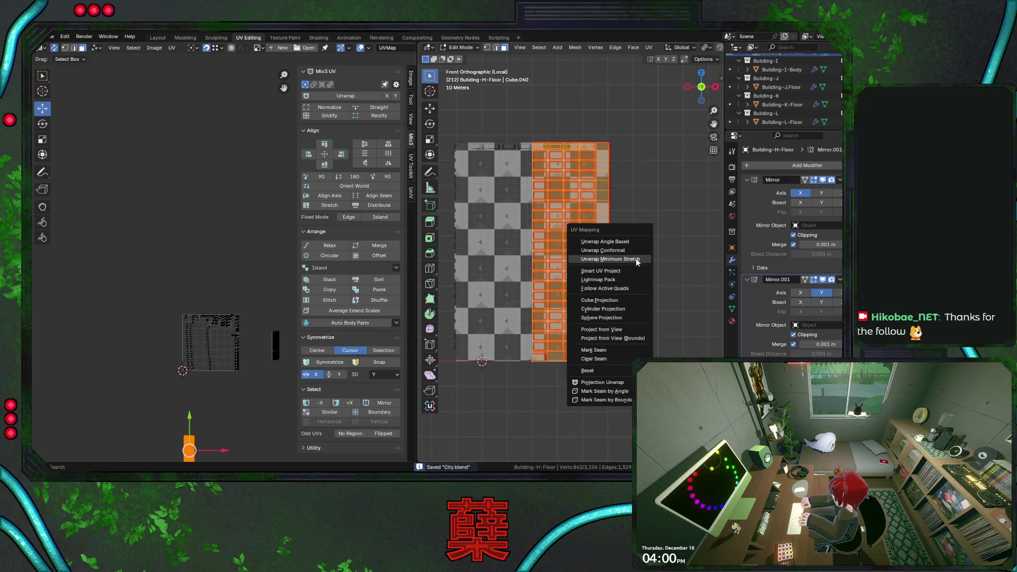
pyautogui.press('Down')
pyautogui.press('Return')
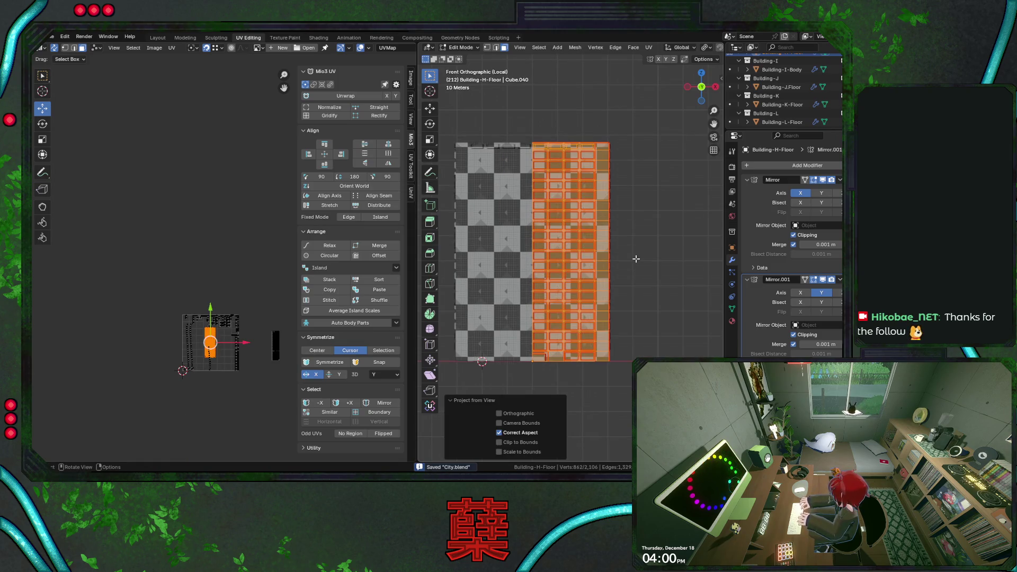
# Step: Move the projected island down then right of the roof grid, and switch to side view
pyautogui.moveTo(170, 353); pyautogui.dragTo(198, 265, button='middle')
pyautogui.press('g')
pyautogui.press('y')
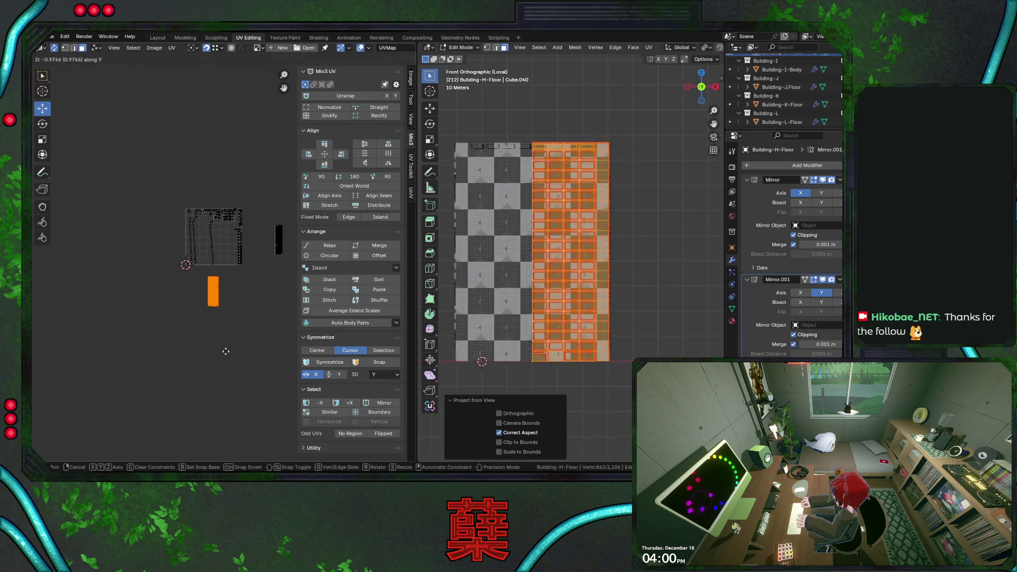
pyautogui.click(223, 363)
pyautogui.press('g')
pyautogui.press('x')
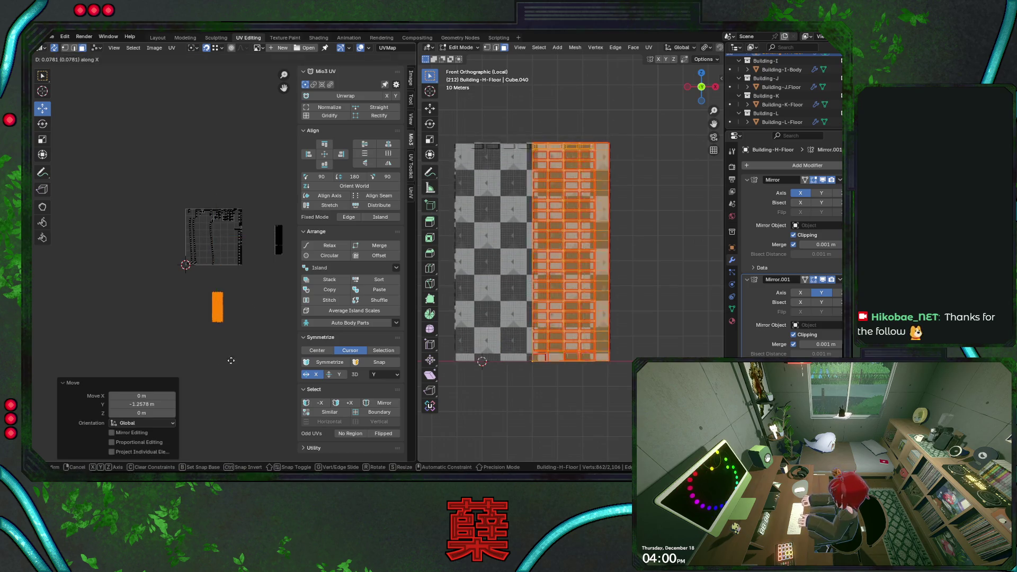
pyautogui.click(282, 353)
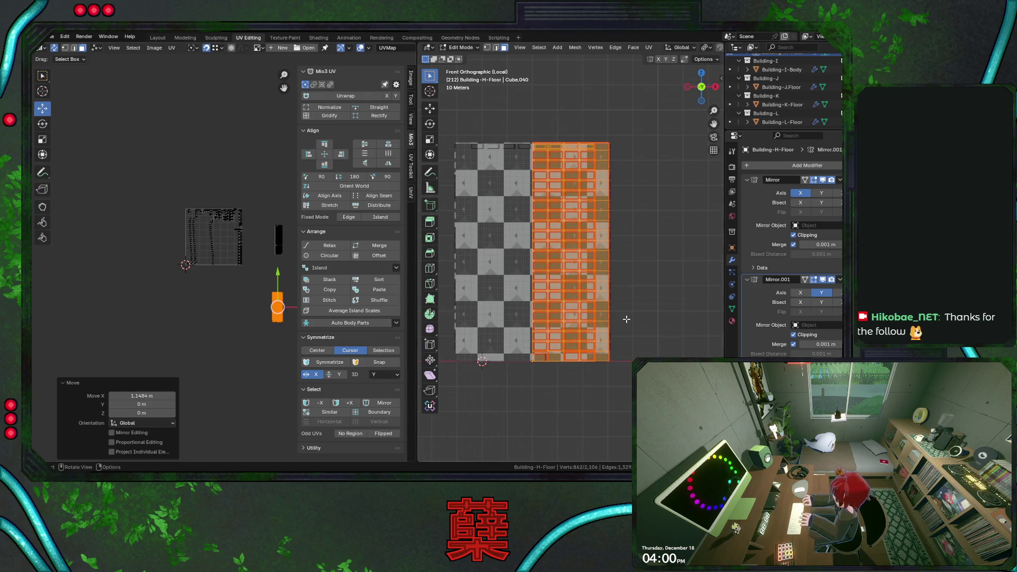
pyautogui.press('KP_3')
pyautogui.keyDown('shift'); pyautogui.moveTo(627, 276); pyautogui.dragTo(542, 272, button='middle'); pyautogui.keyUp('shift')
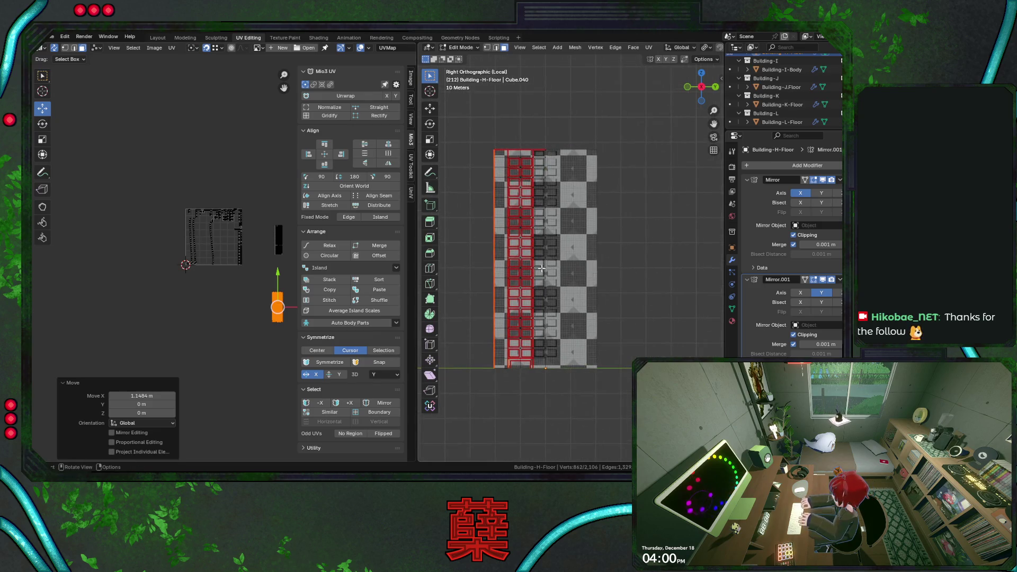
# Step: Hide the front faces, box-select the side window columns, project from view and move the island sideways
pyautogui.press('h')
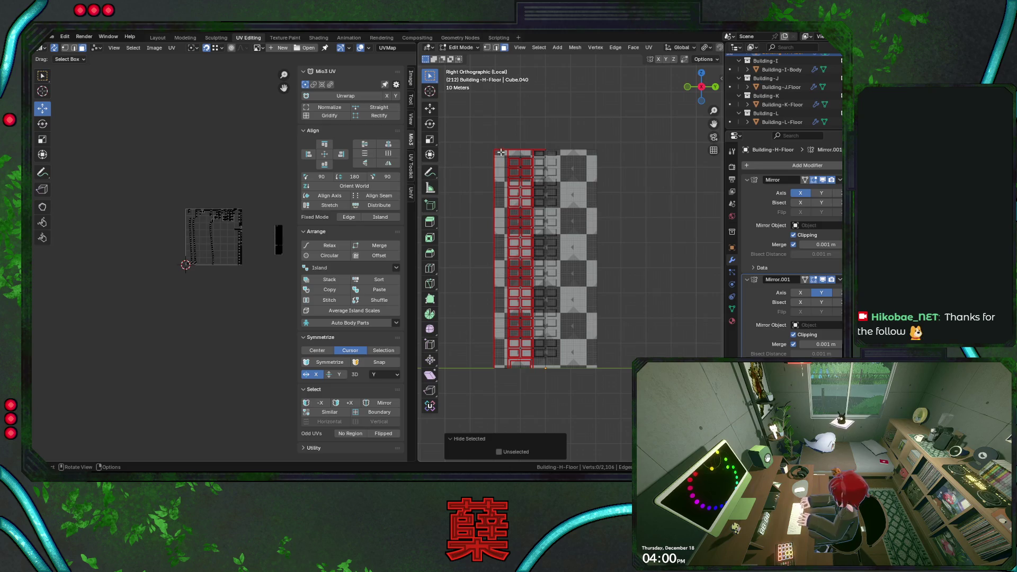
pyautogui.moveTo(498, 152); pyautogui.dragTo(548, 415)
pyautogui.hotkey('ctrl', 's')
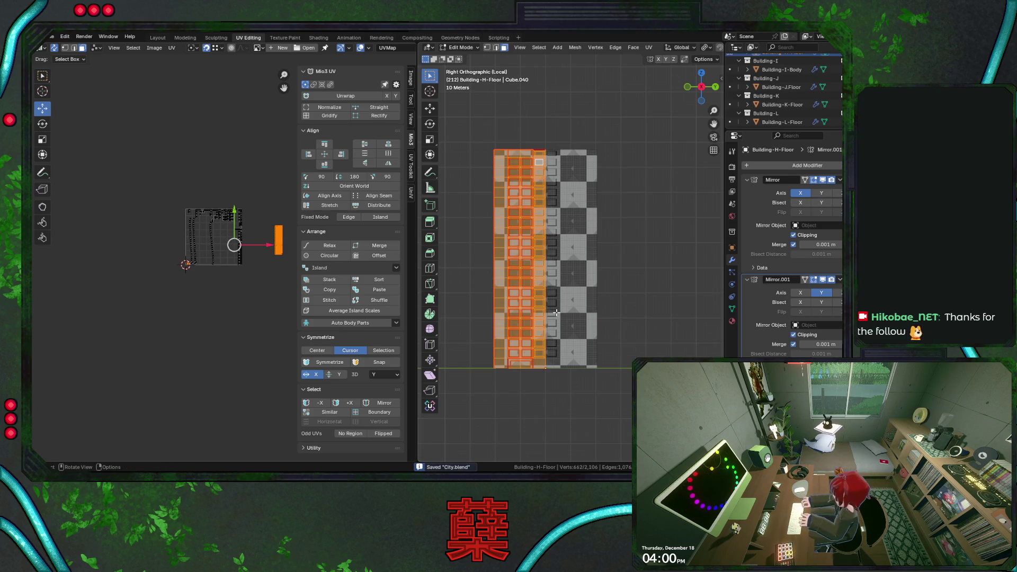
pyautogui.keyDown('shift'); pyautogui.moveTo(556, 313); pyautogui.dragTo(556, 312, button='middle'); pyautogui.keyUp('shift')
pyautogui.press('u')
pyautogui.click(556, 312)
pyautogui.press('g')
pyautogui.press('x')
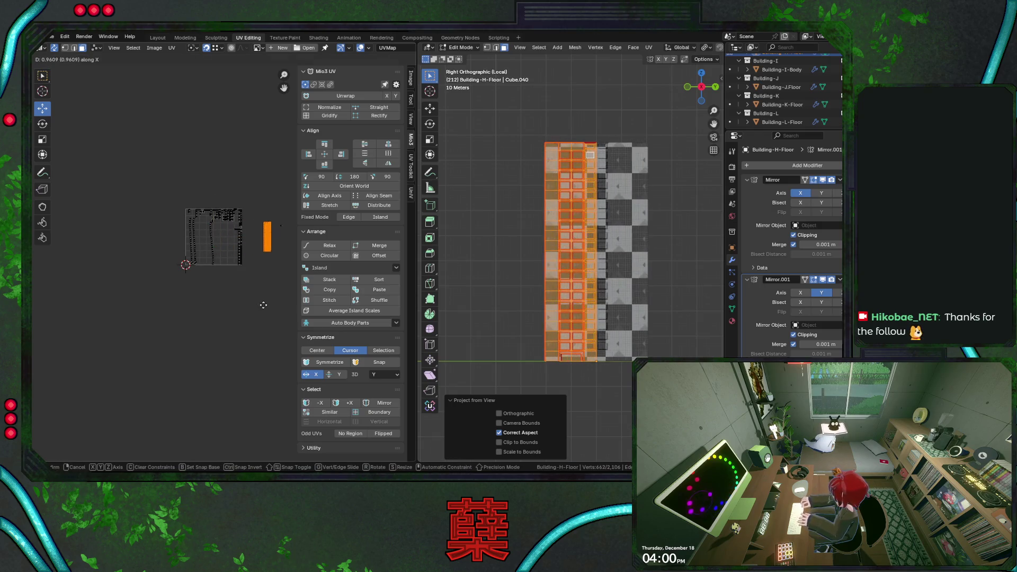
pyautogui.click(264, 306)
# Step: Check the side faces in perspective, undo and redo the move, then return to side view
pyautogui.click(281, 226)
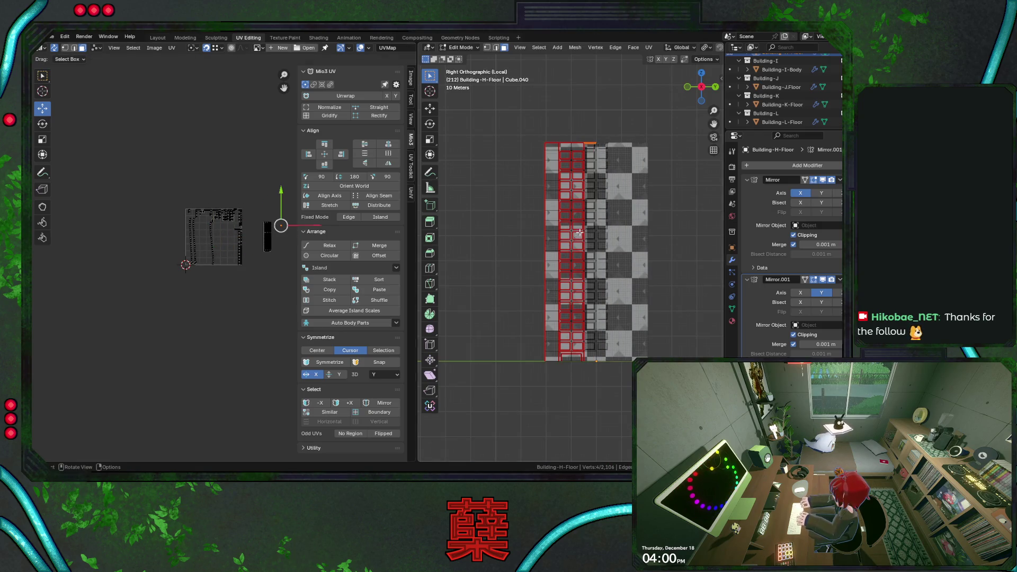
pyautogui.moveTo(579, 235); pyautogui.dragTo(572, 279, button='middle')
pyautogui.hotkey('ctrl', 'z')
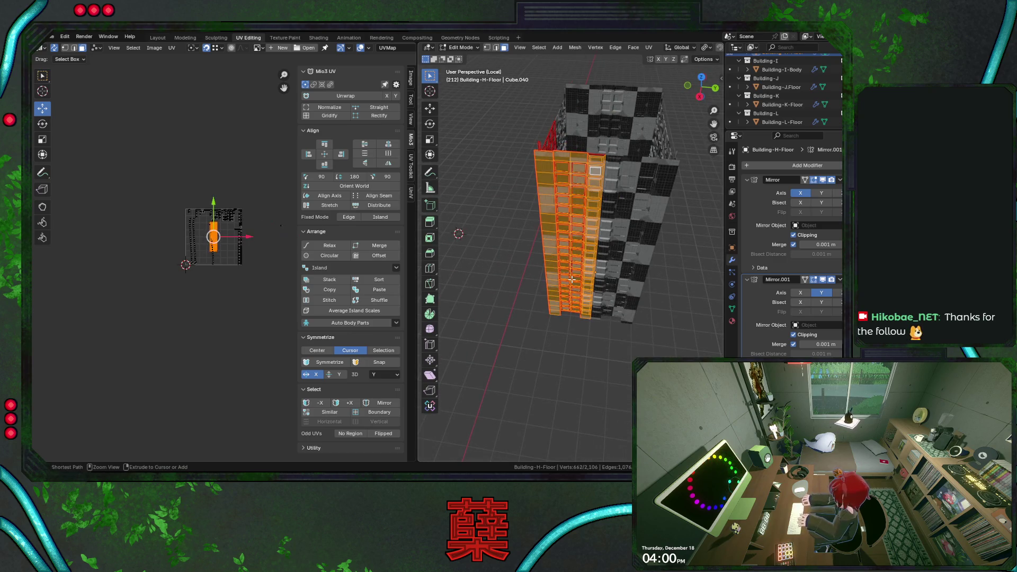
pyautogui.hotkey('ctrl', 'shift', 'z')
pyautogui.moveTo(584, 263)
pyautogui.mouseDown(button='middle')
pyautogui.moveTo(572, 310)
pyautogui.moveTo(590, 287)
pyautogui.mouseUp(button='middle')
pyautogui.hotkey('ctrl', 's')
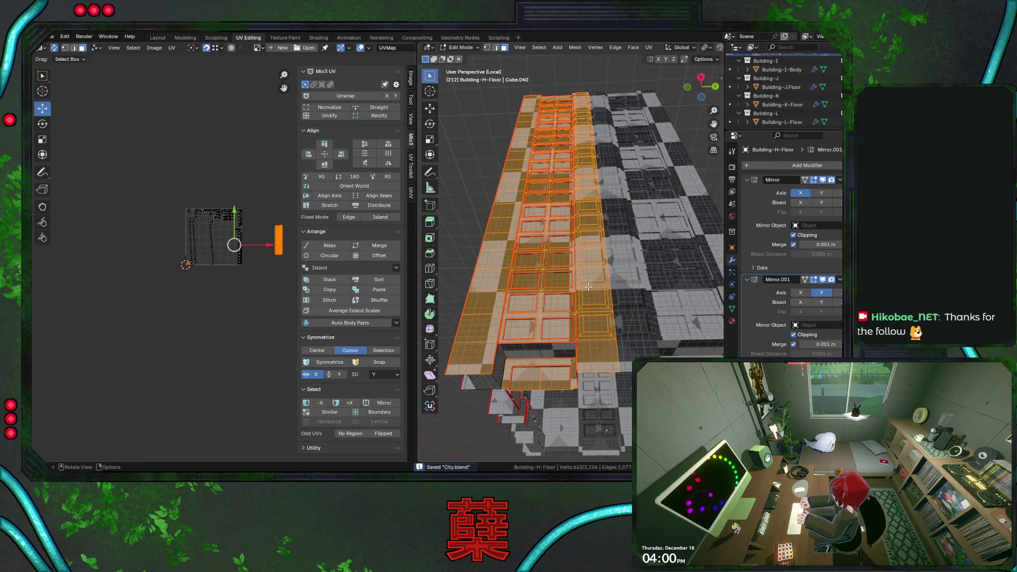
pyautogui.press('KP_3')
pyautogui.scroll(-1, 588, 286)
# Step: Project the side faces again, move the island right, undo the misplaced move and select the window frame faces
pyautogui.press('u')
pyautogui.click(587, 287)
pyautogui.press('g')
pyautogui.press('x')
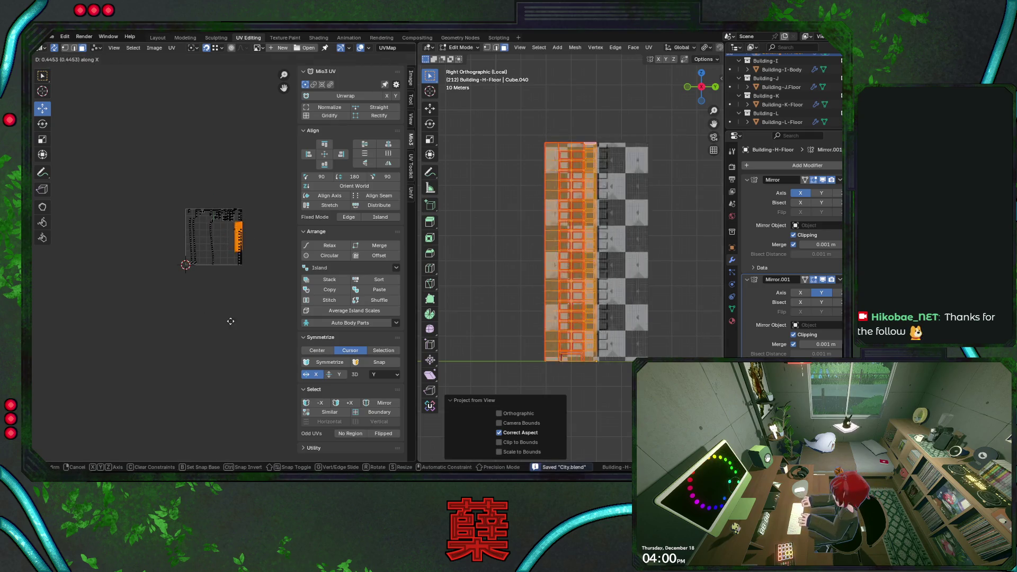
pyautogui.click(223, 251)
pyautogui.moveTo(177, 191); pyautogui.dragTo(239, 294)
pyautogui.press('g')
pyautogui.hotkey('ctrl', 'z')
pyautogui.hotkey('ctrl', 'z')
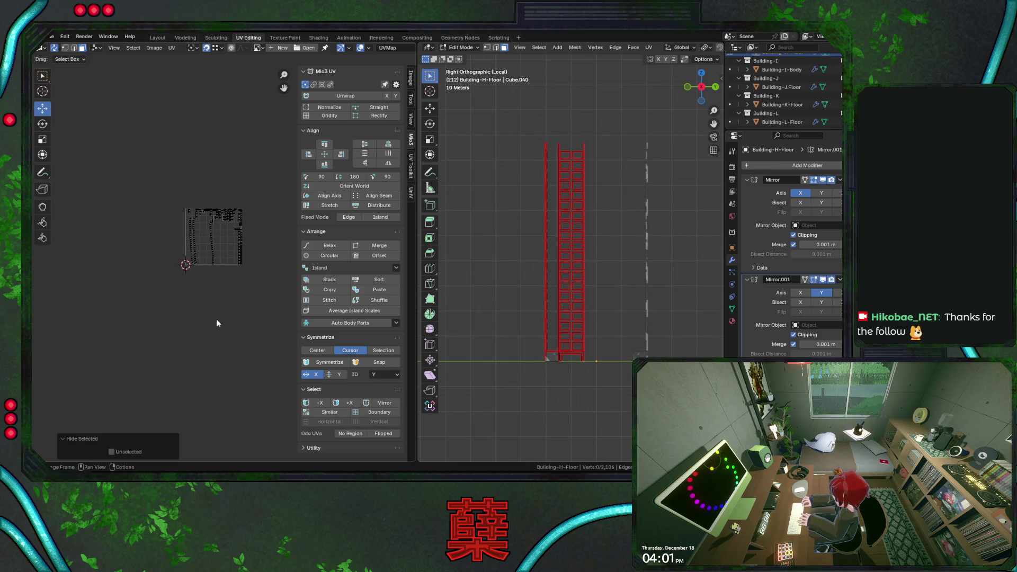
pyautogui.moveTo(165, 191); pyautogui.dragTo(254, 294)
pyautogui.moveTo(566, 277)
pyautogui.mouseDown(button='middle')
pyautogui.moveTo(556, 302)
pyautogui.moveTo(595, 362)
pyautogui.moveTo(660, 279)
pyautogui.moveTo(542, 219)
pyautogui.moveTo(610, 227)
pyautogui.mouseUp(button='middle')
# Step: Select the linked window frame columns and unwrap them with Minimum Stretch, then Angle Based
pyautogui.hotkey('ctrl', 's')
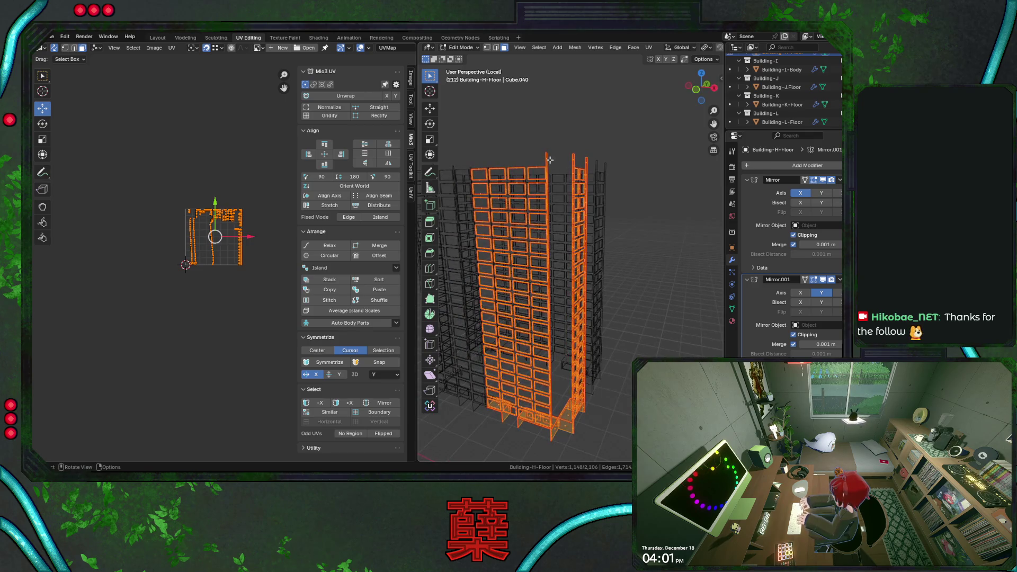
pyautogui.hotkey('ctrl', 'l')
pyautogui.keyDown('shift'); pyautogui.click(574, 156); pyautogui.keyUp('shift')
pyautogui.moveTo(638, 249); pyautogui.dragTo(583, 256, button='middle')
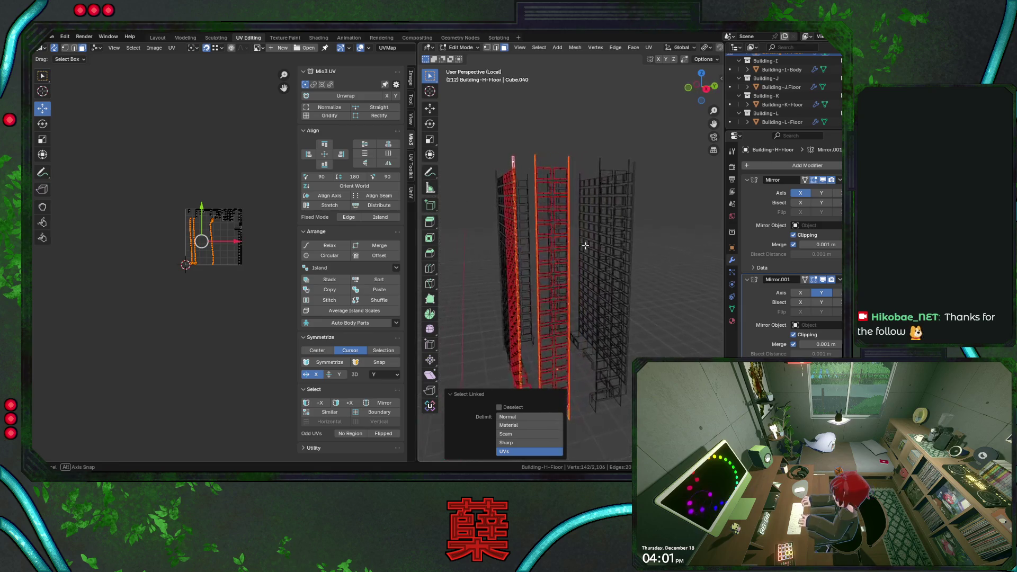
pyautogui.press('u')
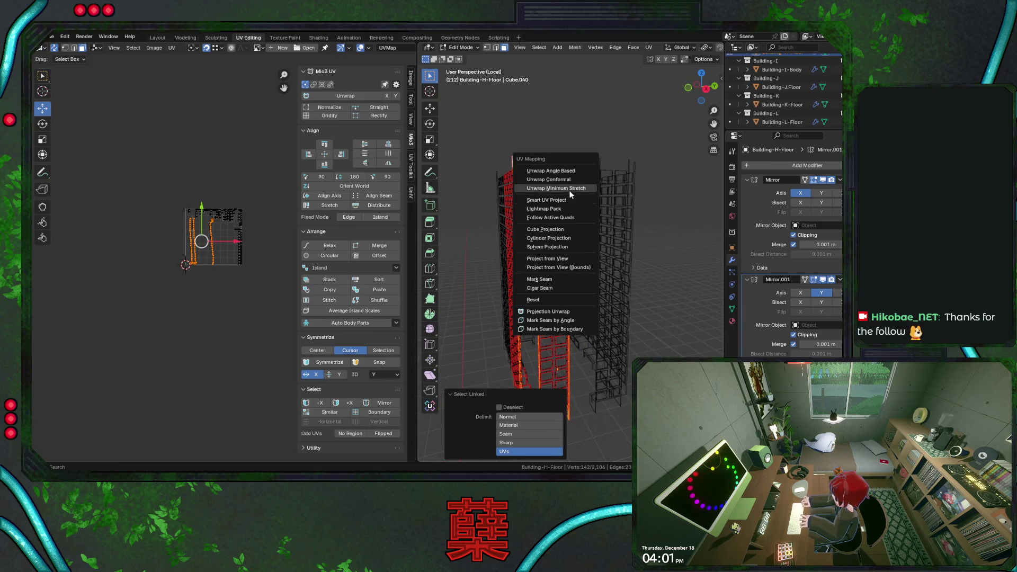
pyautogui.click(556, 189)
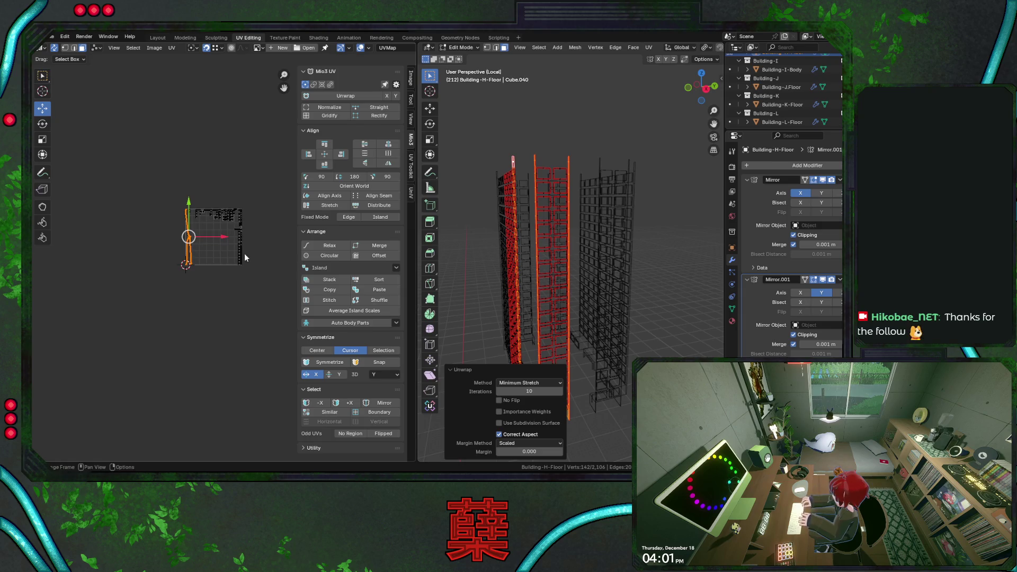
pyautogui.press('u')
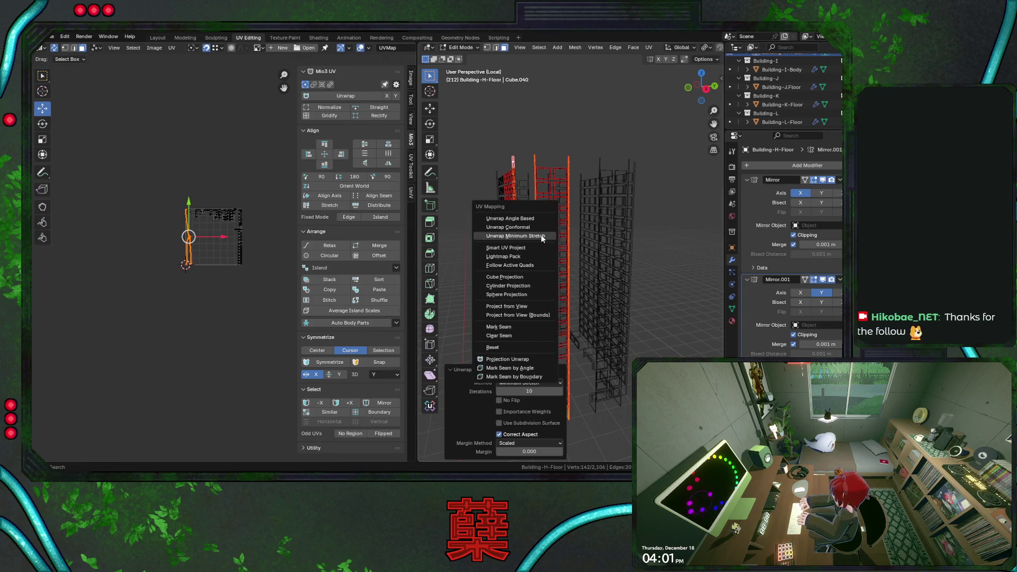
pyautogui.click(534, 218)
# Step: Move the island below the roof grid, Gridify it into regular strips and save City.blend
pyautogui.press('g')
pyautogui.click(235, 353)
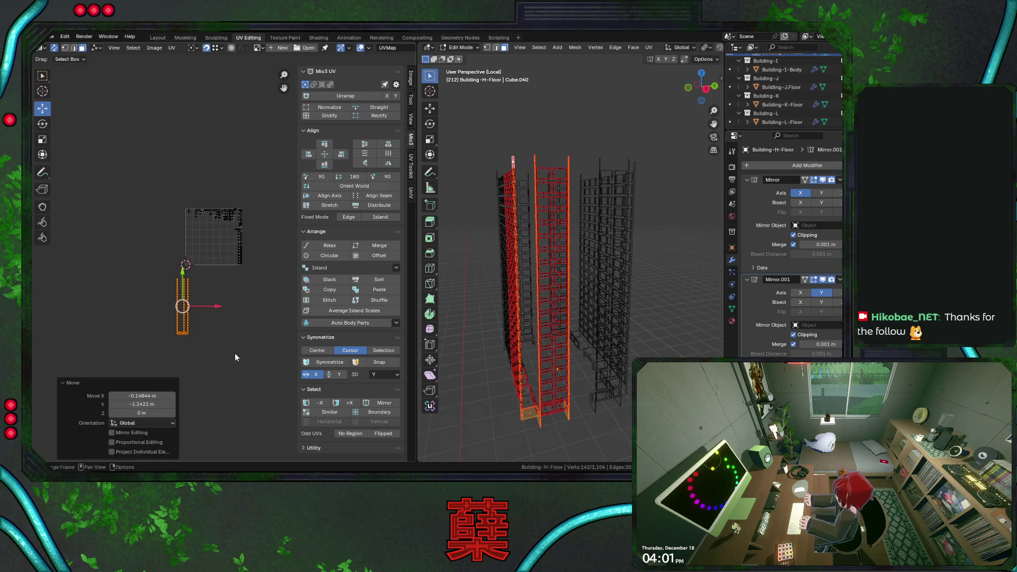
pyautogui.scroll(2, 239, 316)
pyautogui.scroll(2, 239, 315)
pyautogui.scroll(2, 266, 282)
pyautogui.scroll(2, 238, 267)
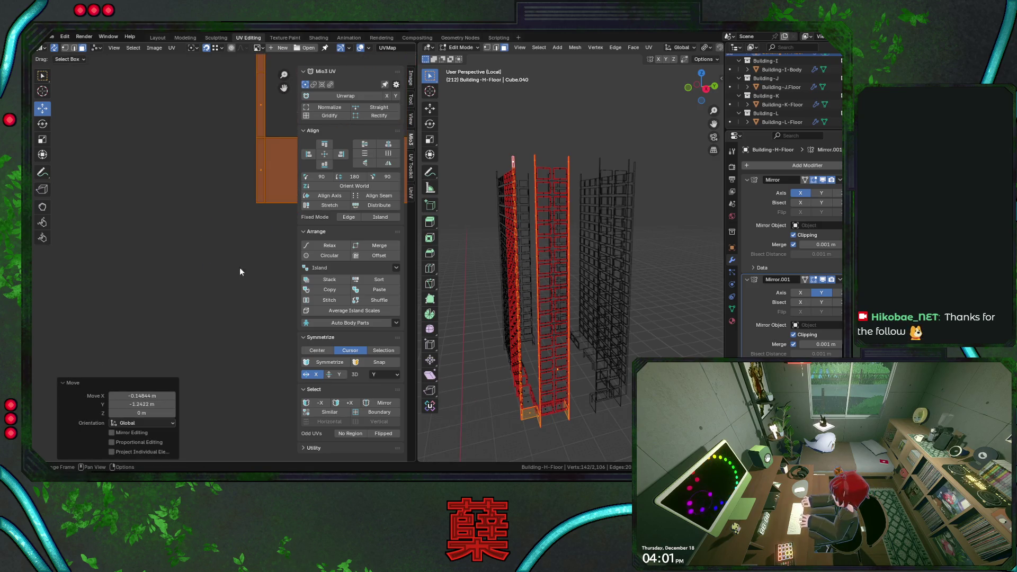
pyautogui.scroll(3, 238, 268)
pyautogui.scroll(-2, 214, 296)
pyautogui.scroll(-2, 230, 294)
pyautogui.scroll(-2, 239, 273)
pyautogui.moveTo(238, 274); pyautogui.dragTo(266, 242, button='middle')
pyautogui.click(319, 117)
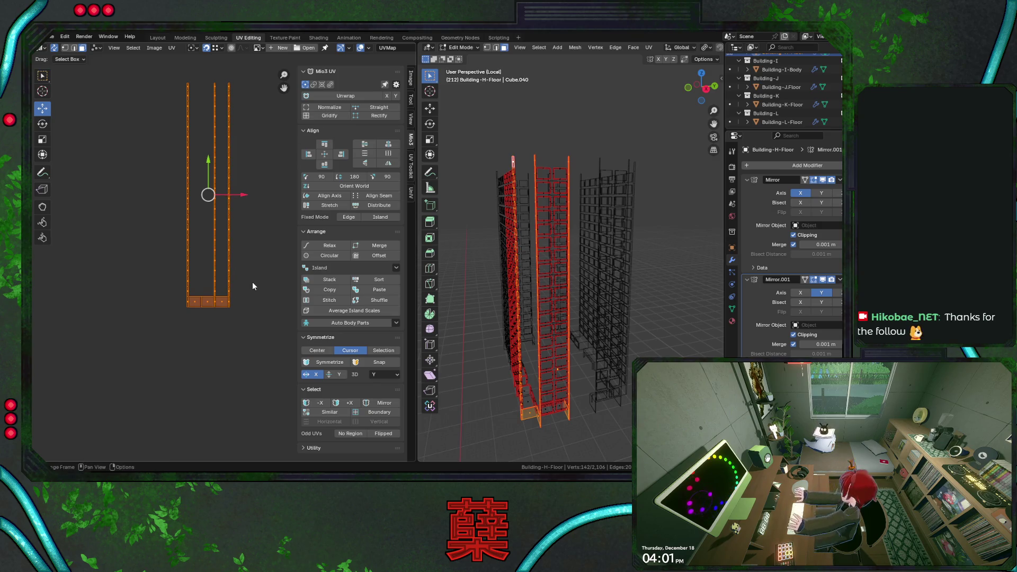
pyautogui.hotkey('ctrl', 's')
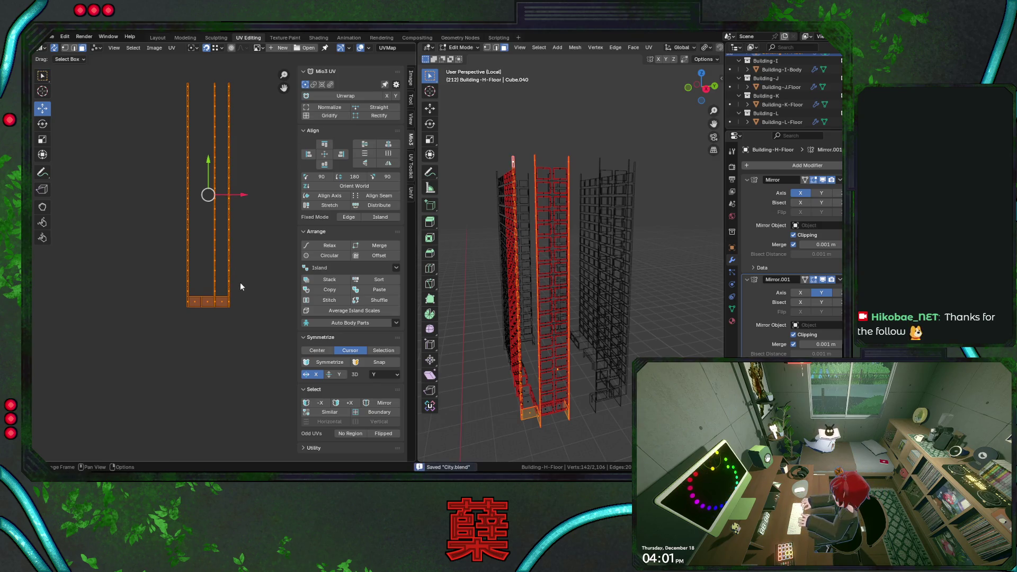
pyautogui.moveTo(588, 313)
pyautogui.mouseDown(button='middle')
pyautogui.moveTo(598, 353)
pyautogui.moveTo(609, 322)
pyautogui.moveTo(602, 306)
pyautogui.mouseUp(button='middle')
pyautogui.click(533, 350)
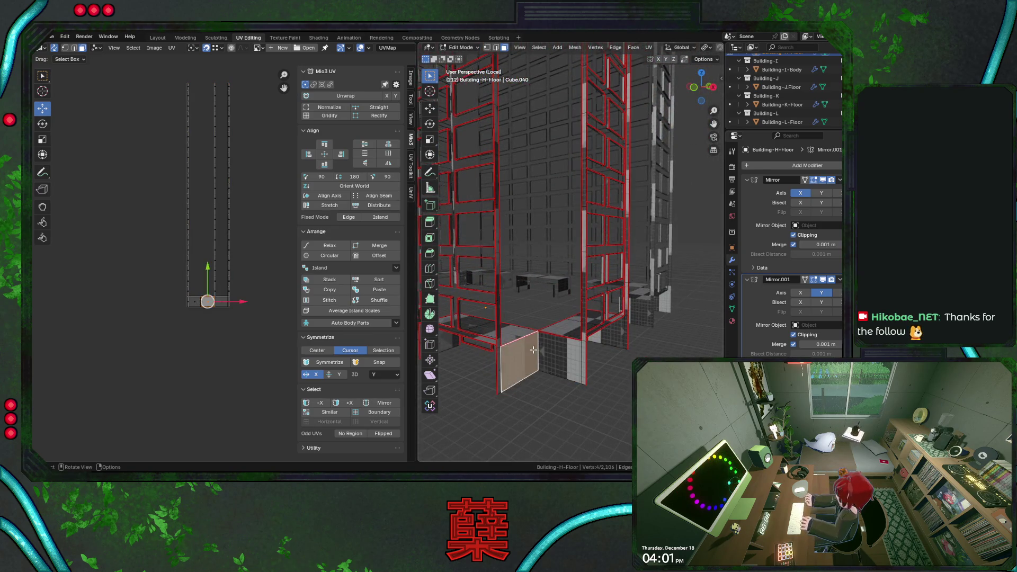
# Step: Try an edge at the building base, dismiss the unwrap menu and clear the selection
pyautogui.click(504, 47)
pyautogui.click(543, 355)
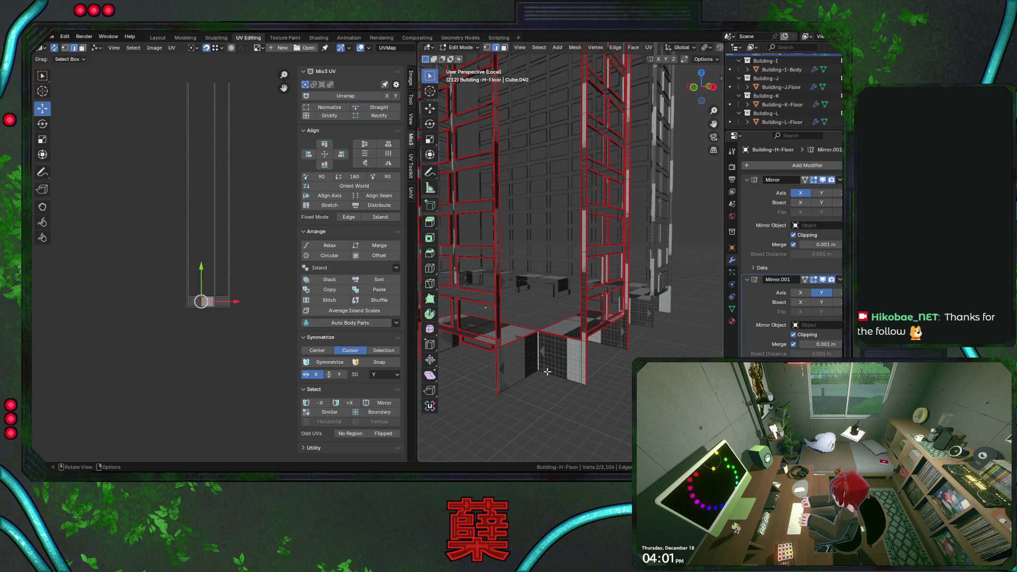
pyautogui.moveTo(621, 362); pyautogui.dragTo(493, 310, button='middle')
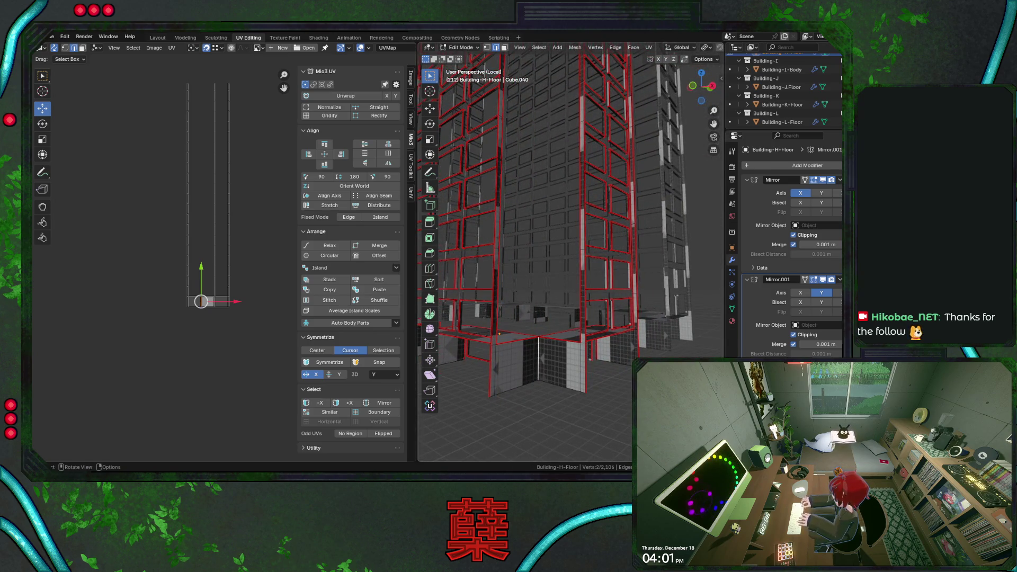
pyautogui.press('u')
pyautogui.click(608, 390)
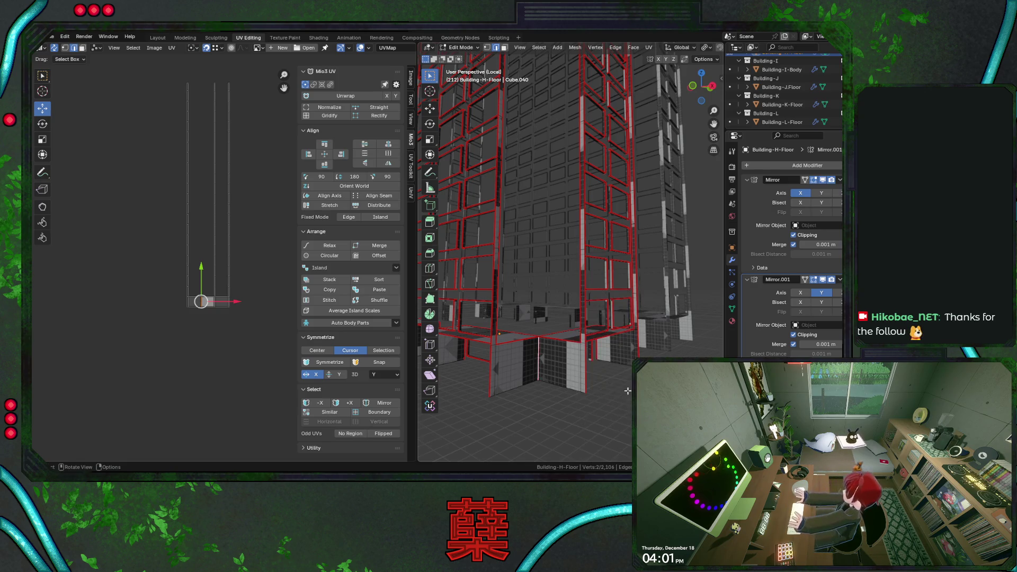
pyautogui.click(525, 230)
# Step: Select two linked window columns and unwrap them into vertical strips
pyautogui.click(551, 361)
pyautogui.hotkey('ctrl', 'l')
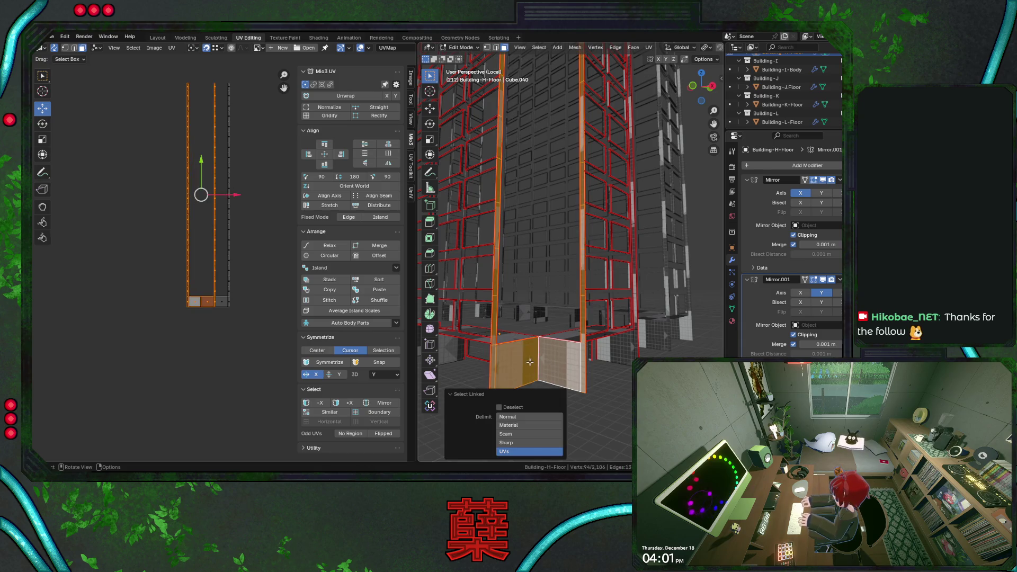
pyautogui.keyDown('shift'); pyautogui.click(638, 345); pyautogui.keyUp('shift')
pyautogui.hotkey('ctrl', 'l')
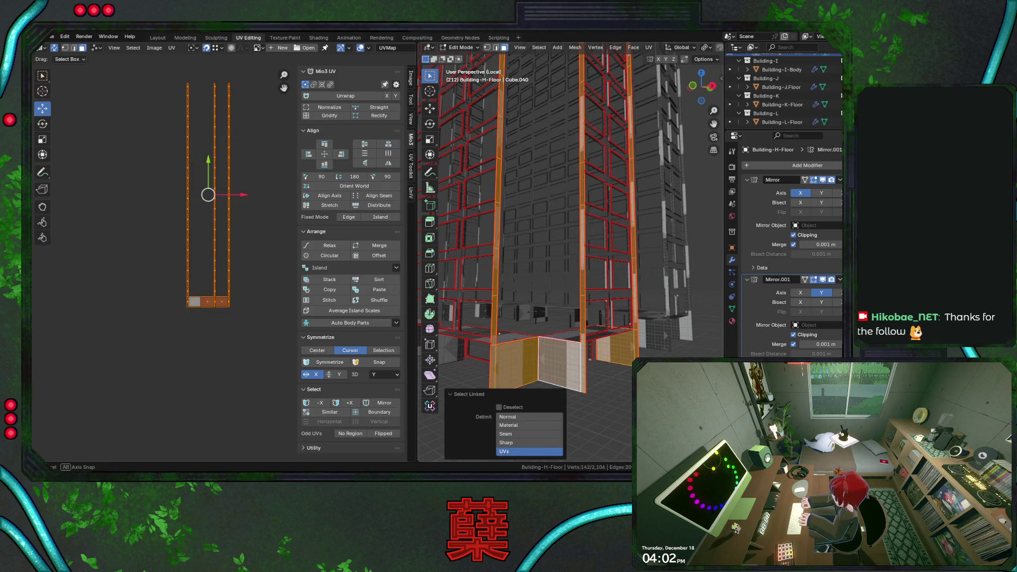
pyautogui.scroll(-3, 556, 239)
pyautogui.moveTo(604, 239); pyautogui.dragTo(560, 285, button='middle')
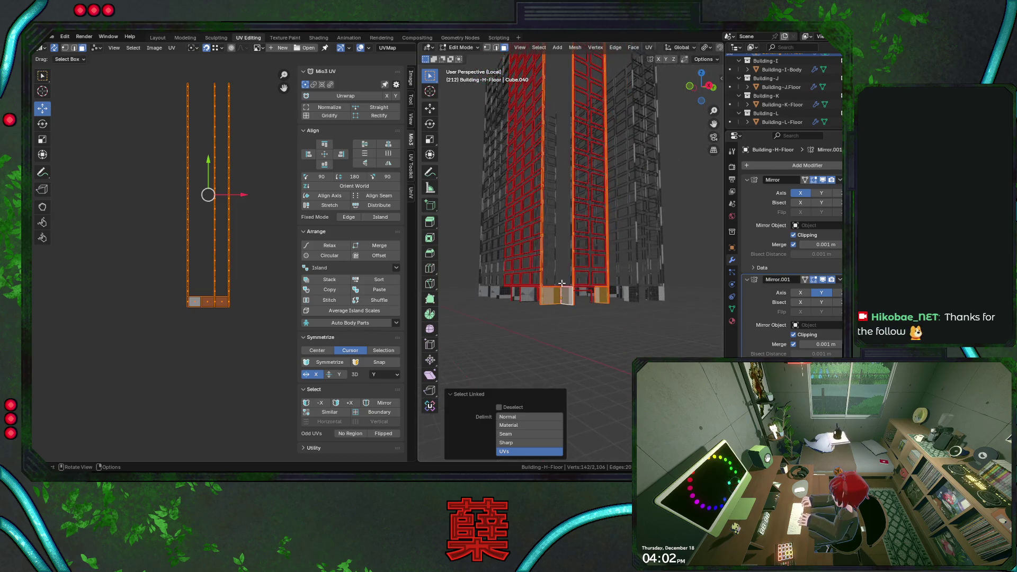
pyautogui.scroll(2, 582, 152)
pyautogui.moveTo(568, 214); pyautogui.dragTo(570, 230, button='middle')
pyautogui.hotkey('ctrl', 's')
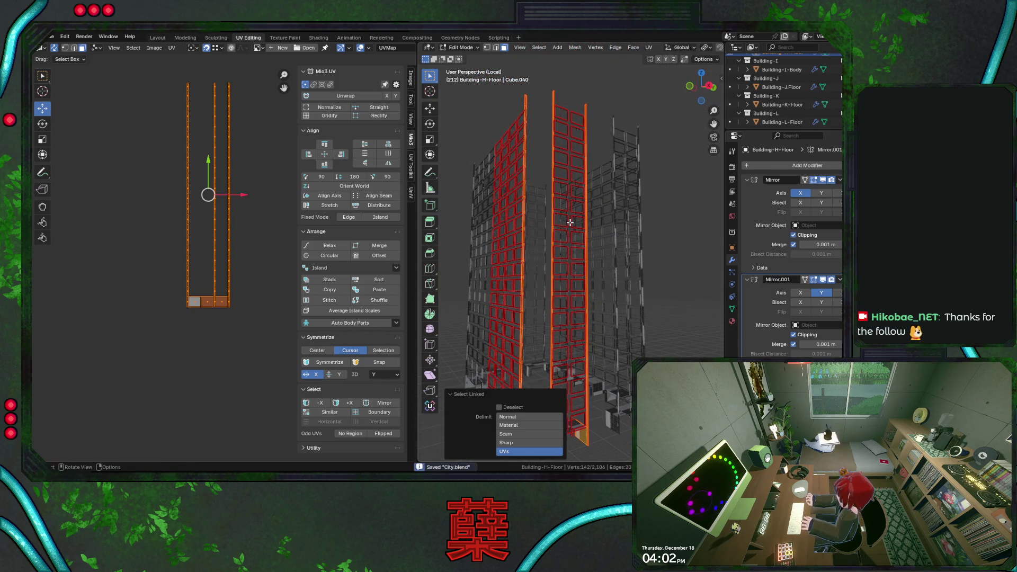
pyautogui.press('u')
pyautogui.click(541, 114)
pyautogui.scroll(3, 241, 209)
pyautogui.scroll(-2, 241, 209)
# Step: Move the new UV strips beside the roof grid, select the grid island and save
pyautogui.moveTo(183, 119); pyautogui.dragTo(158, 325)
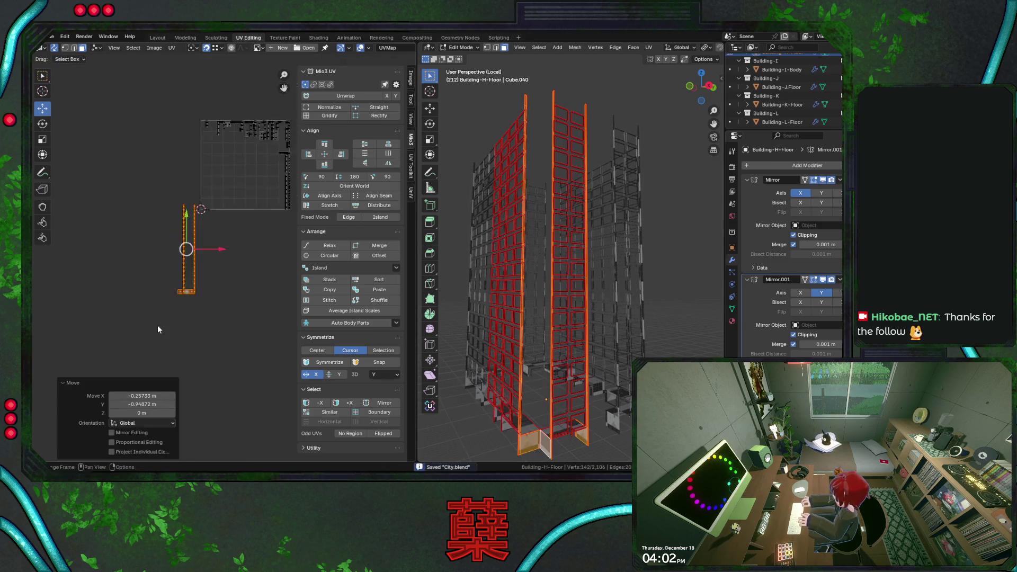
pyautogui.moveTo(167, 326); pyautogui.dragTo(257, 278, button='middle')
pyautogui.scroll(2, 256, 282)
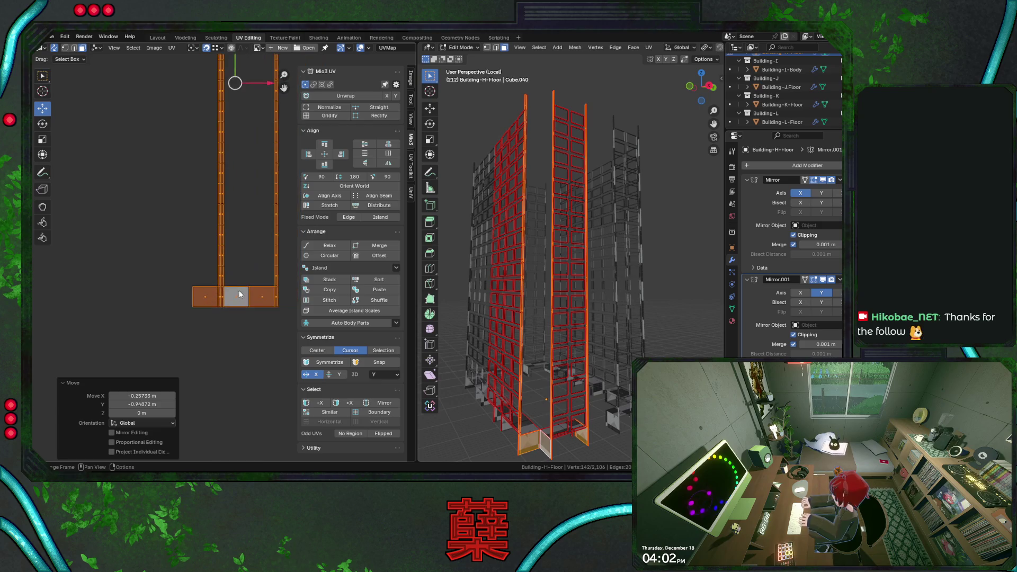
pyautogui.scroll(-3, 240, 290)
pyautogui.press('g')
pyautogui.click(232, 291)
pyautogui.moveTo(219, 184); pyautogui.dragTo(270, 238)
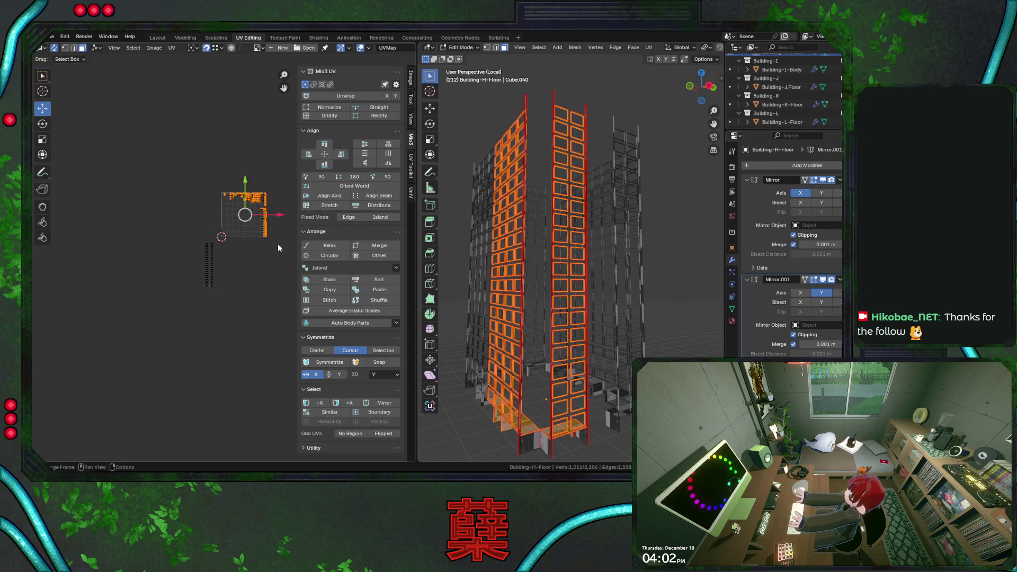
pyautogui.hotkey('ctrl', 's')
pyautogui.moveTo(595, 336)
pyautogui.mouseDown(button='middle')
pyautogui.moveTo(601, 310)
pyautogui.moveTo(542, 302)
pyautogui.mouseUp(button='middle')
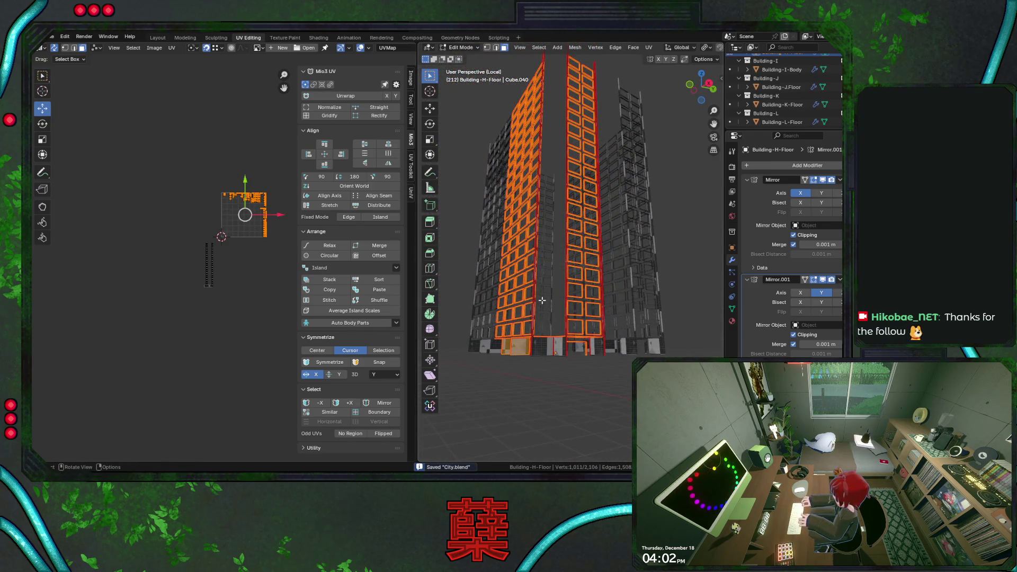
pyautogui.scroll(-4, 556, 310)
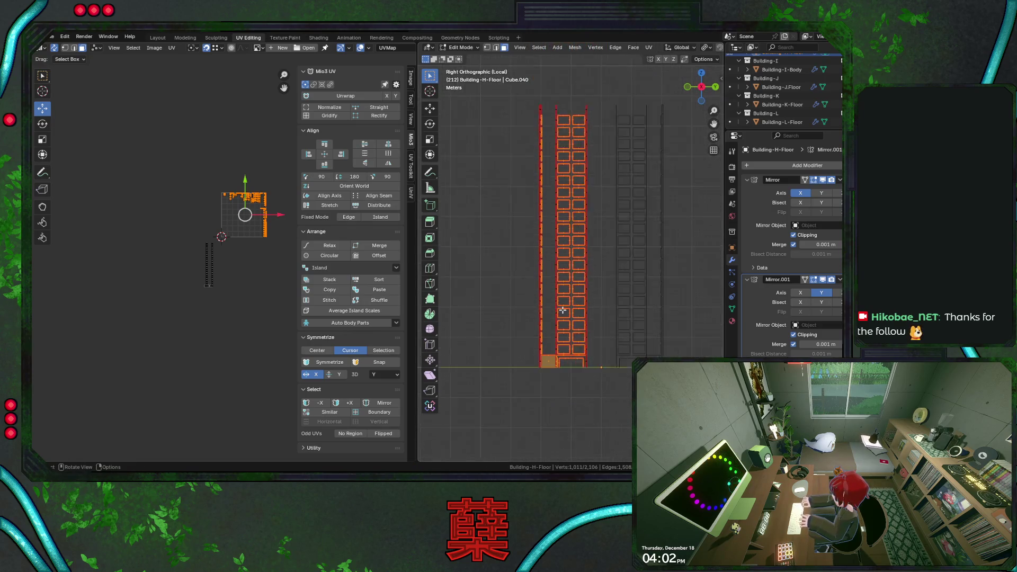
pyautogui.scroll(3, 560, 316)
# Step: Select the building's side, base and front bottom-row faces plus the small corner piece, saving along the way
pyautogui.moveTo(511, 123); pyautogui.dragTo(614, 411)
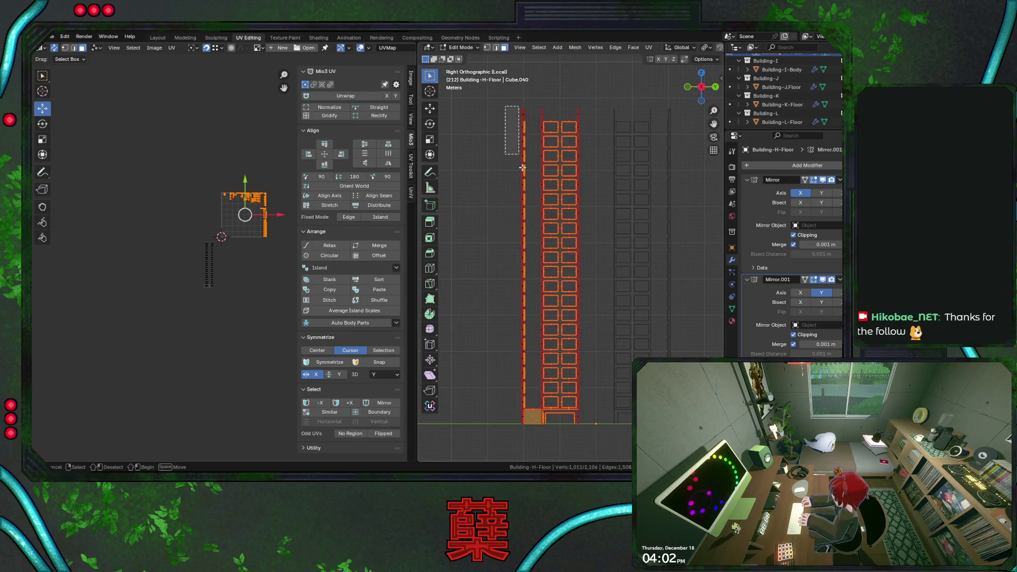
pyautogui.scroll(3, 605, 381)
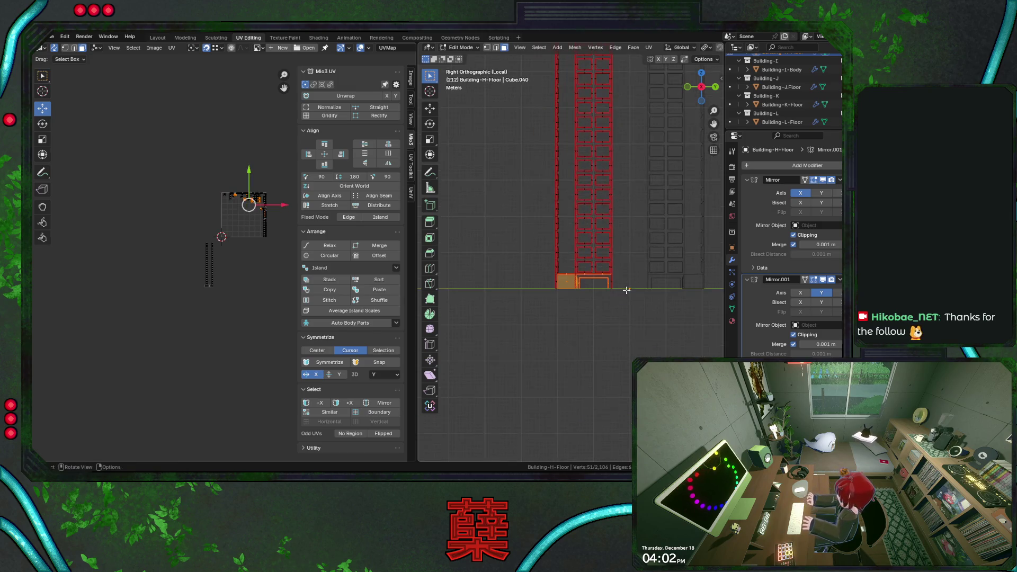
pyautogui.scroll(2, 588, 334)
pyautogui.scroll(2, 565, 263)
pyautogui.scroll(1, 564, 263)
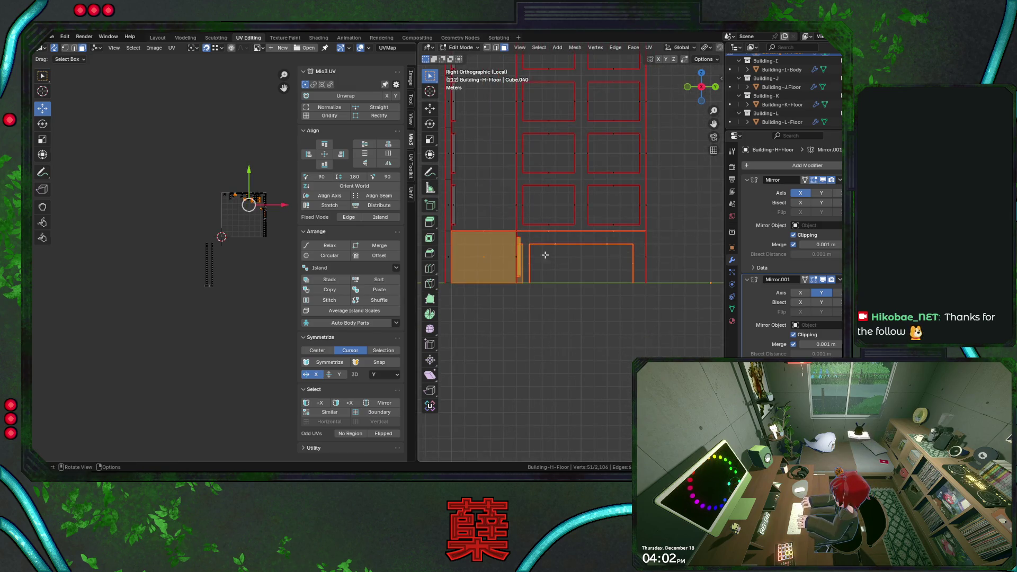
pyautogui.moveTo(527, 240); pyautogui.dragTo(645, 344)
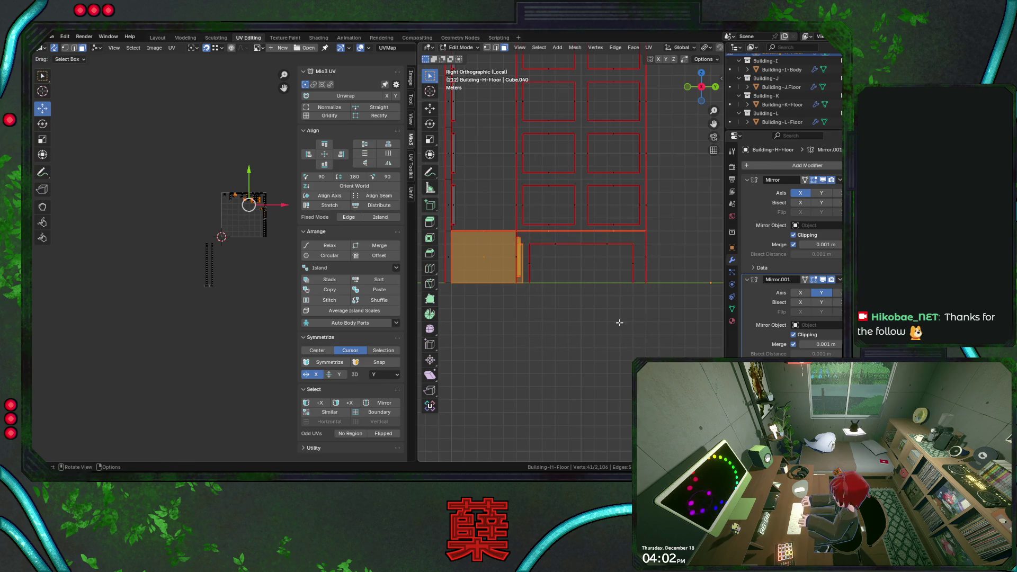
pyautogui.scroll(-2, 556, 307)
pyautogui.moveTo(556, 307)
pyautogui.mouseDown(button='middle')
pyautogui.moveTo(605, 318)
pyautogui.moveTo(578, 306)
pyautogui.mouseUp(button='middle')
pyautogui.hotkey('ctrl', 's')
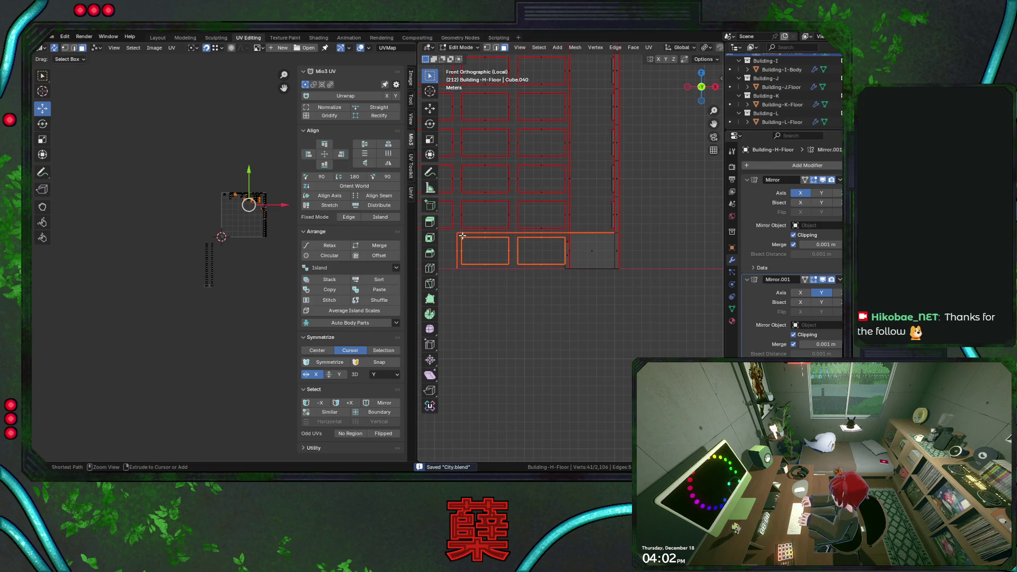
pyautogui.moveTo(460, 236); pyautogui.dragTo(570, 308)
pyautogui.scroll(-1, 556, 302)
pyautogui.keyDown('shift'); pyautogui.moveTo(556, 301); pyautogui.dragTo(507, 247, button='middle'); pyautogui.keyUp('shift')
pyautogui.scroll(1, 506, 247)
pyautogui.moveTo(495, 222); pyautogui.dragTo(536, 268)
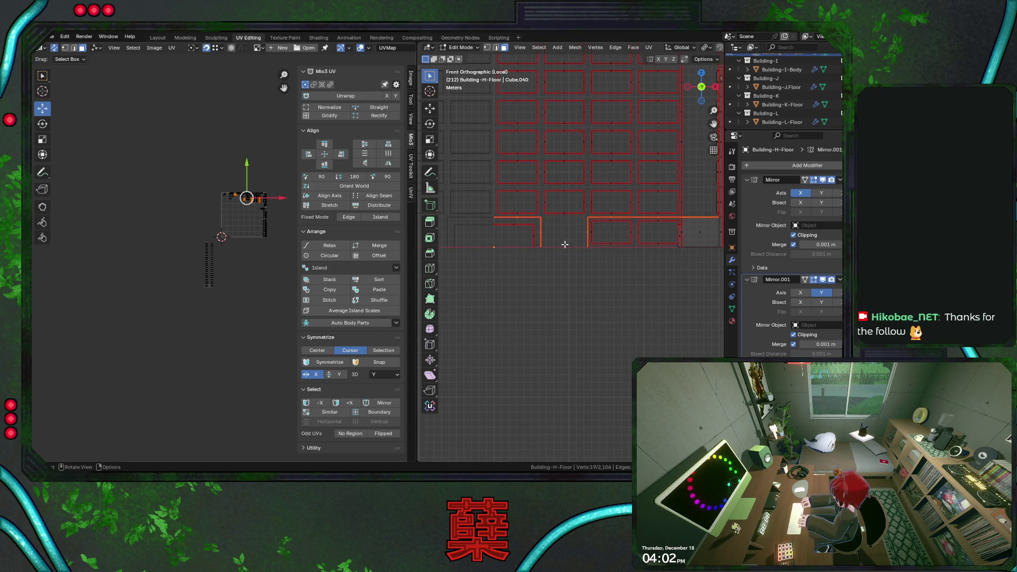
pyautogui.scroll(-1, 585, 244)
# Step: Place the corner pieces' UVs left of the roof grid, straighten them with Align Rotation, and save
pyautogui.press('g')
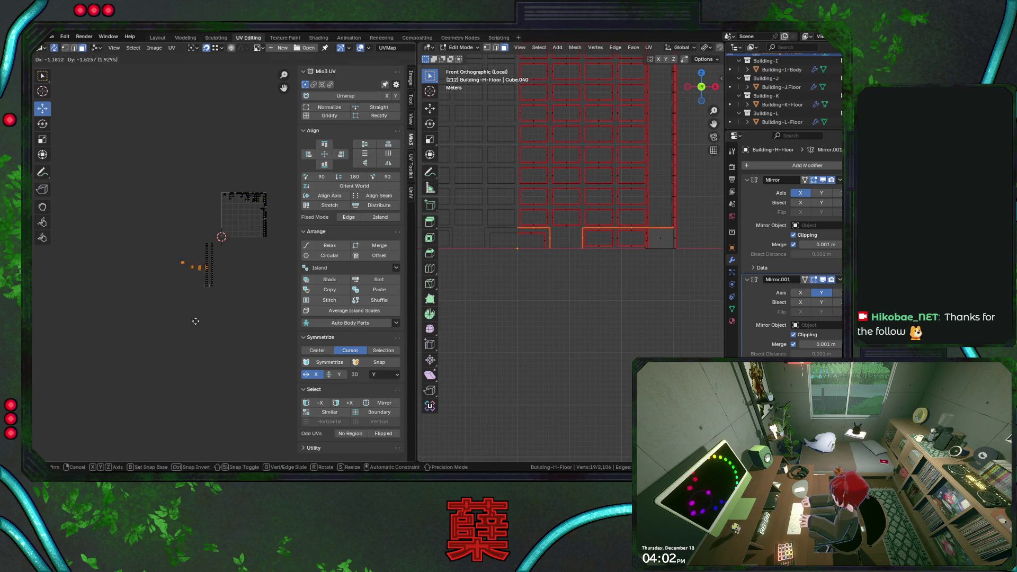
pyautogui.click(179, 279)
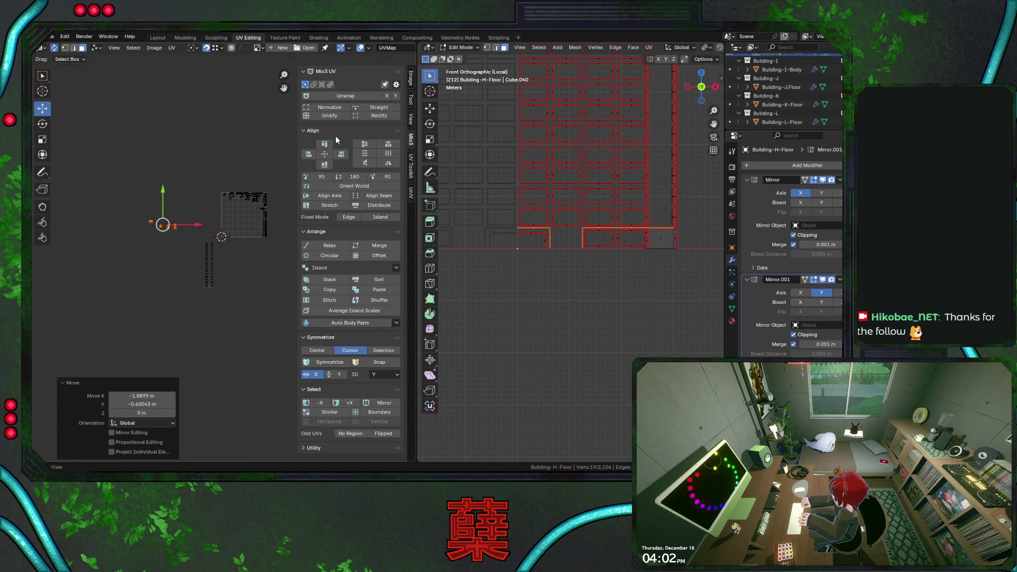
pyautogui.click(348, 178)
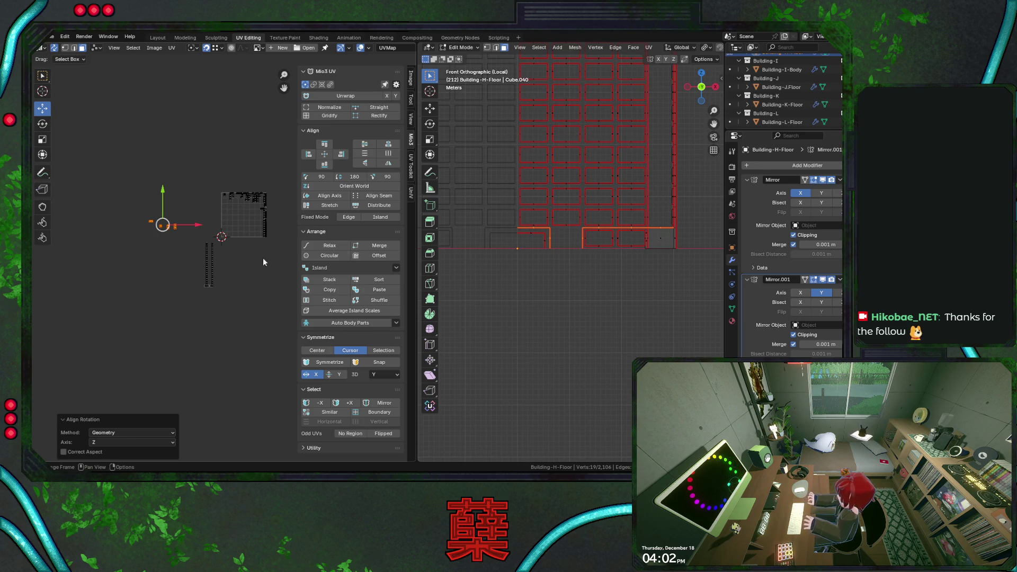
pyautogui.hotkey('ctrl', 's')
# Step: Select the roof grid island, then the left wall column faces from the right-side view
pyautogui.moveTo(517, 198); pyautogui.dragTo(583, 241, button='middle')
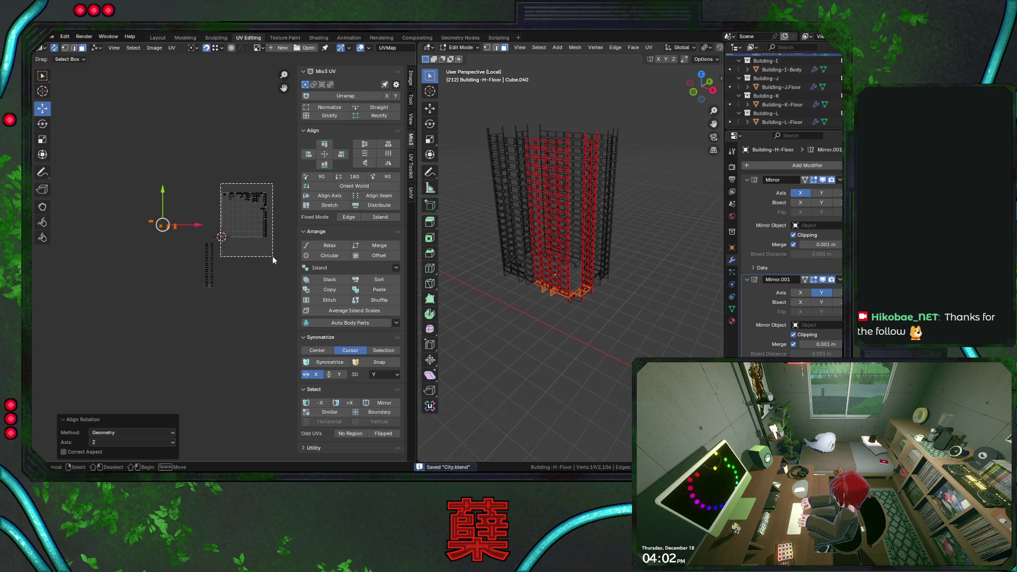
pyautogui.moveTo(221, 185); pyautogui.dragTo(272, 255)
pyautogui.moveTo(556, 199)
pyautogui.mouseDown(button='middle')
pyautogui.moveTo(599, 228)
pyautogui.moveTo(618, 277)
pyautogui.mouseUp(button='middle')
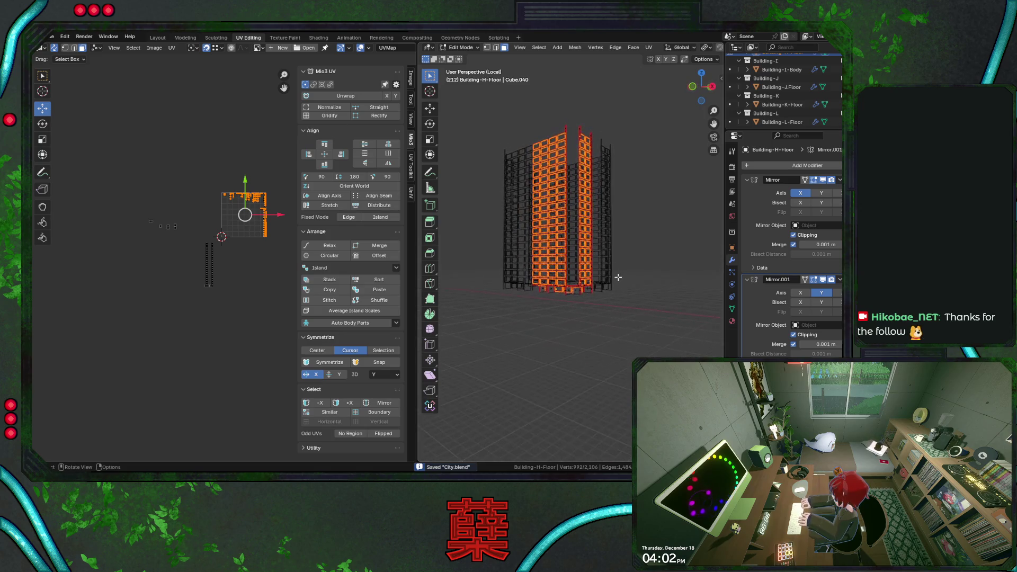
pyautogui.press('KP_3')
pyautogui.scroll(2, 619, 277)
pyautogui.moveTo(528, 93); pyautogui.dragTo(538, 332)
pyautogui.scroll(5, 581, 271)
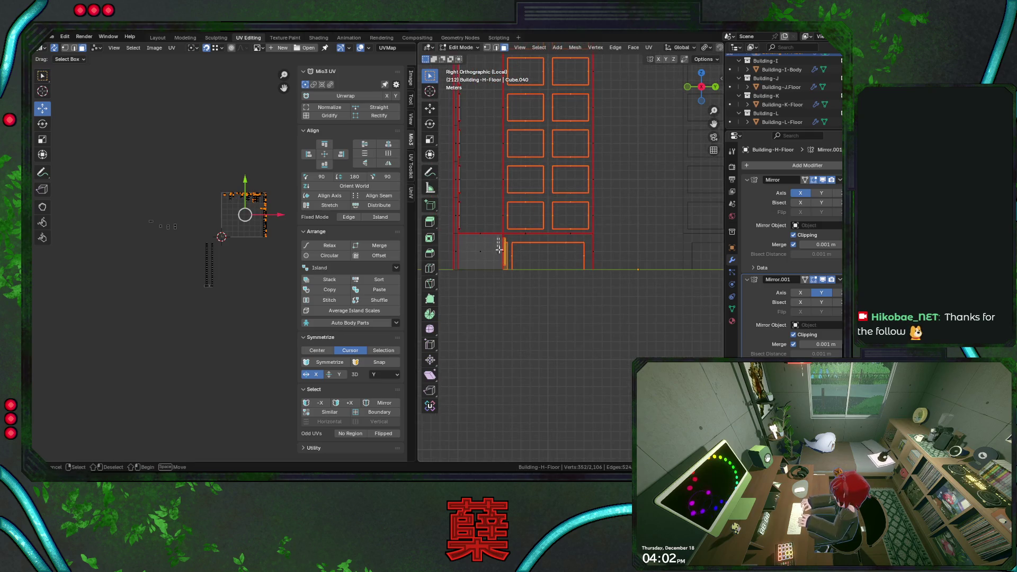
# Step: Move the base-face island to a spot below the roof grid
pyautogui.moveTo(507, 288); pyautogui.dragTo(507, 287)
pyautogui.press('g')
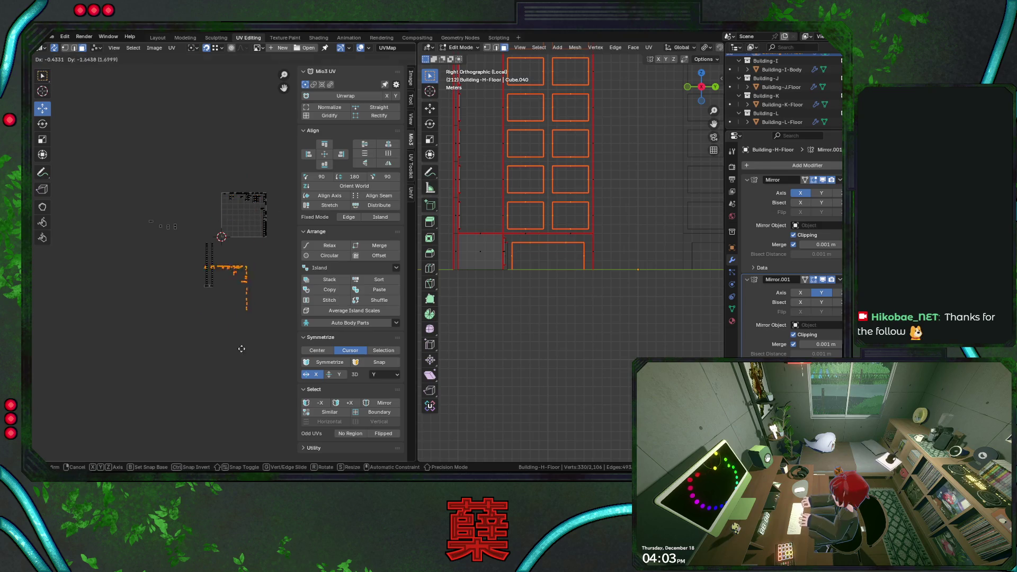
pyautogui.click(206, 361)
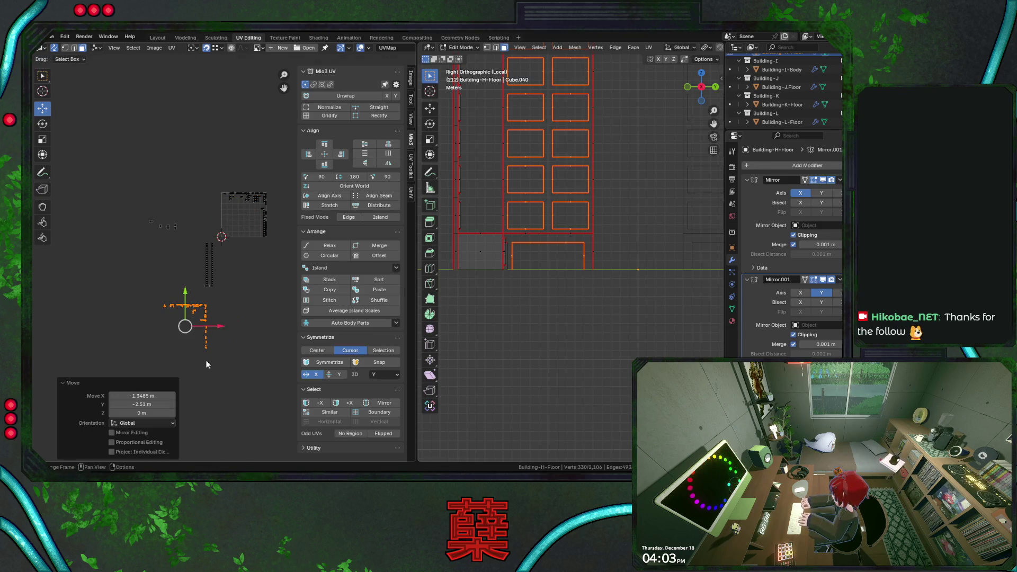
pyautogui.scroll(-1, 545, 262)
pyautogui.scroll(-1, 546, 262)
pyautogui.press('KP_7')
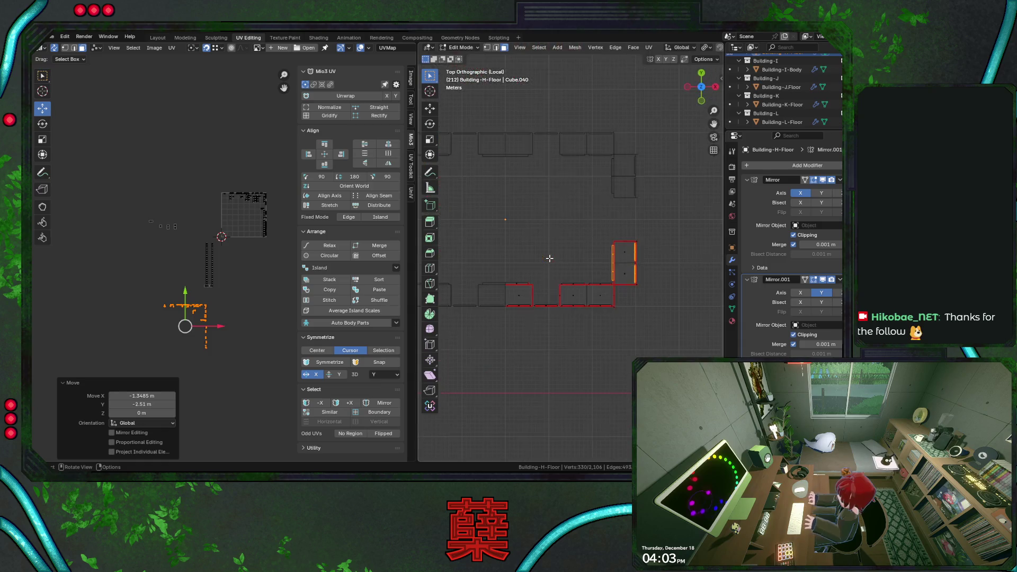
pyautogui.scroll(4, 550, 259)
pyautogui.keyDown('shift'); pyautogui.moveTo(550, 259); pyautogui.dragTo(454, 185, button='middle'); pyautogui.keyUp('shift')
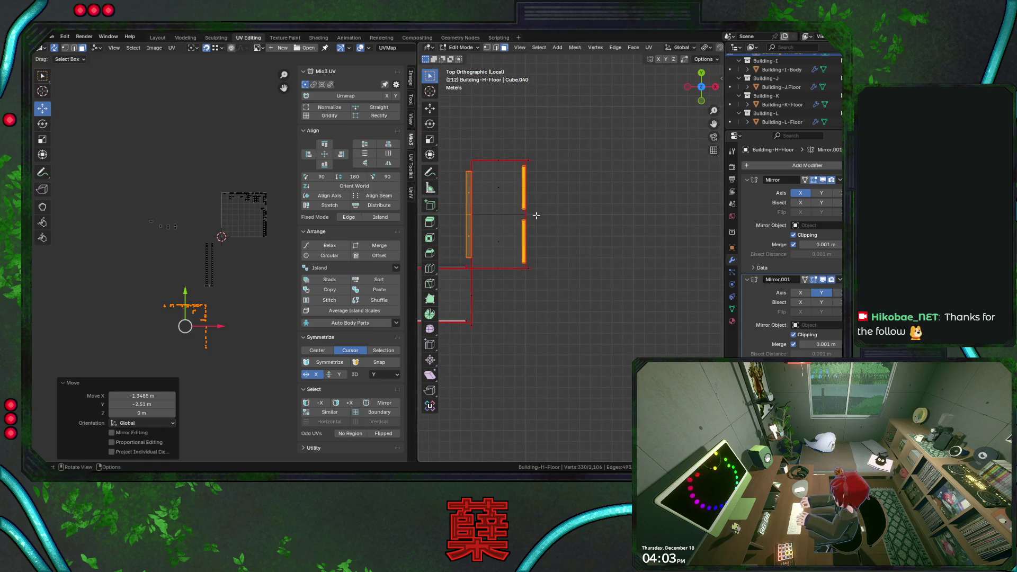
# Step: Drop the four parapet strips from the selection and slide the remaining island horizontally left
pyautogui.keyDown('ctrl'); pyautogui.click(468, 191); pyautogui.keyUp('ctrl')
pyautogui.keyDown('ctrl'); pyautogui.click(470, 238); pyautogui.keyUp('ctrl')
pyautogui.keyDown('ctrl'); pyautogui.click(524, 186); pyautogui.keyUp('ctrl')
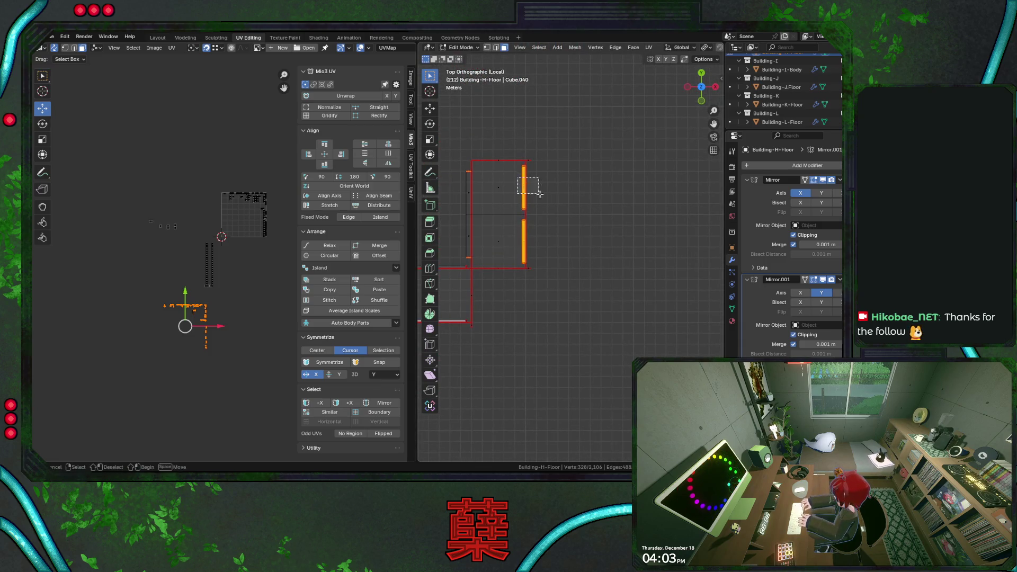
pyautogui.keyDown('ctrl'); pyautogui.click(519, 238); pyautogui.keyUp('ctrl')
pyautogui.press('g')
pyautogui.press('x')
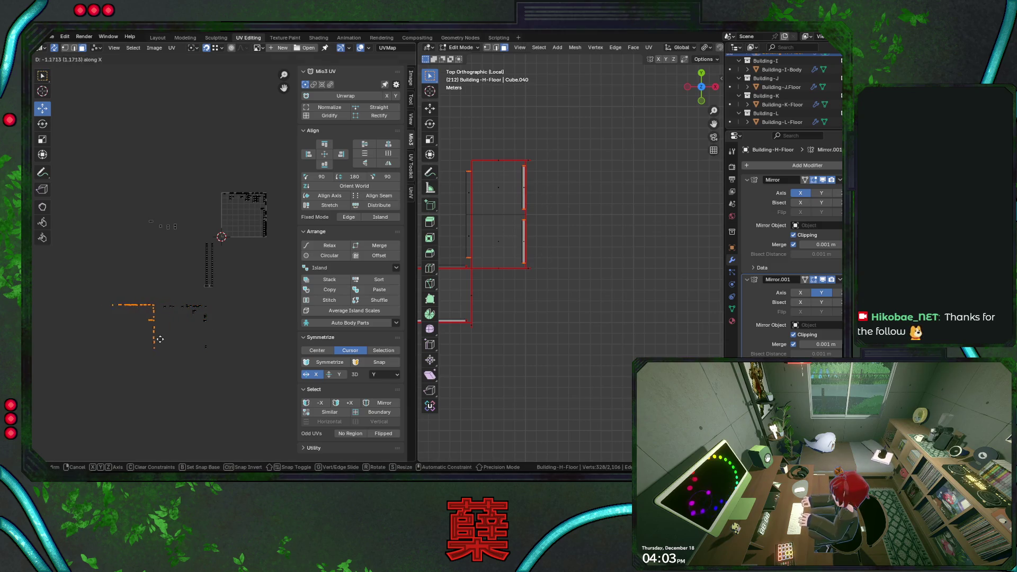
pyautogui.click(159, 341)
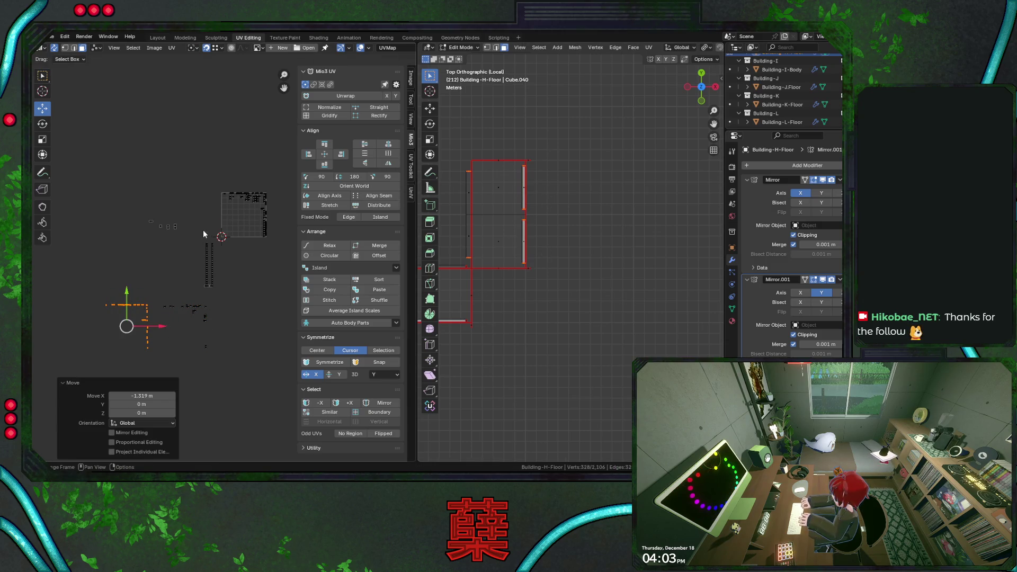
# Step: Place a vertical strip lower in UV space and reposition the L-shaped island
pyautogui.click(208, 254)
pyautogui.scroll(-1, 210, 283)
pyautogui.press('g')
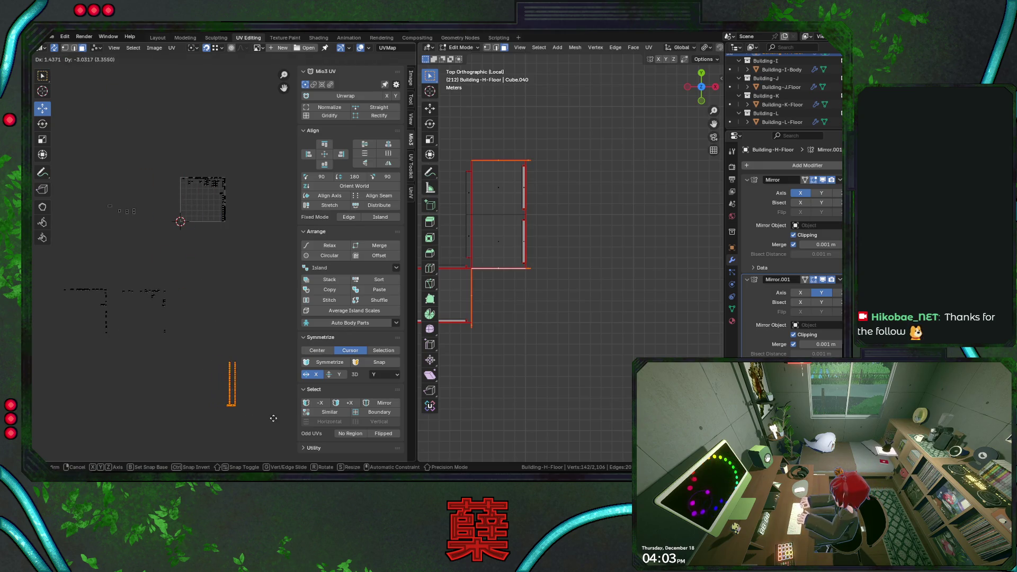
pyautogui.click(231, 384)
pyautogui.moveTo(83, 273); pyautogui.dragTo(168, 355)
pyautogui.press('g')
pyautogui.click(160, 310)
pyautogui.scroll(-2, 452, 285)
pyautogui.scroll(-2, 445, 278)
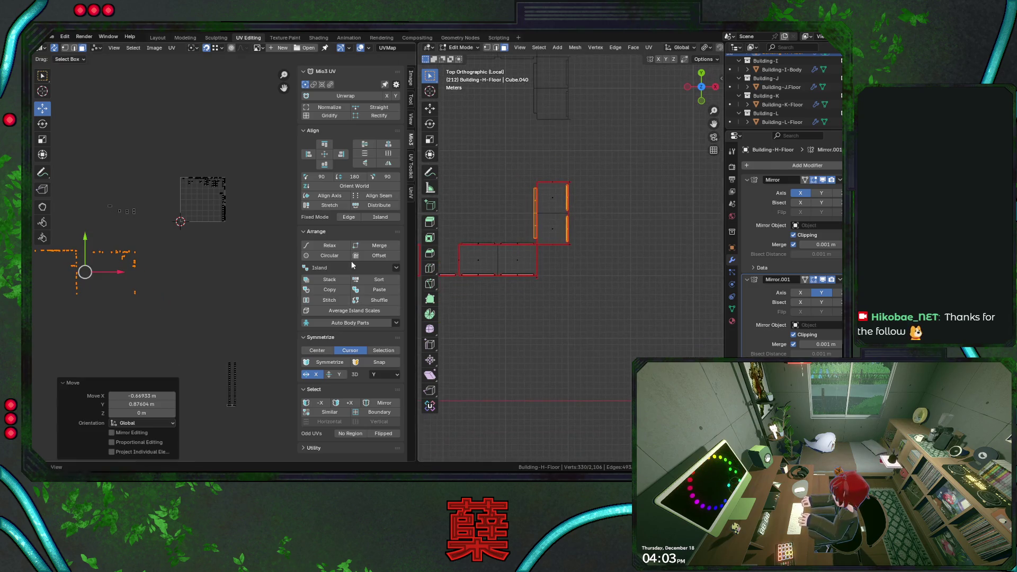
# Step: Move the island near the roof grid below and left of it, saving the file
pyautogui.moveTo(176, 170); pyautogui.dragTo(252, 245)
pyautogui.hotkey('ctrl', 's')
pyautogui.scroll(2, 577, 290)
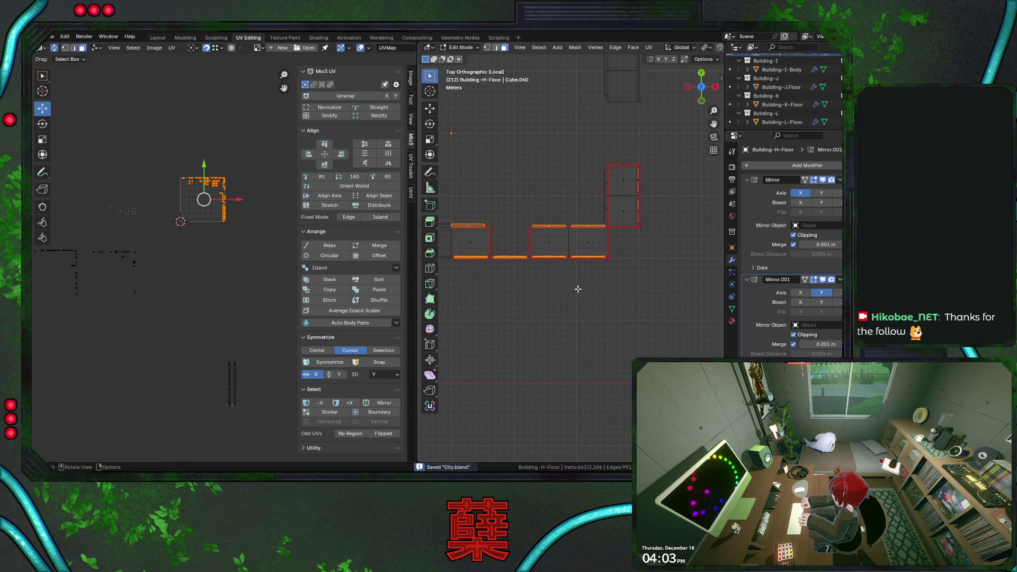
pyautogui.press('g')
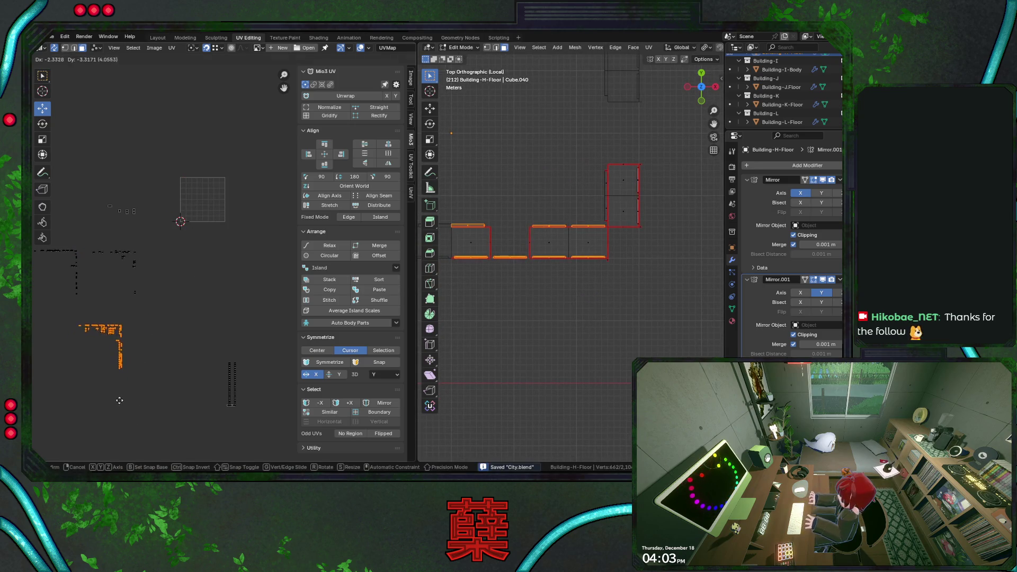
pyautogui.click(119, 334)
# Step: Deselect the floor outline's left, middle and right faces, slide the rest horizontally, and save
pyautogui.keyDown('shift'); pyautogui.moveTo(530, 313); pyautogui.dragTo(574, 296, button='middle'); pyautogui.keyUp('shift')
pyautogui.press('k')
pyautogui.click(506, 195)
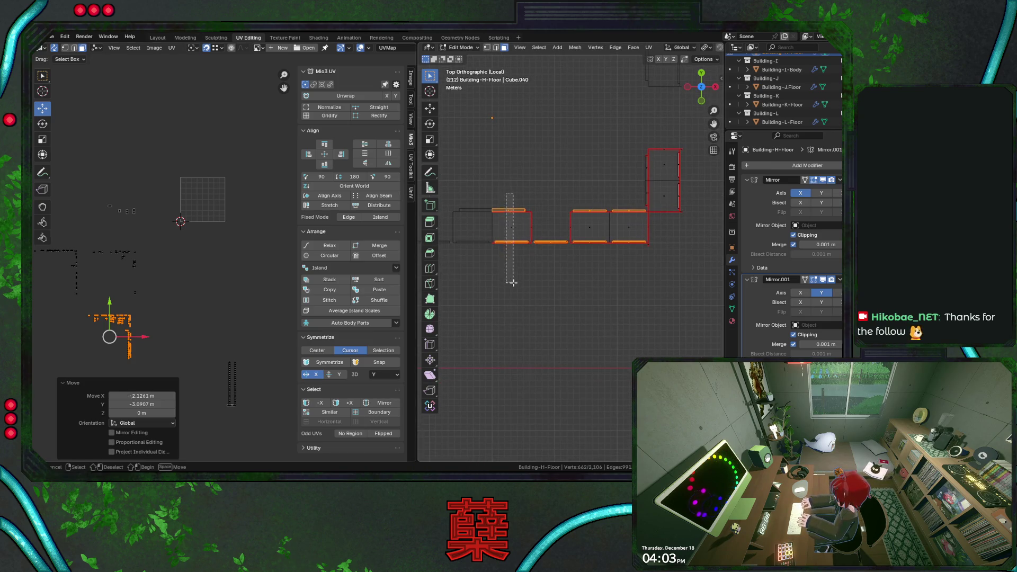
pyautogui.moveTo(506, 195); pyautogui.dragTo(511, 282)
pyautogui.moveTo(586, 205); pyautogui.dragTo(599, 248)
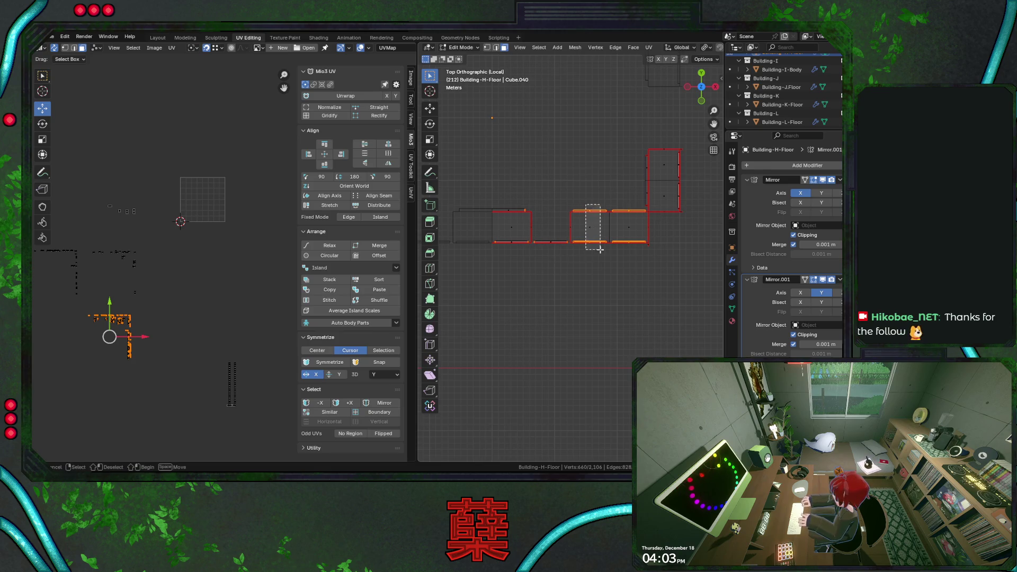
pyautogui.moveTo(624, 206); pyautogui.dragTo(644, 262)
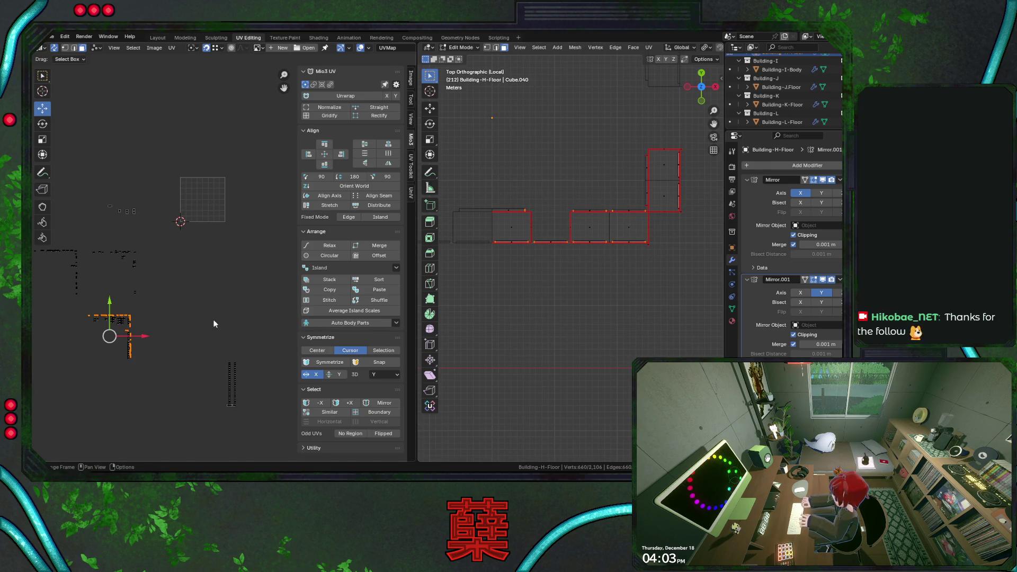
pyautogui.press('g')
pyautogui.press('x')
pyautogui.click(155, 322)
pyautogui.hotkey('ctrl', 's')
# Step: Reveal the hidden building geometry with nothing selected and save City.blend
pyautogui.moveTo(605, 263)
pyautogui.mouseDown(button='middle')
pyautogui.moveTo(637, 281)
pyautogui.moveTo(614, 268)
pyautogui.mouseUp(button='middle')
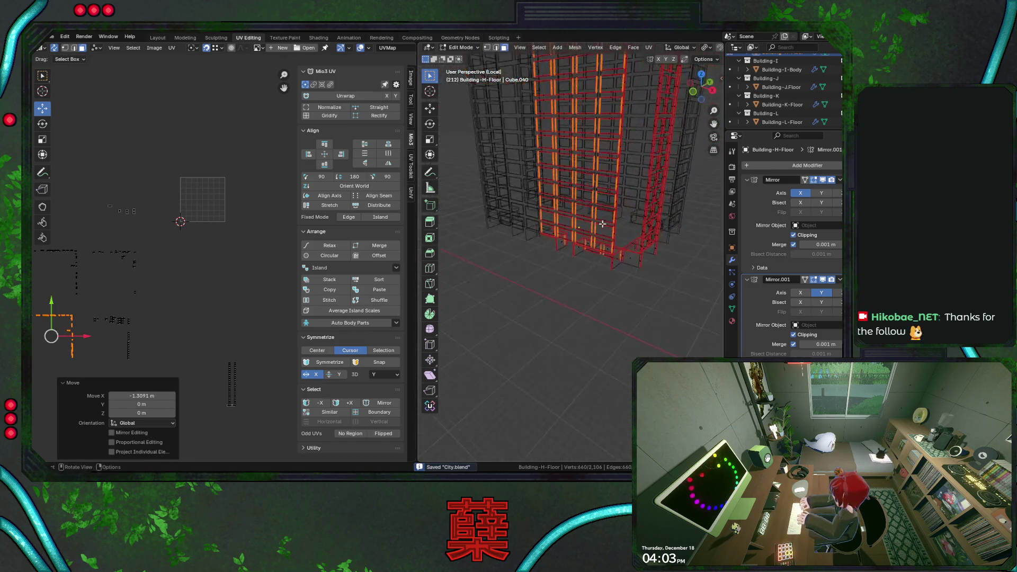
pyautogui.hotkey('alt', 'a')
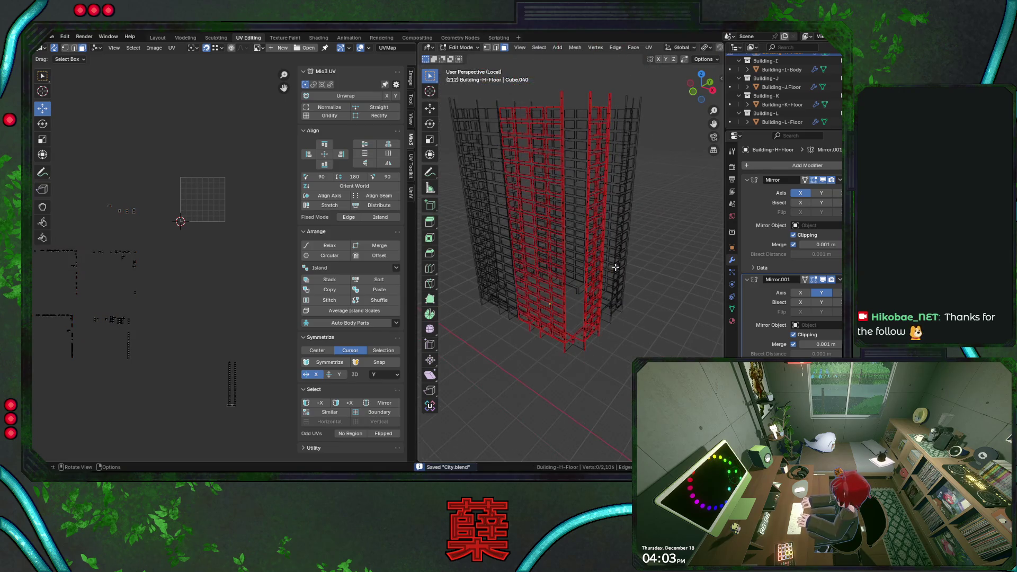
pyautogui.hotkey('alt', 'h')
pyautogui.hotkey('alt', 'a')
pyautogui.scroll(-2, 218, 282)
pyautogui.moveTo(223, 285); pyautogui.dragTo(207, 286, button='middle')
pyautogui.hotkey('ctrl', 's')
pyautogui.scroll(-1, 229, 287)
# Step: Shift one UV island down and to the left, then save
pyautogui.moveTo(185, 191); pyautogui.dragTo(210, 225)
pyautogui.press('g')
pyautogui.click(191, 238)
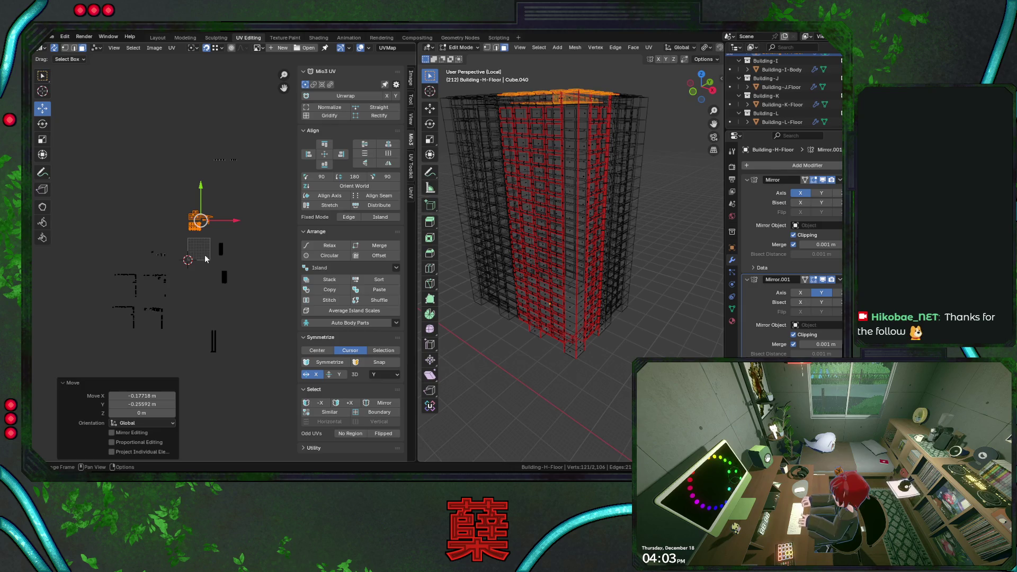
pyautogui.scroll(2, 204, 255)
pyautogui.scroll(3, 212, 278)
pyautogui.hotkey('ctrl', 's')
pyautogui.scroll(-2, 189, 315)
pyautogui.scroll(-2, 195, 179)
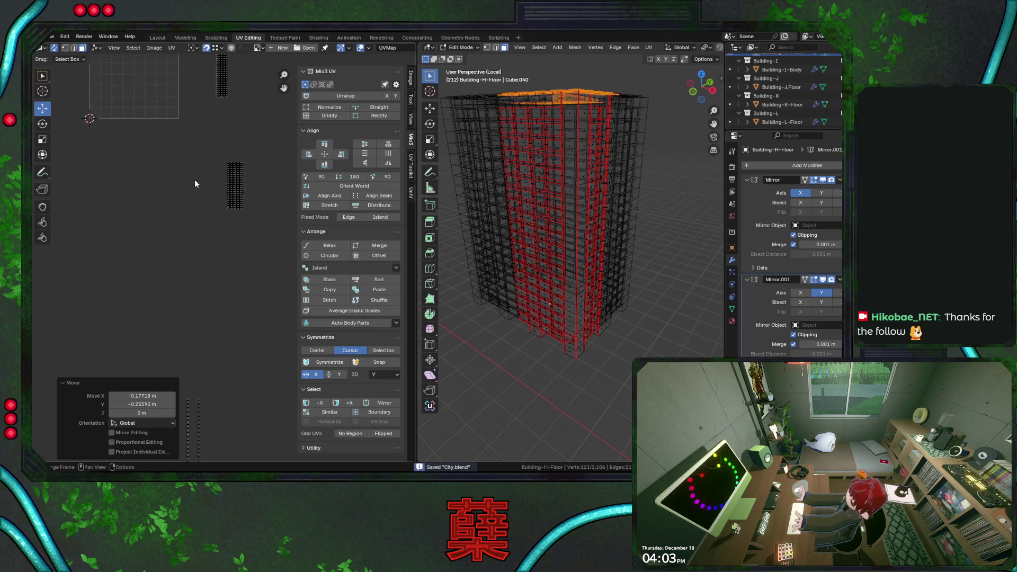
# Step: Position the tall window-column island beside the roof grid
pyautogui.moveTo(195, 180); pyautogui.dragTo(189, 211, button='middle')
pyautogui.moveTo(193, 253); pyautogui.dragTo(225, 362)
pyautogui.press('g')
pyautogui.click(224, 210)
pyautogui.press('g')
pyautogui.click(244, 236)
pyautogui.scroll(2, 238, 176)
# Step: Select the lower column strip and face the building from the front
pyautogui.moveTo(238, 176); pyautogui.dragTo(265, 228, button='middle')
pyautogui.click(222, 165)
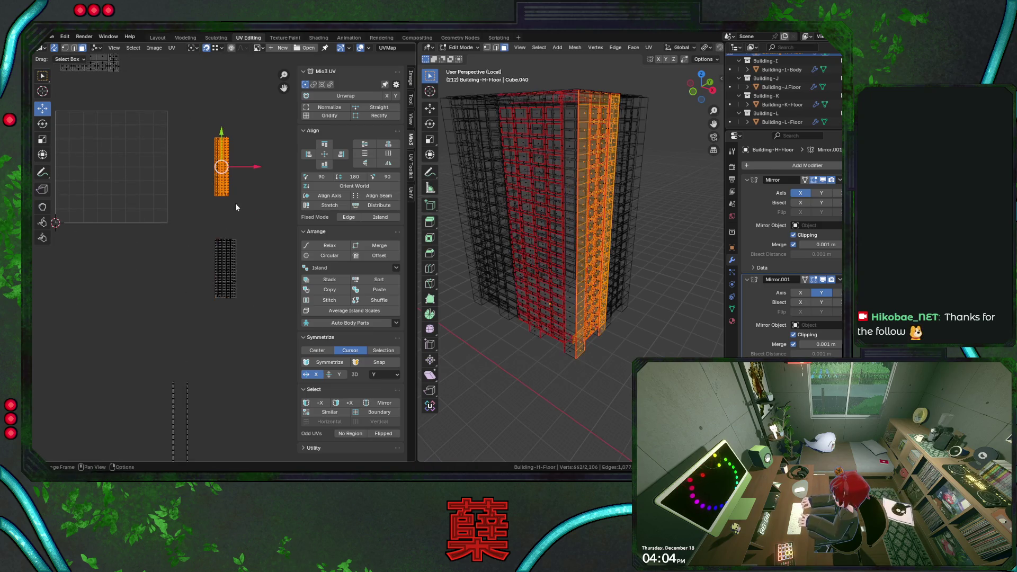
pyautogui.moveTo(208, 232); pyautogui.dragTo(266, 317)
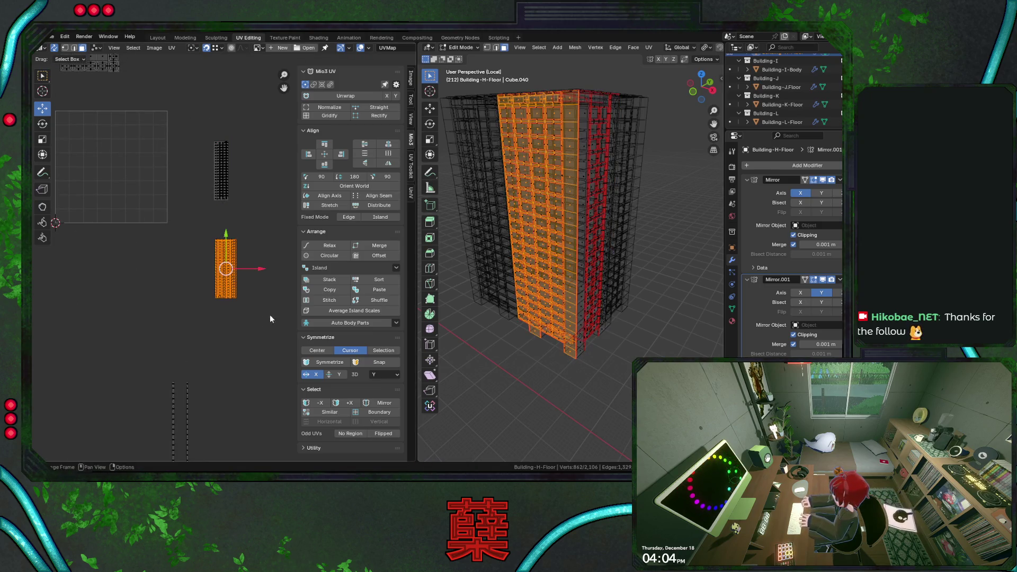
pyautogui.press('KP_1')
# Step: Save, then straighten the rotation of all islands and of the top roof island
pyautogui.hotkey('ctrl', 's')
pyautogui.scroll(2, 555, 260)
pyautogui.scroll(1, 555, 260)
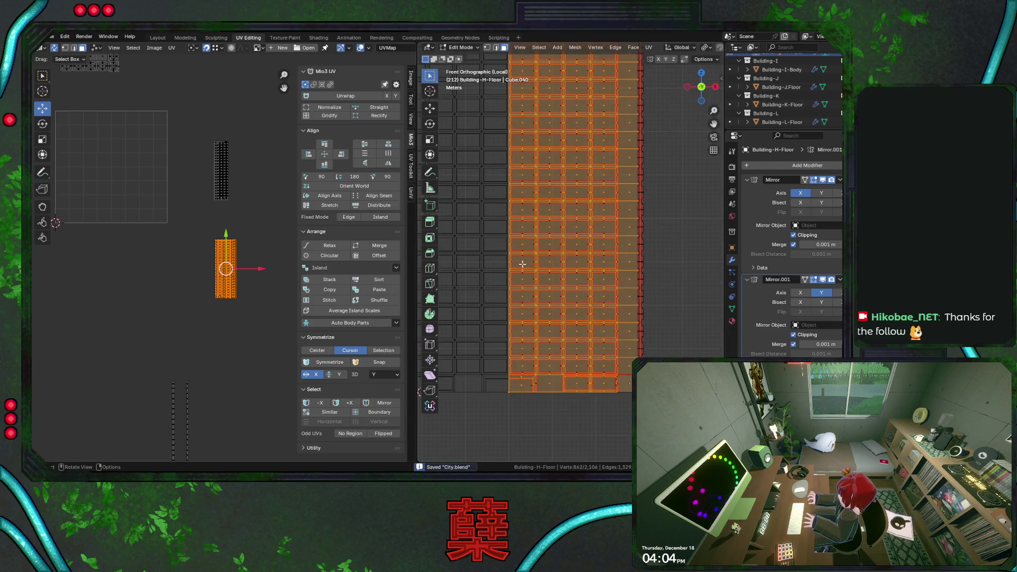
pyautogui.scroll(2, 272, 253)
pyautogui.scroll(1, 271, 252)
pyautogui.scroll(-5, 239, 262)
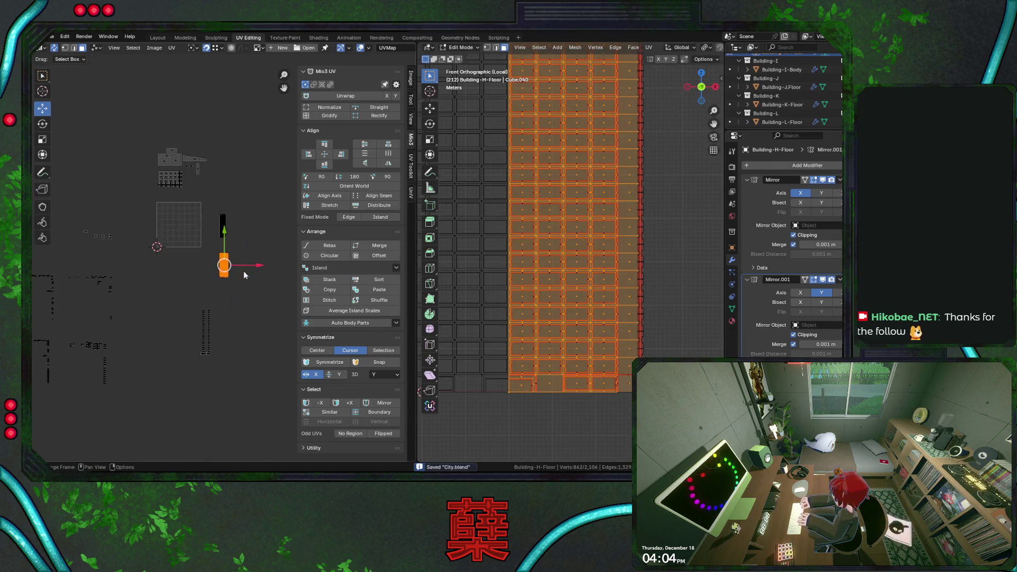
pyautogui.press('a')
pyautogui.moveTo(202, 274); pyautogui.dragTo(261, 258, button='middle')
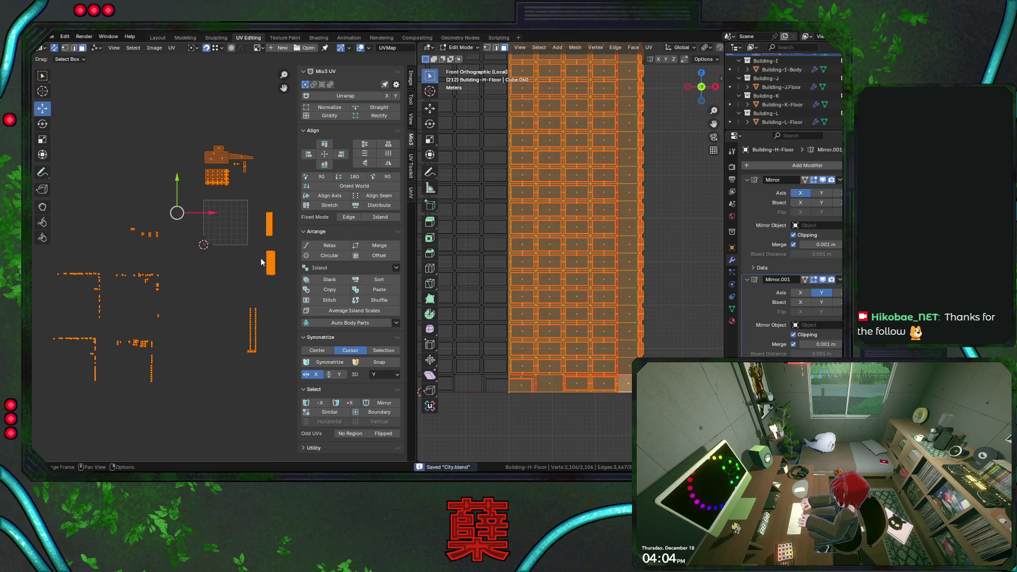
pyautogui.click(343, 189)
pyautogui.scroll(-1, 210, 227)
pyautogui.moveTo(177, 140); pyautogui.dragTo(207, 171)
pyautogui.click(343, 189)
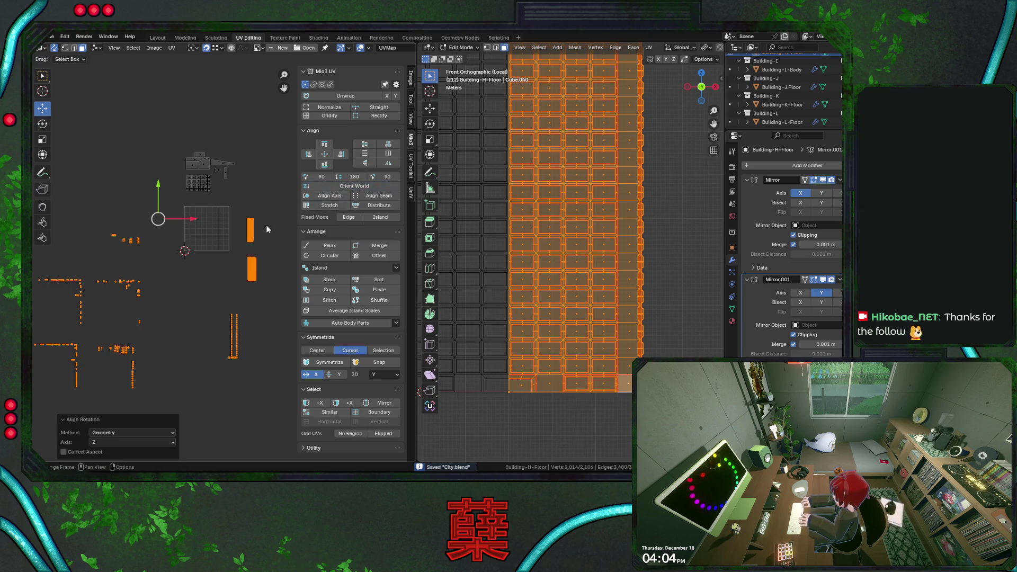
pyautogui.scroll(-2, 238, 239)
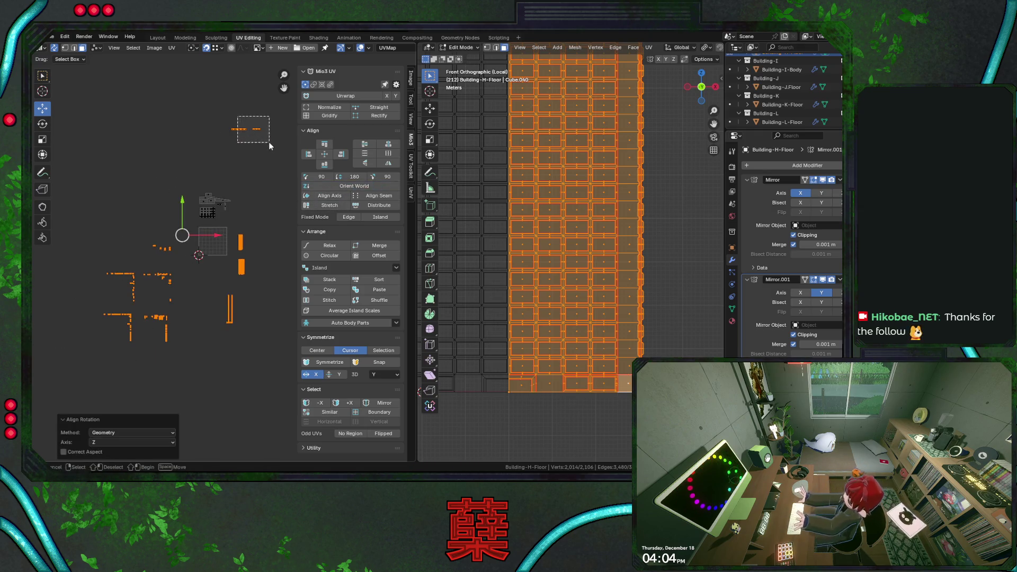
# Step: Place the small top island beside the grid, try Average Island Scales on everything, then undo it
pyautogui.click(243, 129)
pyautogui.press('g')
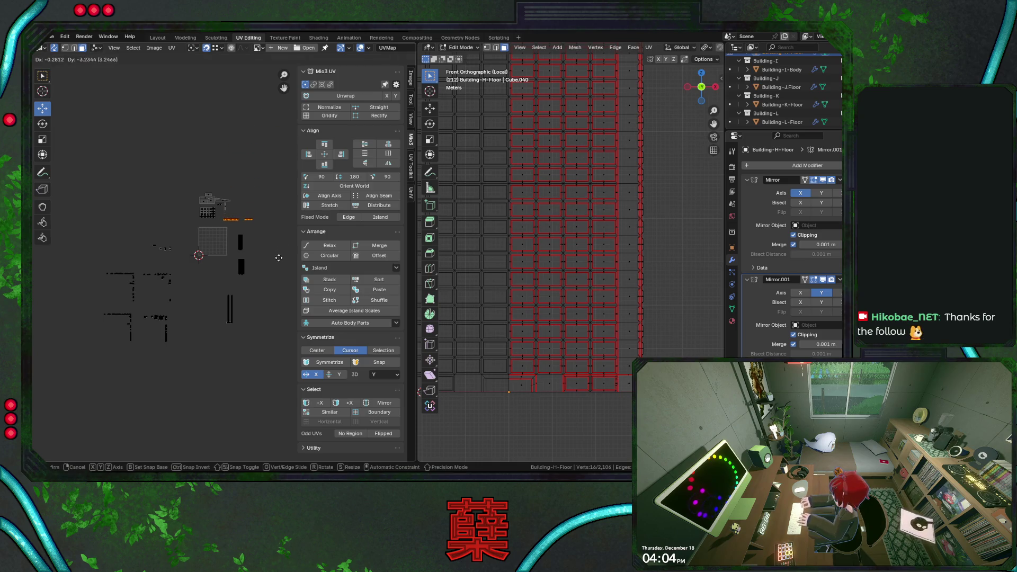
pyautogui.click(273, 255)
pyautogui.moveTo(75, 172); pyautogui.dragTo(263, 368)
pyautogui.hotkey('ctrl', 's')
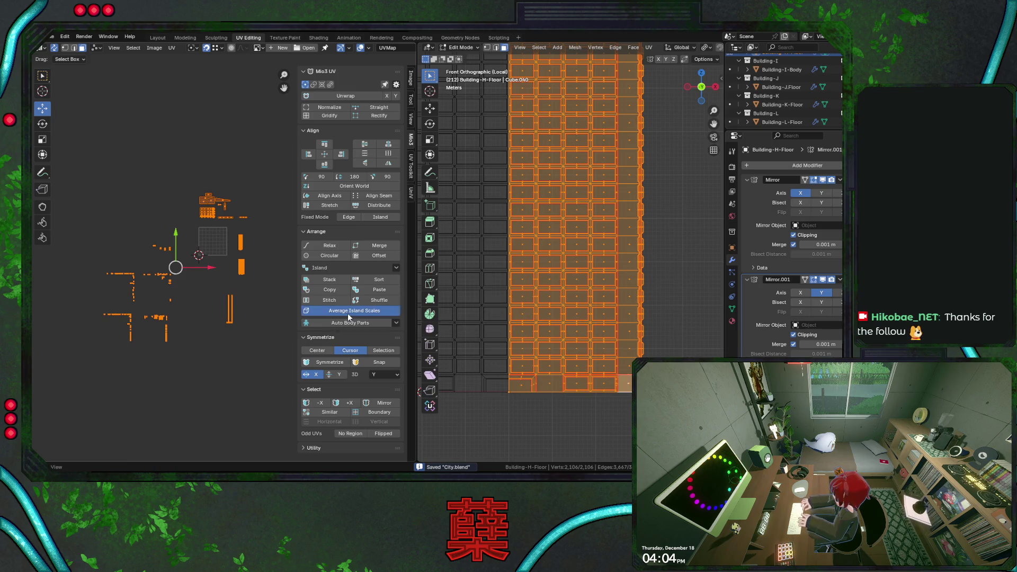
pyautogui.click(348, 311)
pyautogui.scroll(3, 251, 252)
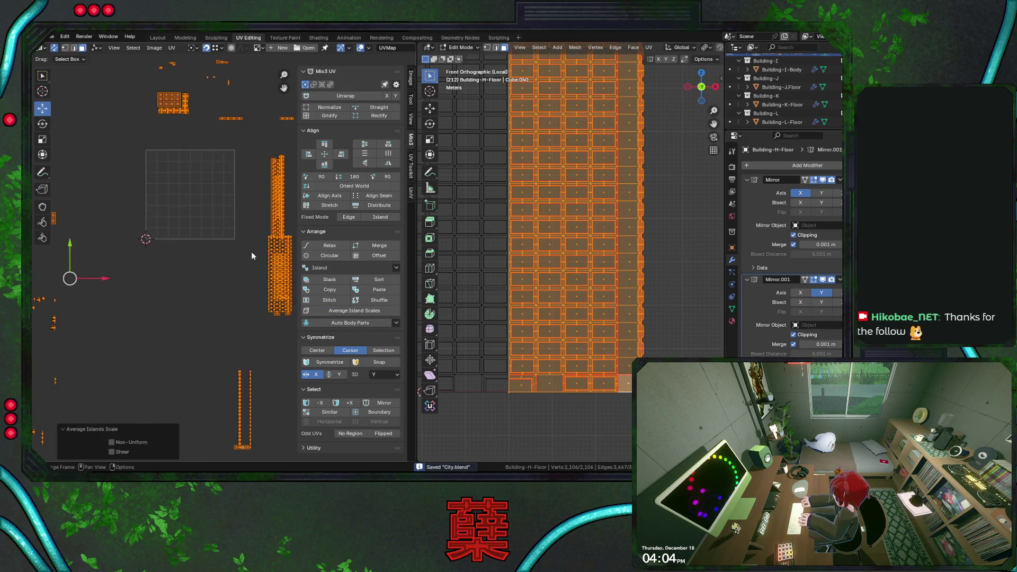
pyautogui.scroll(1, 248, 242)
pyautogui.hotkey('ctrl', 'z')
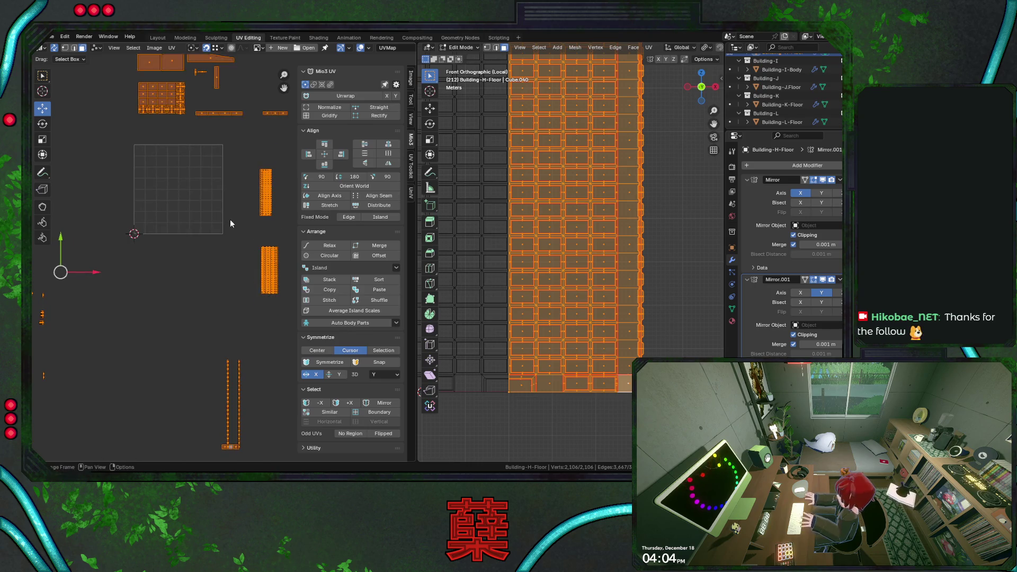
pyautogui.scroll(-3, 229, 219)
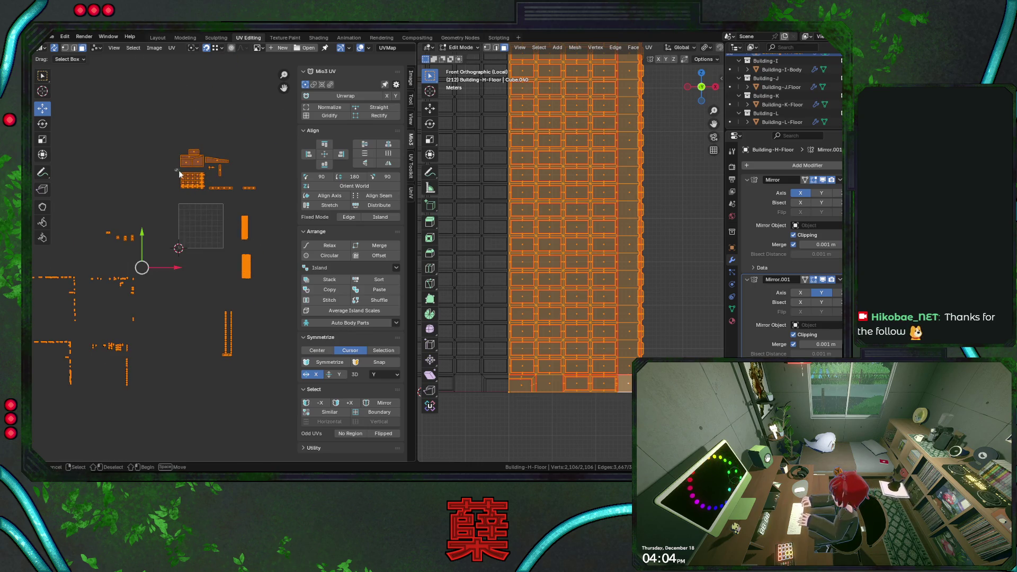
# Step: Rescale the roof island and average all island scales by 3D area
pyautogui.press('l')
pyautogui.press('s')
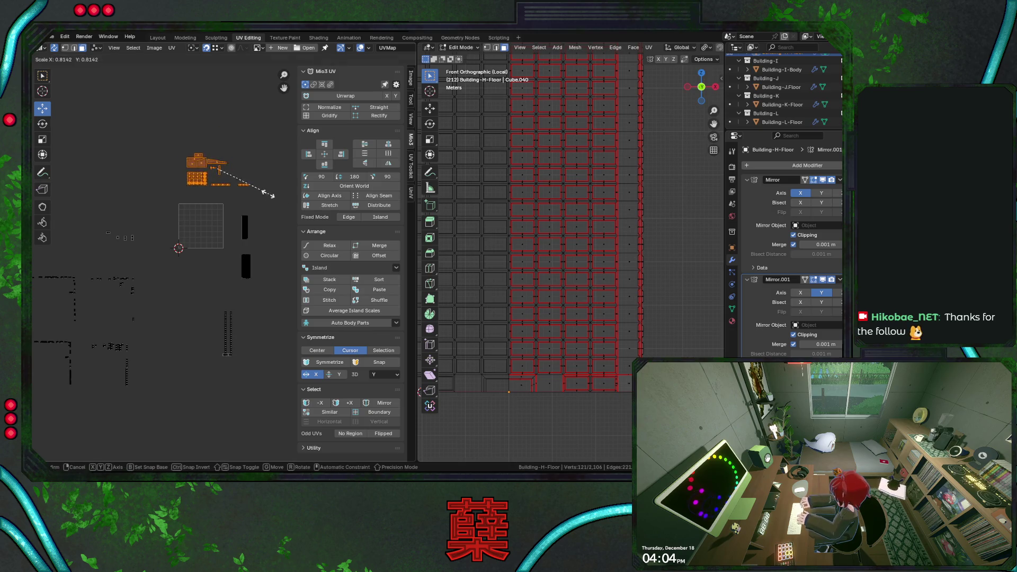
pyautogui.click(255, 189)
pyautogui.press('a')
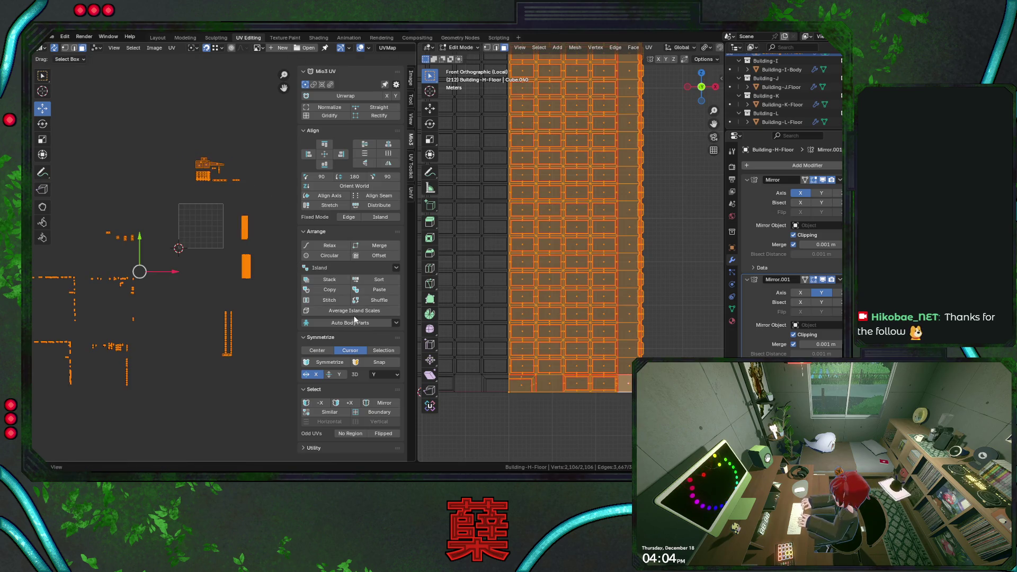
pyautogui.click(353, 311)
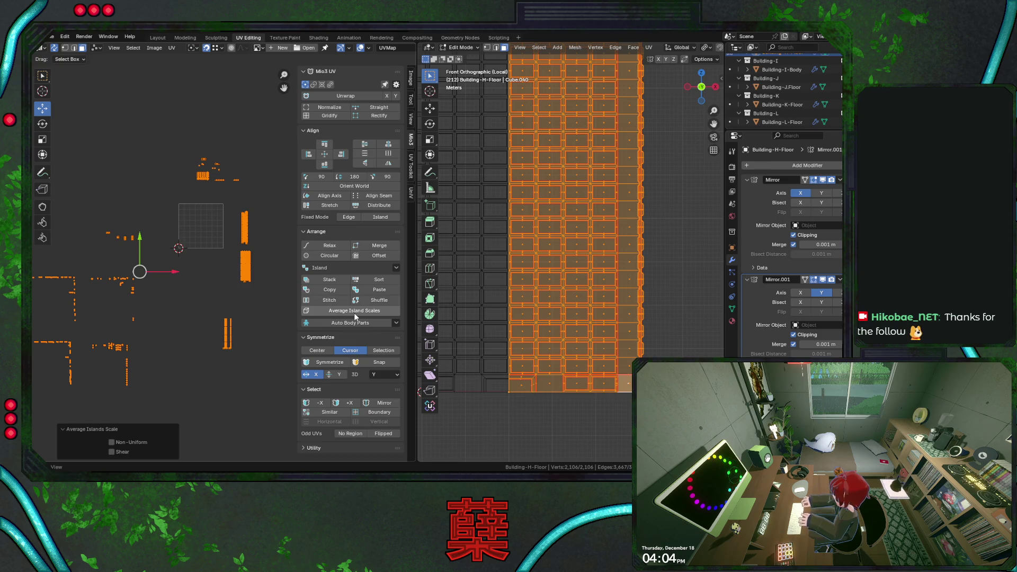
# Step: Adjust the roof island's scale again and re-average the island sizes
pyautogui.click(207, 179)
pyautogui.press('s')
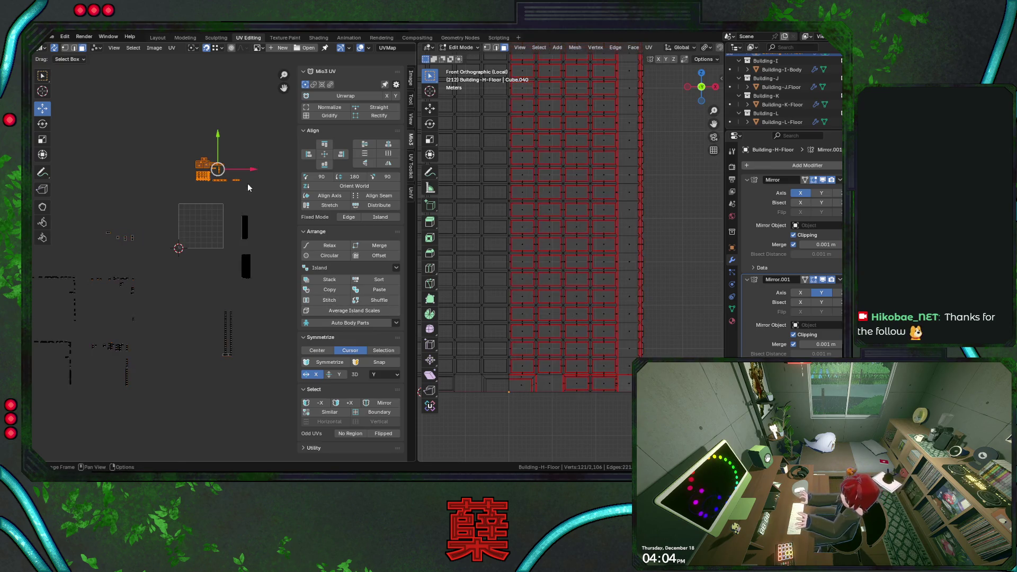
pyautogui.click(249, 184)
pyautogui.press('a')
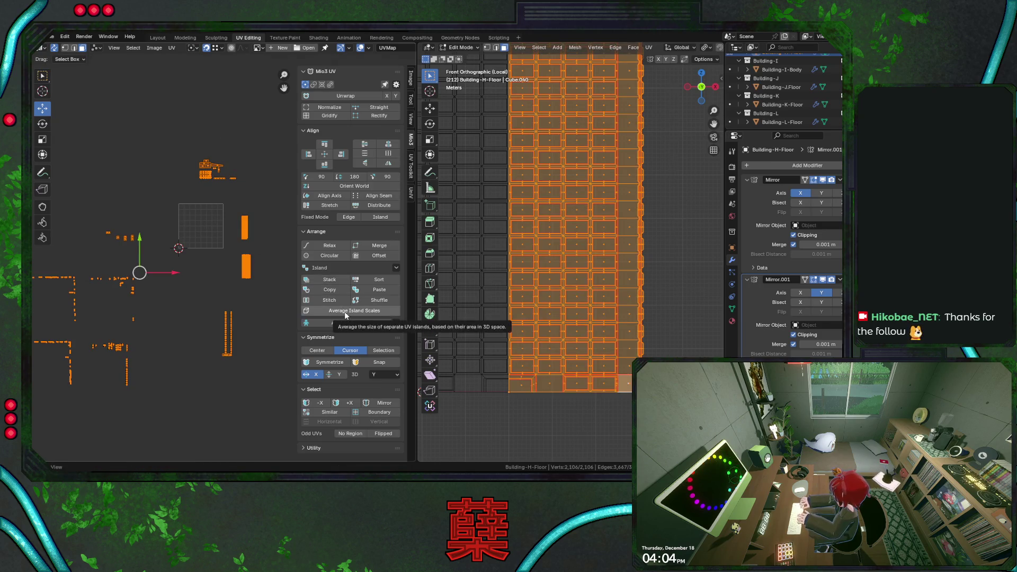
pyautogui.click(344, 312)
# Step: Move the lower bar of the right two-bar island further down and average scales again
pyautogui.click(247, 246)
pyautogui.press('g')
pyautogui.click(272, 304)
pyautogui.press('a')
pyautogui.click(324, 312)
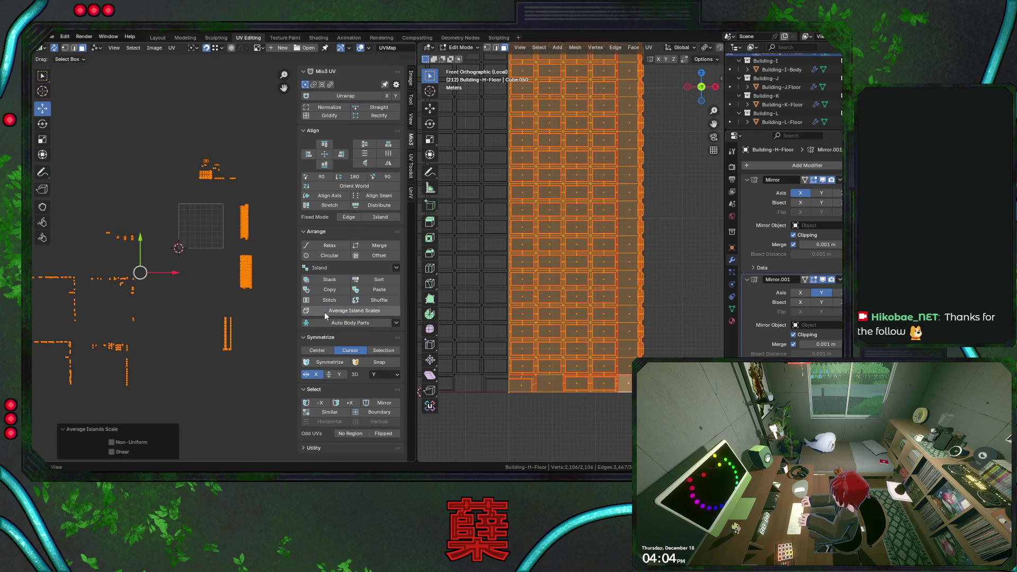
# Step: Scale the thin two-bar island and re-apply island scale averaging
pyautogui.click(228, 330)
pyautogui.press('s')
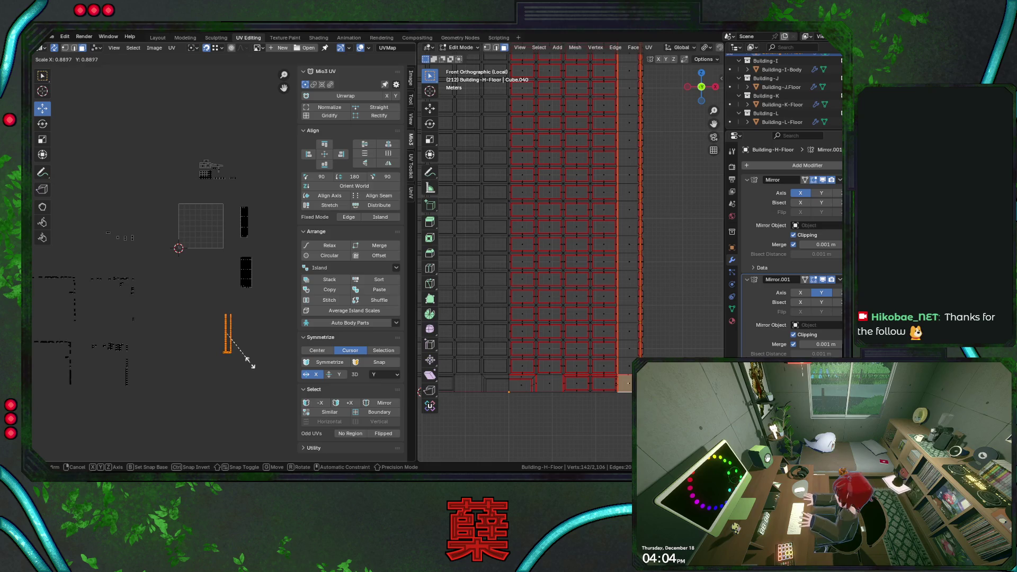
pyautogui.click(249, 361)
pyautogui.press('a')
pyautogui.click(324, 313)
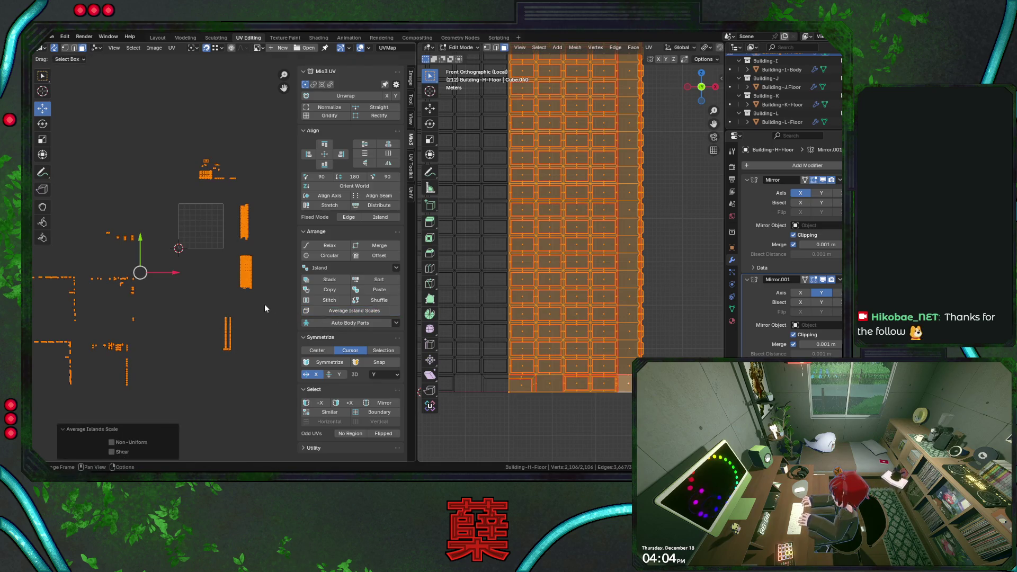
# Step: Enlarge the lower right window strip island and equalize all island scales to 3D size
pyautogui.click(245, 270)
pyautogui.press('s')
pyautogui.click(283, 304)
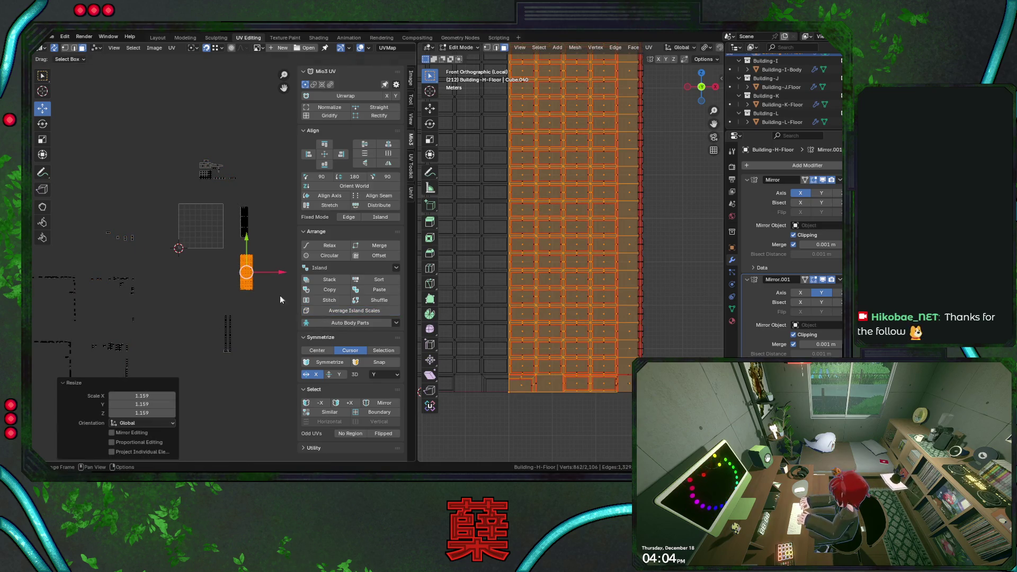
pyautogui.click(243, 218)
pyautogui.click(160, 357)
pyautogui.press('a')
pyautogui.click(347, 311)
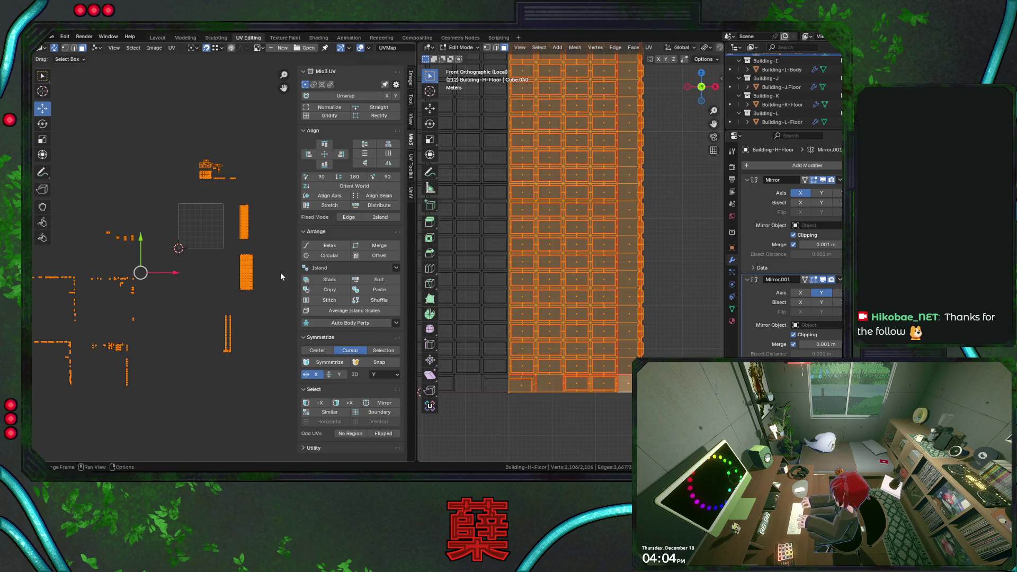
pyautogui.scroll(3, 269, 242)
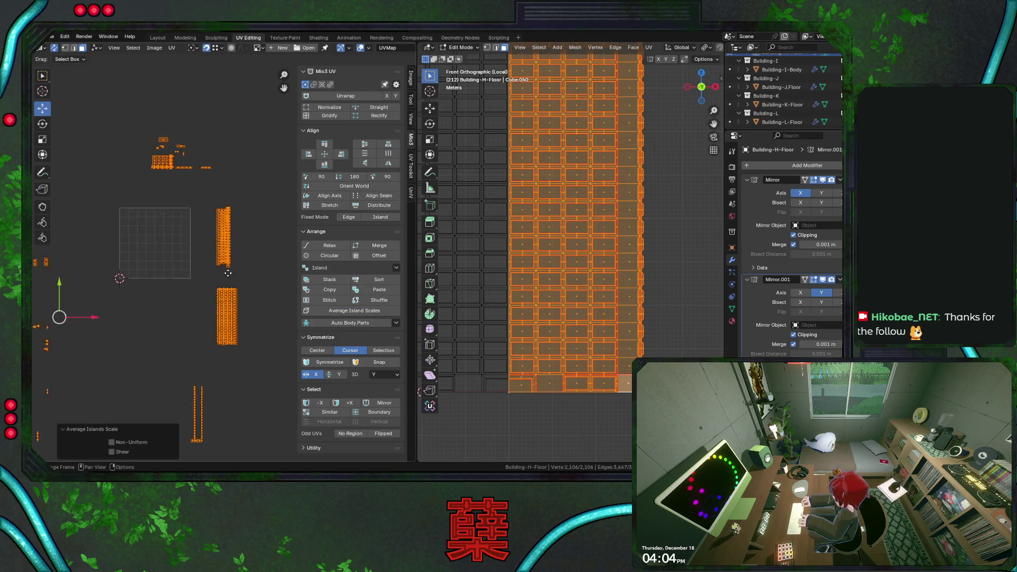
pyautogui.scroll(4, 224, 280)
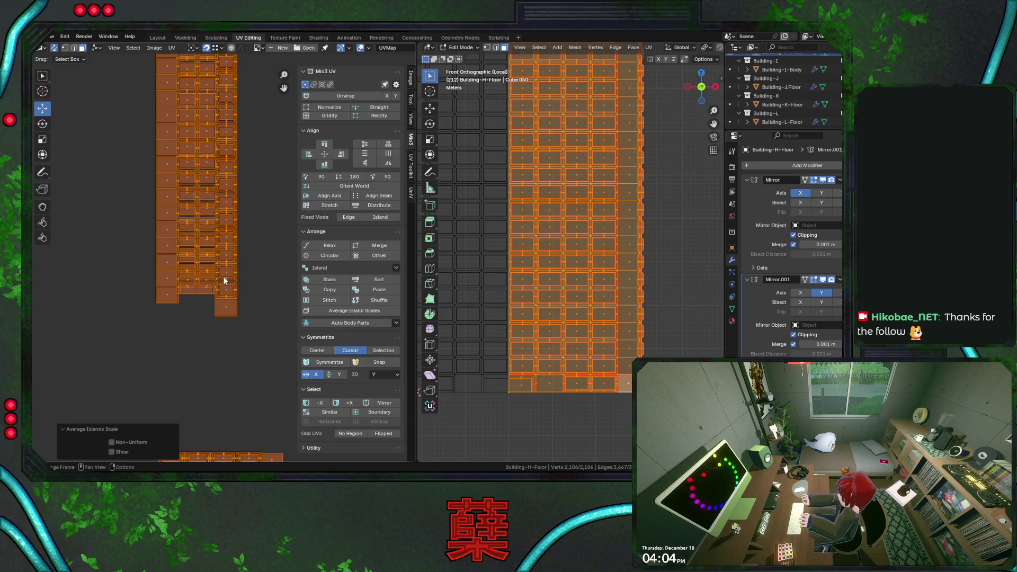
pyautogui.scroll(3, 225, 281)
pyautogui.scroll(3, 225, 280)
pyautogui.scroll(2, 224, 281)
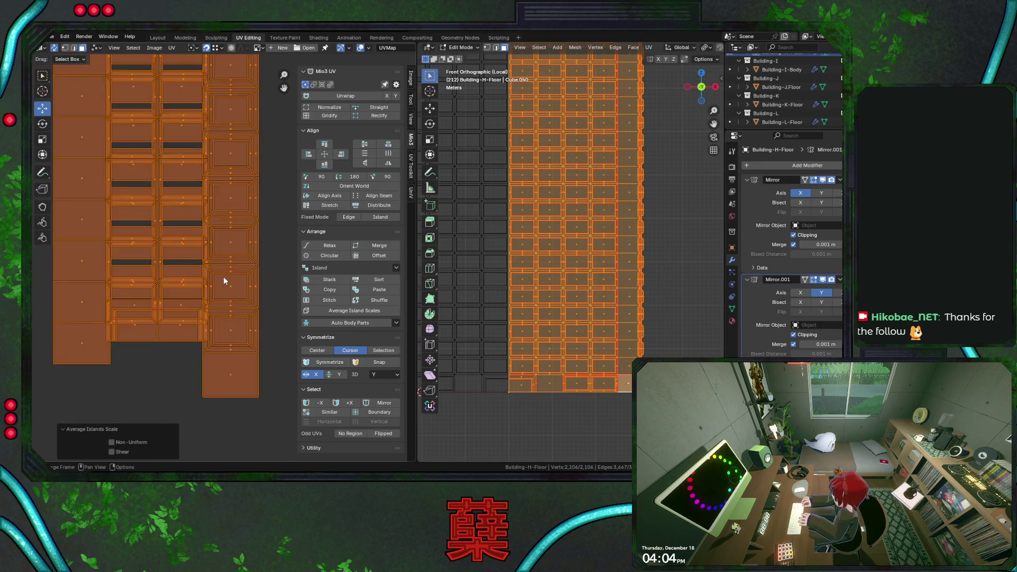
pyautogui.scroll(-5, 223, 277)
pyautogui.scroll(-1, 234, 214)
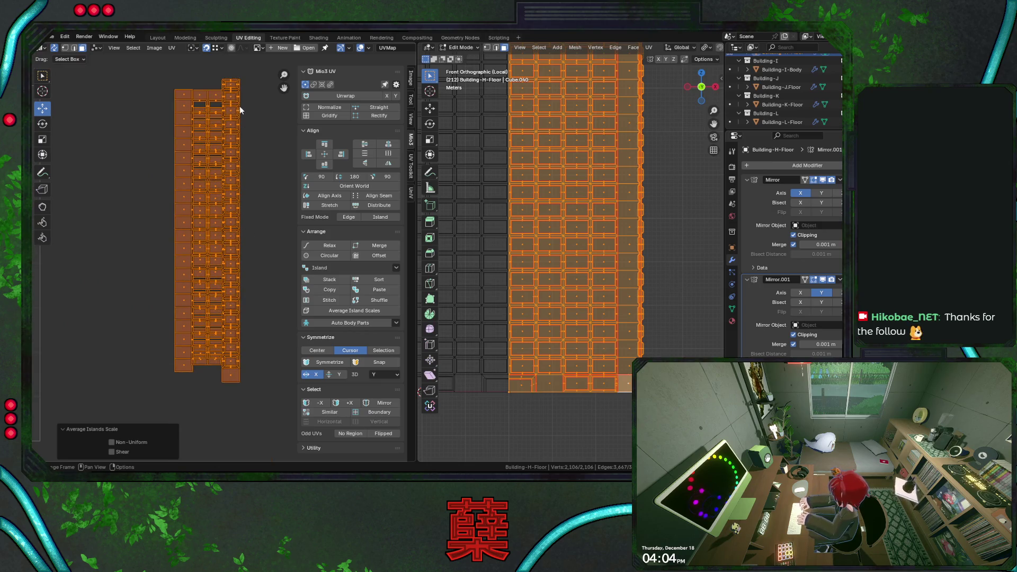
# Step: Inspect the faces behind the right and left UV columns, reselect everything, and save City.blend
pyautogui.moveTo(226, 73); pyautogui.dragTo(260, 322)
pyautogui.moveTo(636, 317)
pyautogui.mouseDown(button='middle')
pyautogui.moveTo(666, 319)
pyautogui.moveTo(591, 317)
pyautogui.mouseUp(button='middle')
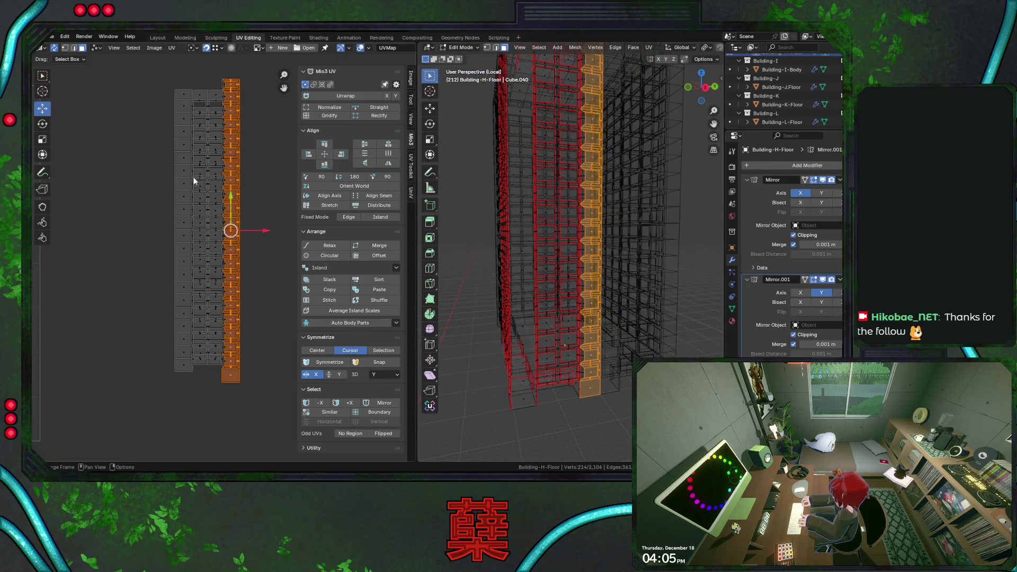
pyautogui.moveTo(176, 84); pyautogui.dragTo(194, 420)
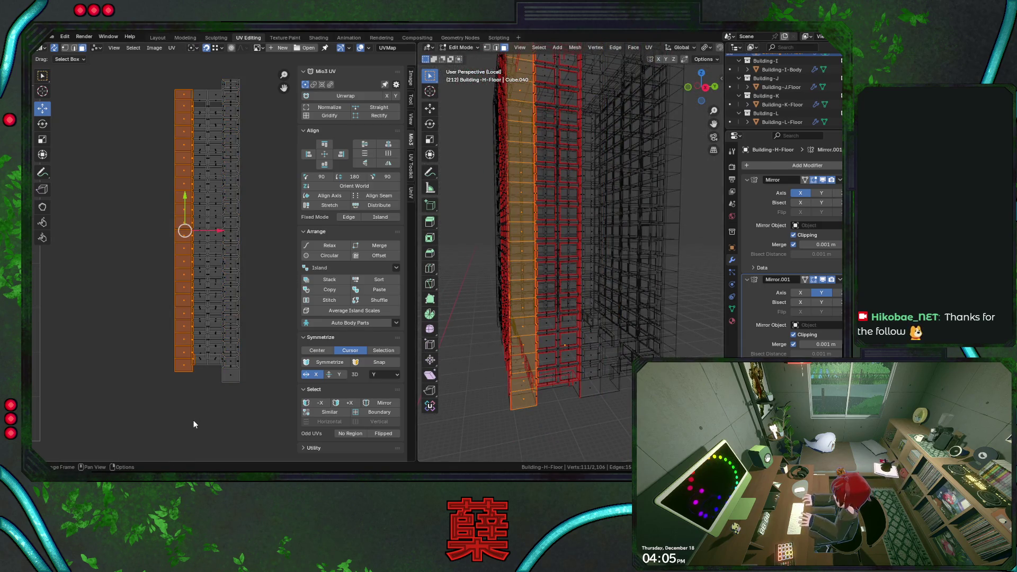
pyautogui.click(260, 259)
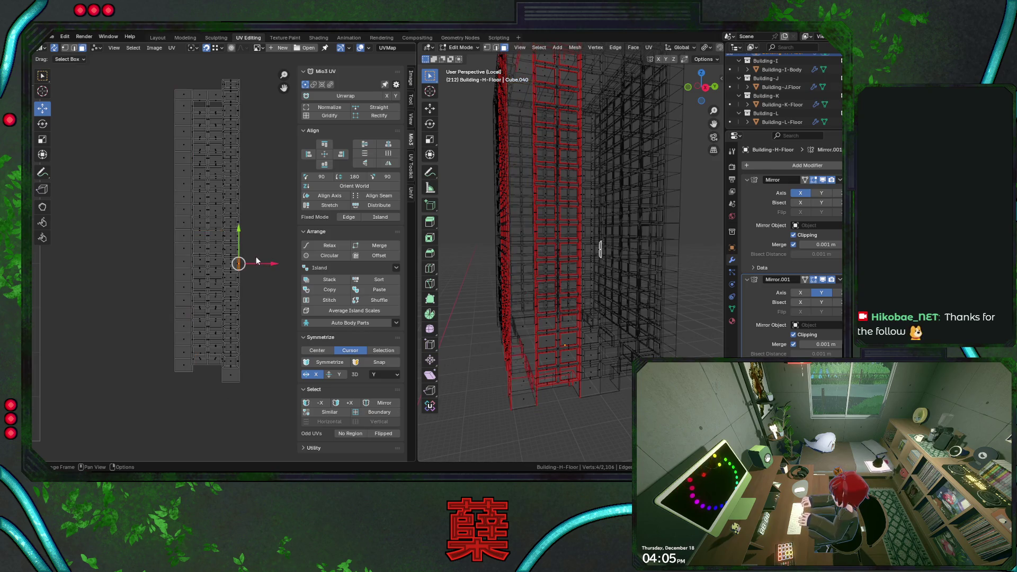
pyautogui.press('a')
pyautogui.hotkey('ctrl', 's')
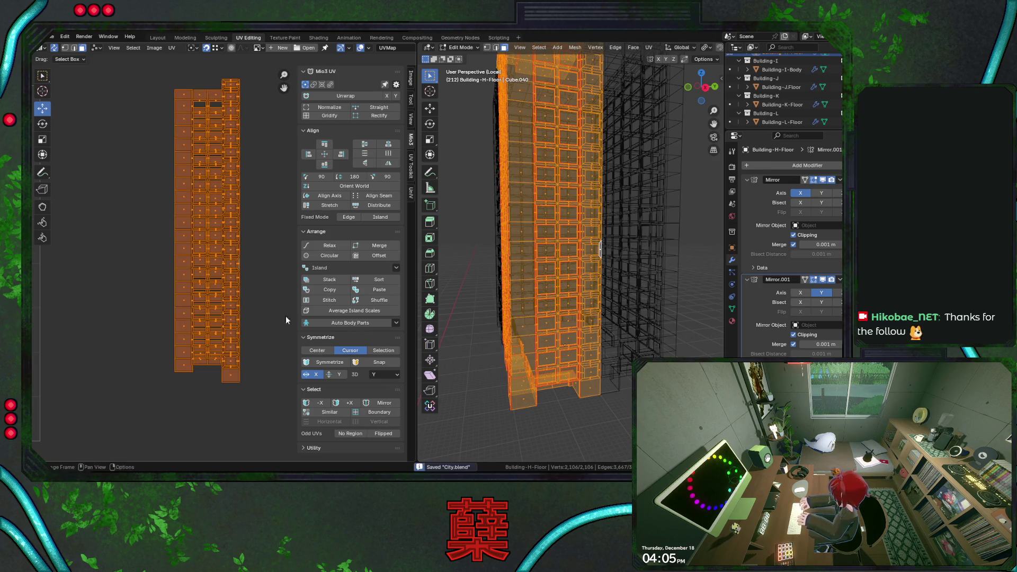
# Step: Average the scale of all Building-H-Floor UV islands, box-selecting and rearranging a group of strip islands
pyautogui.click(331, 310)
pyautogui.hotkey('ctrl', 'z')
pyautogui.hotkey('ctrl', 'z')
pyautogui.hotkey('ctrl', 'shift', 'z')
pyautogui.hotkey('ctrl', 'shift', 'z')
pyautogui.hotkey('ctrl', 'shift', 'z')
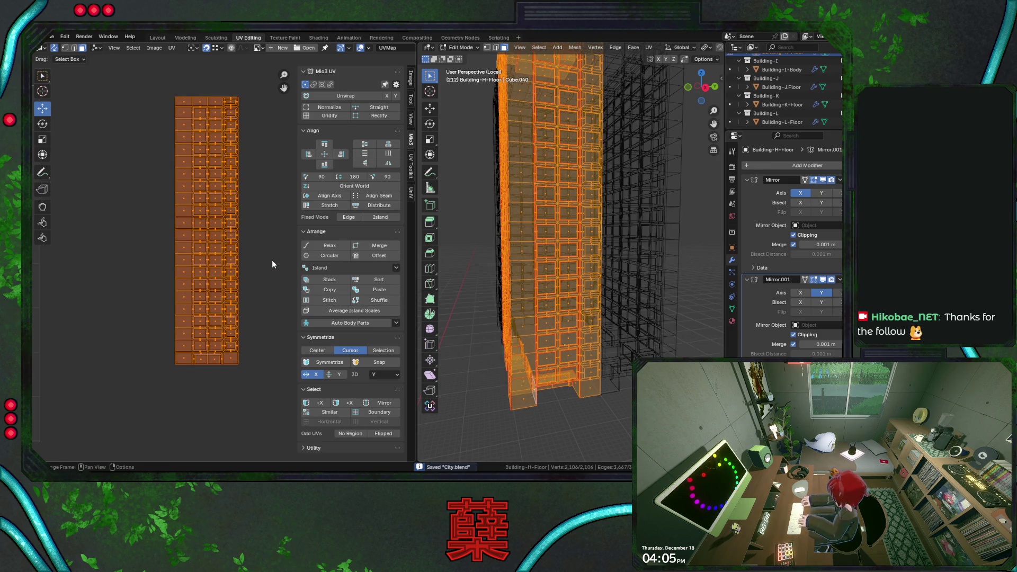
pyautogui.scroll(-2, 273, 254)
pyautogui.scroll(-2, 272, 254)
pyautogui.moveTo(178, 150); pyautogui.dragTo(270, 347)
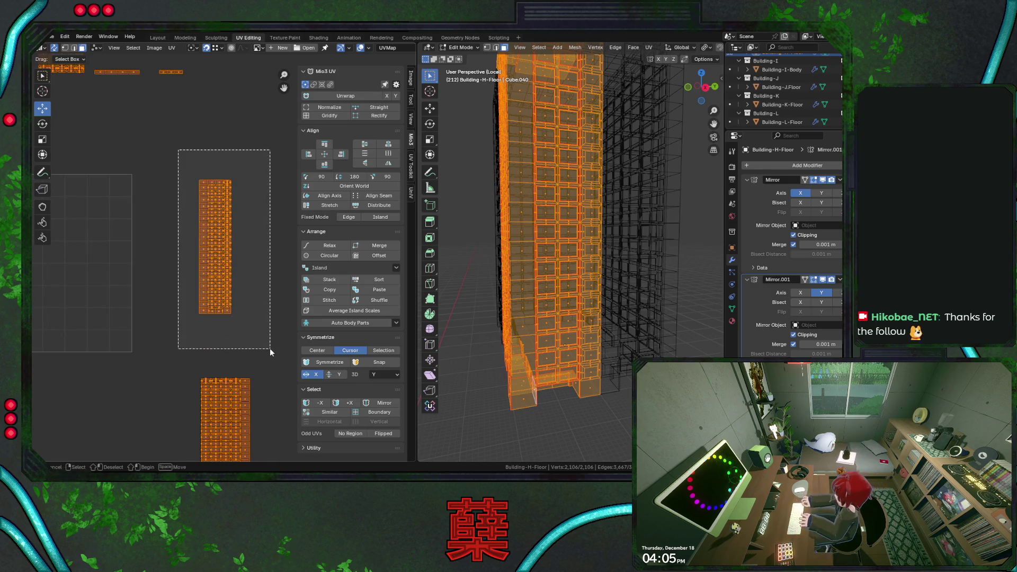
pyautogui.scroll(-2, 270, 347)
pyautogui.click(340, 310)
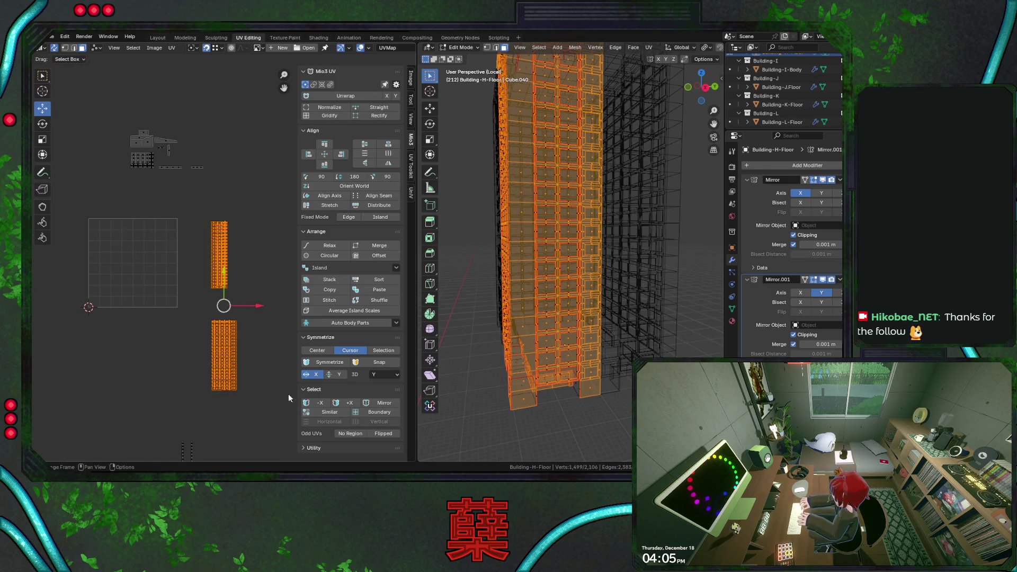
pyautogui.click(345, 313)
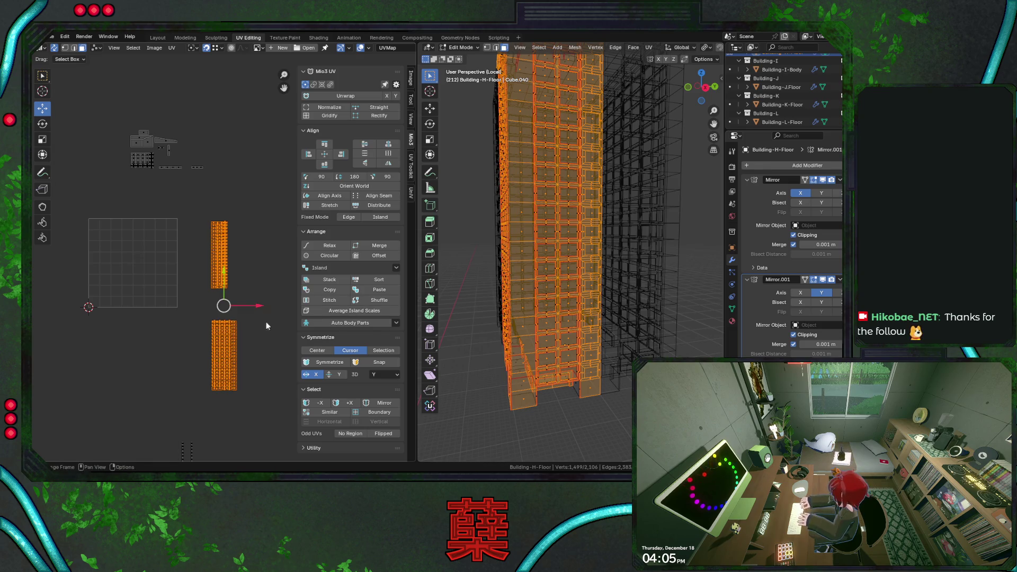
pyautogui.press('a')
pyautogui.click(337, 310)
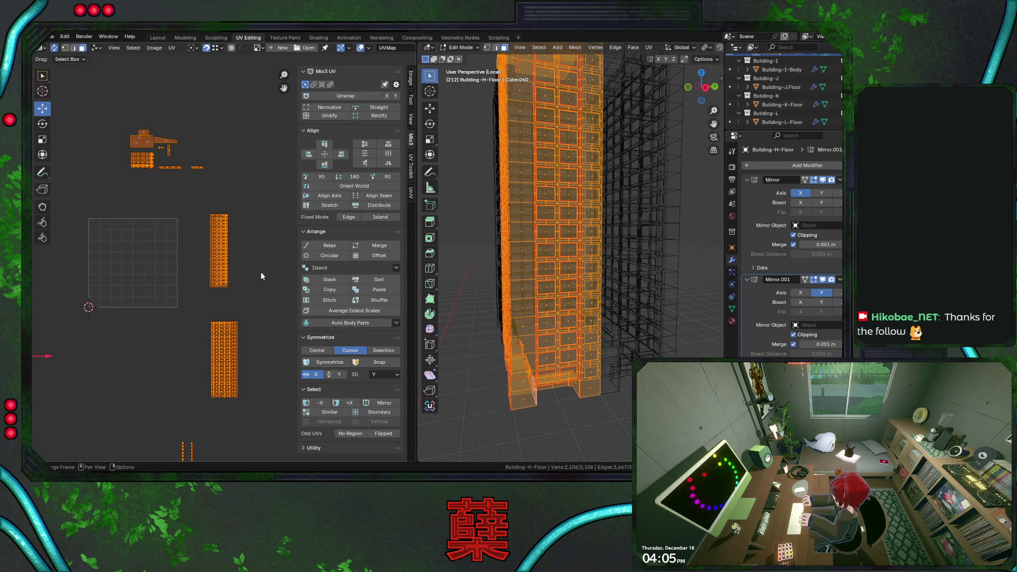
pyautogui.click(337, 311)
pyautogui.hotkey('ctrl', 'z')
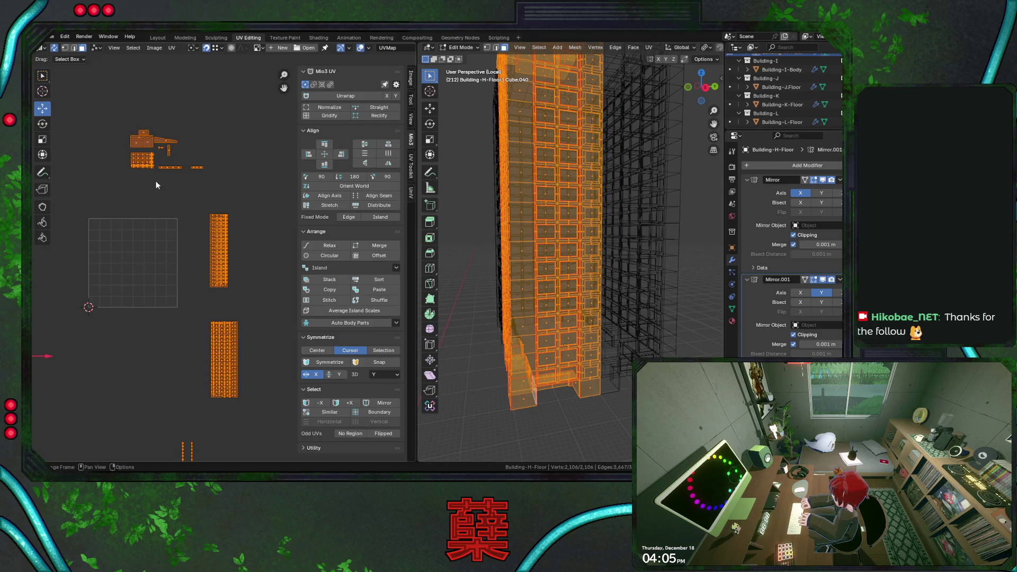
# Step: Resize the small cluster above the grid and the tall thin strip, re-averaging all island scales after each
pyautogui.click(147, 163)
pyautogui.press('s')
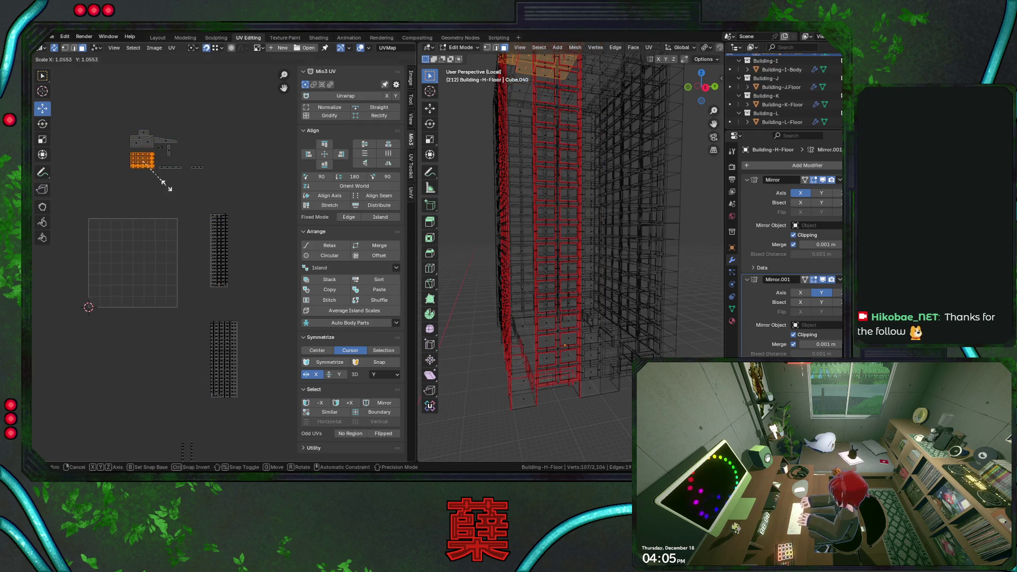
pyautogui.click(173, 189)
pyautogui.press('a')
pyautogui.click(307, 311)
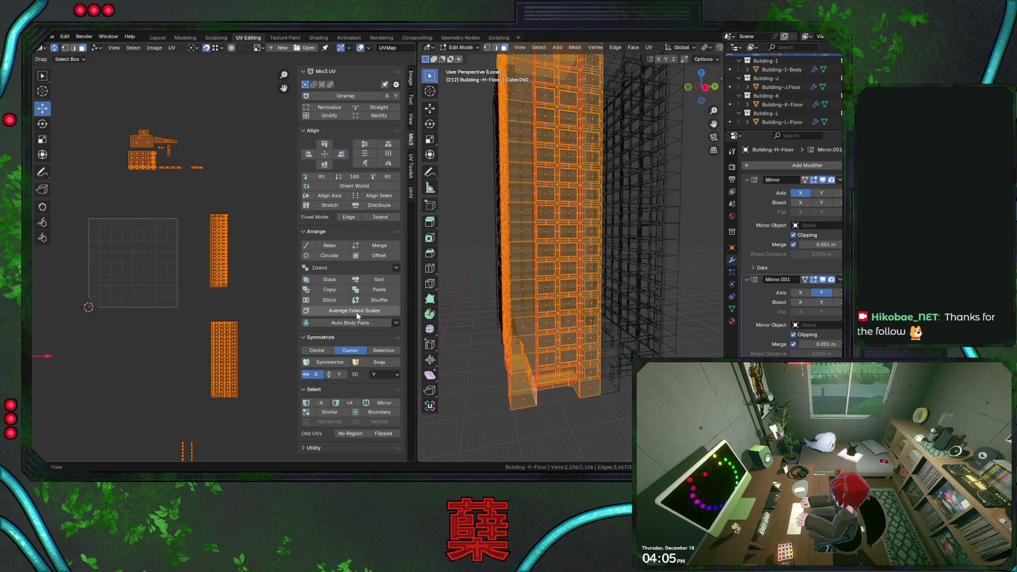
pyautogui.scroll(-3, 159, 262)
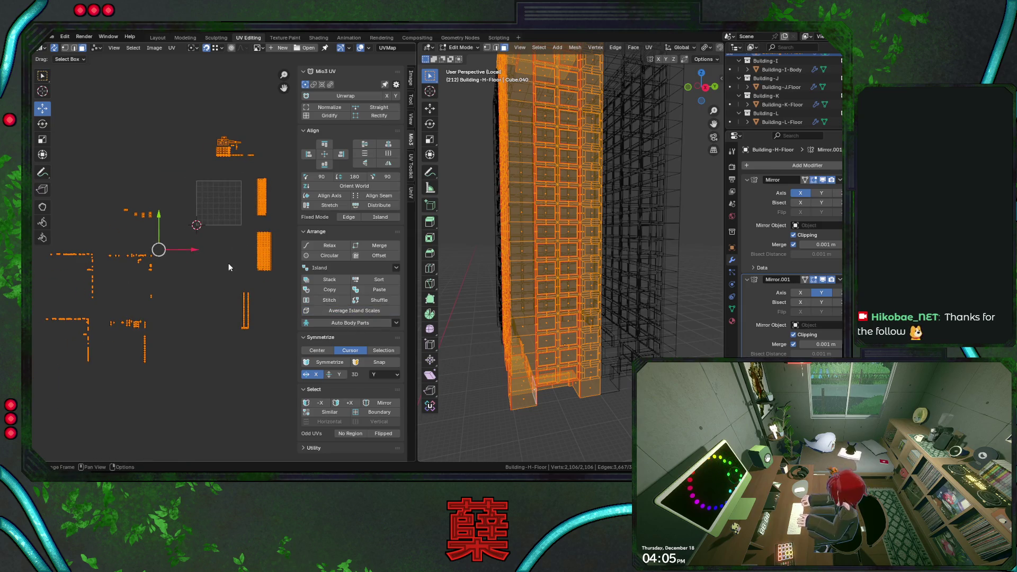
pyautogui.click(354, 311)
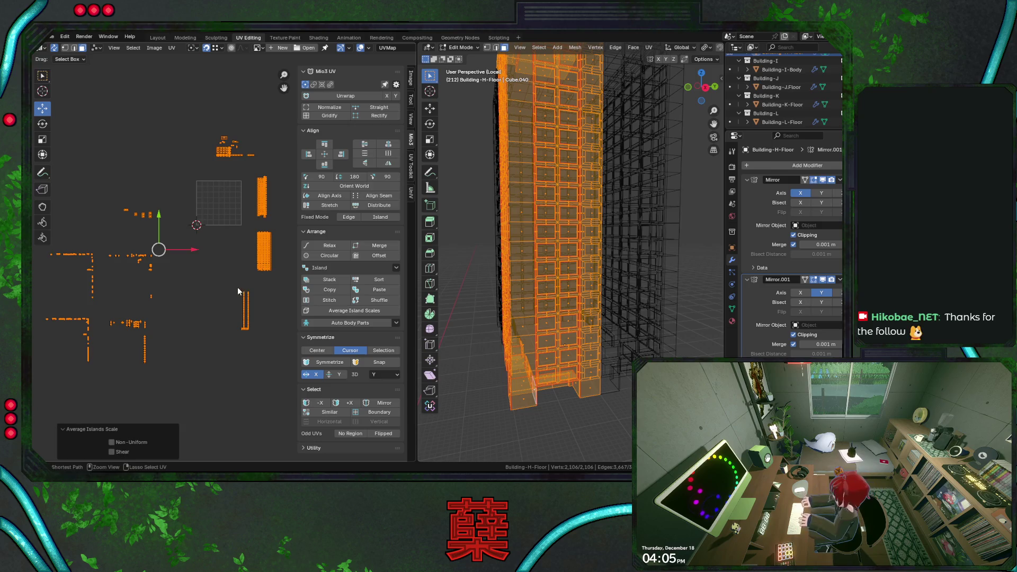
pyautogui.click(245, 310)
pyautogui.press('s')
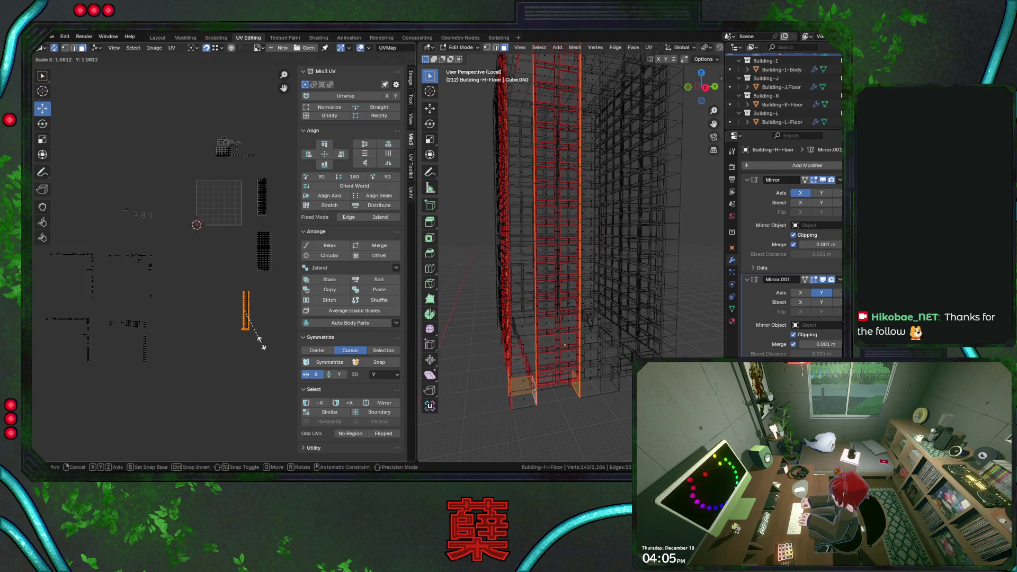
pyautogui.click(261, 342)
pyautogui.click(316, 231)
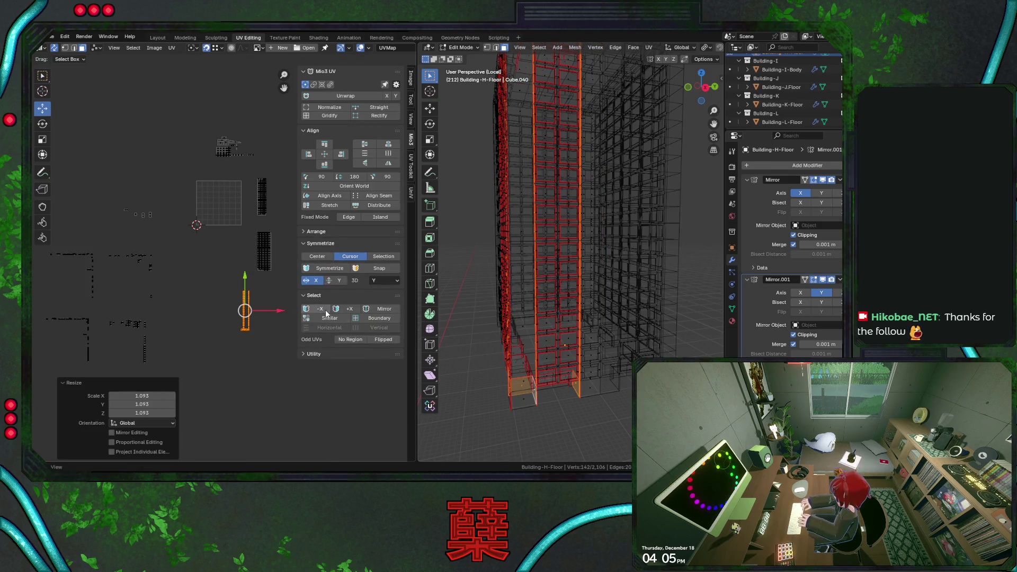
pyautogui.click(315, 231)
pyautogui.press('a')
pyautogui.click(354, 310)
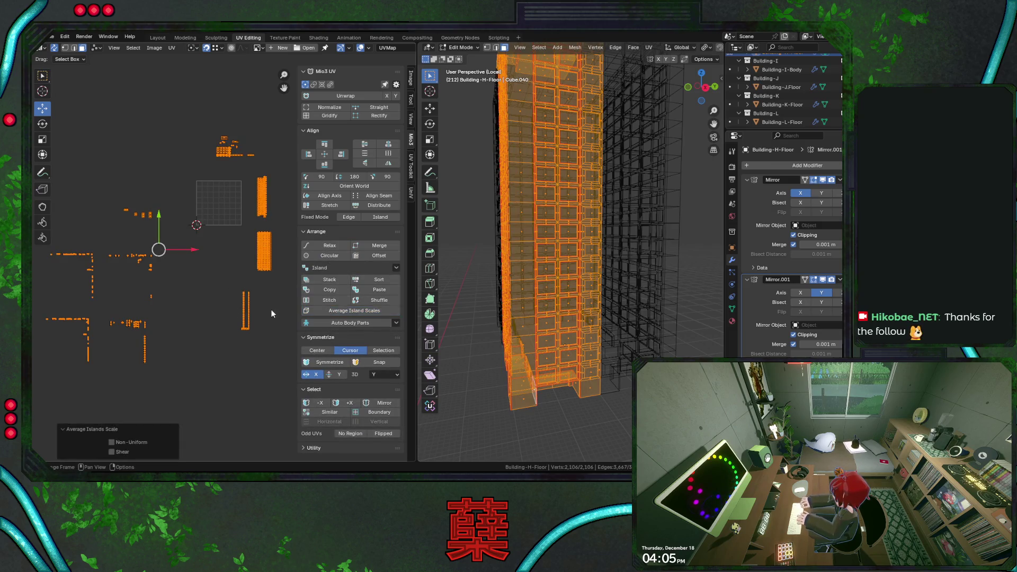
# Step: Shrink the thin vertical strip slightly, re-average island scales and save City.blend
pyautogui.moveTo(268, 291); pyautogui.dragTo(240, 297, button='middle')
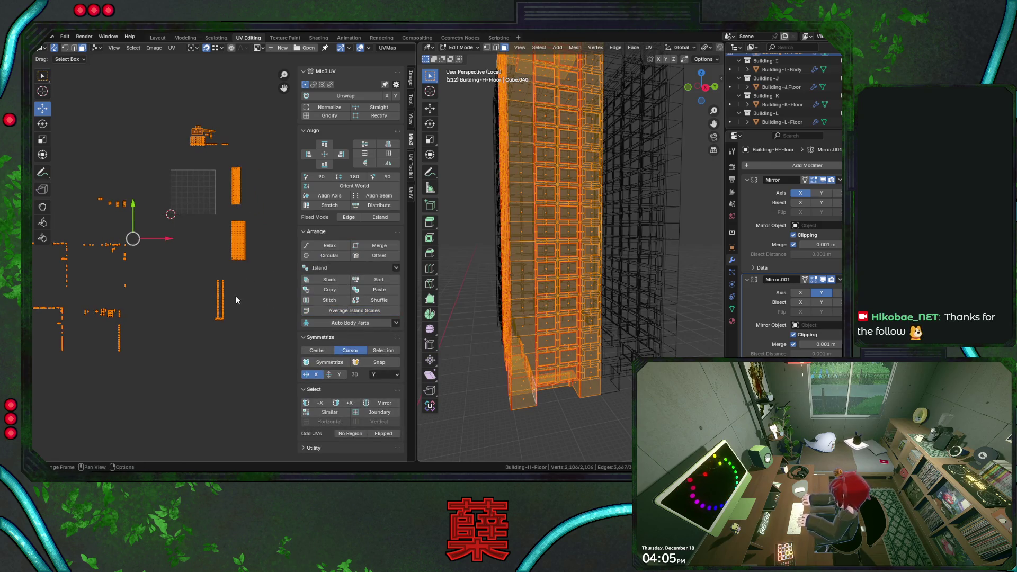
pyautogui.click(220, 295)
pyautogui.press('s')
pyautogui.click(243, 327)
pyautogui.hotkey('ctrl', 'i')
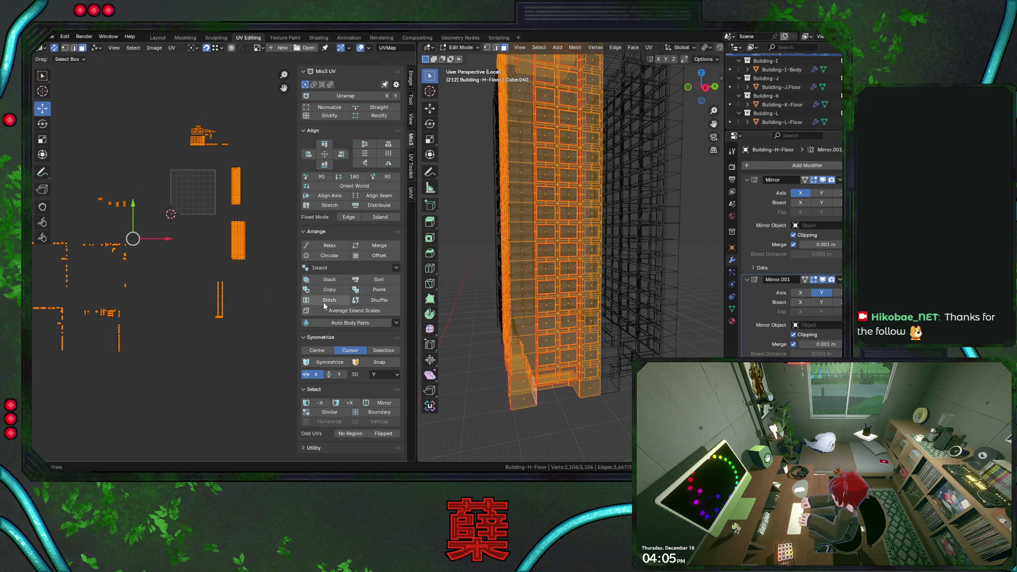
pyautogui.click(349, 310)
pyautogui.hotkey('ctrl', 'z')
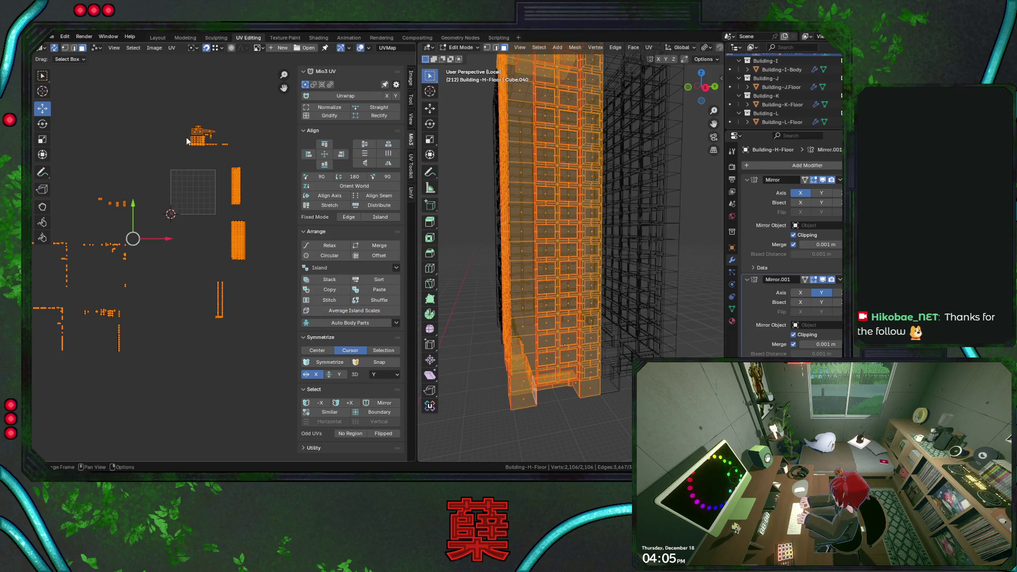
pyautogui.keyDown('ctrl'); pyautogui.moveTo(187, 136); pyautogui.dragTo(255, 274); pyautogui.keyUp('ctrl')
pyautogui.scroll(2, 236, 277)
pyautogui.scroll(-1, 246, 208)
pyautogui.hotkey('ctrl', 's')
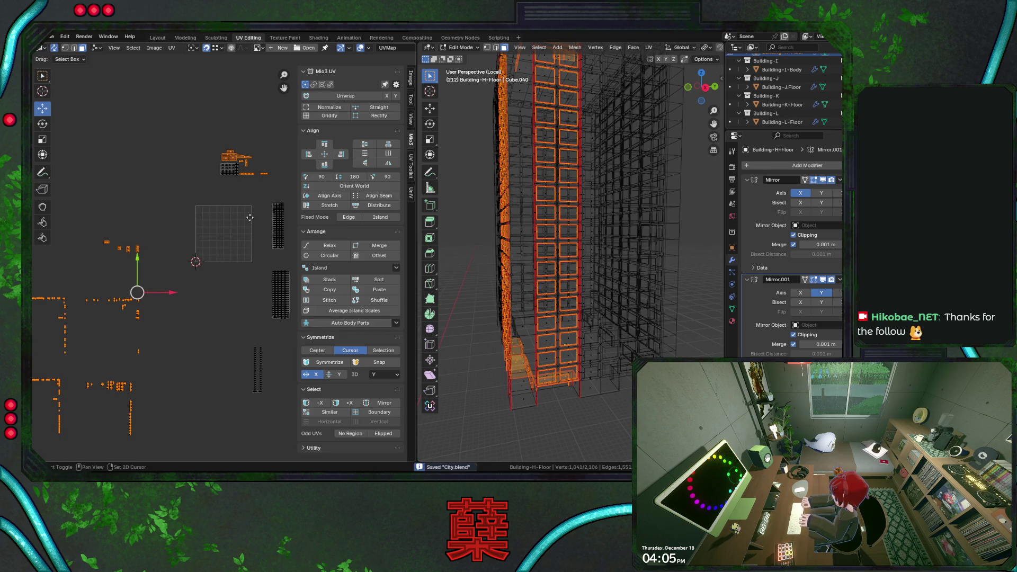
pyautogui.scroll(1, 228, 274)
pyautogui.moveTo(228, 274); pyautogui.dragTo(230, 236, button='middle')
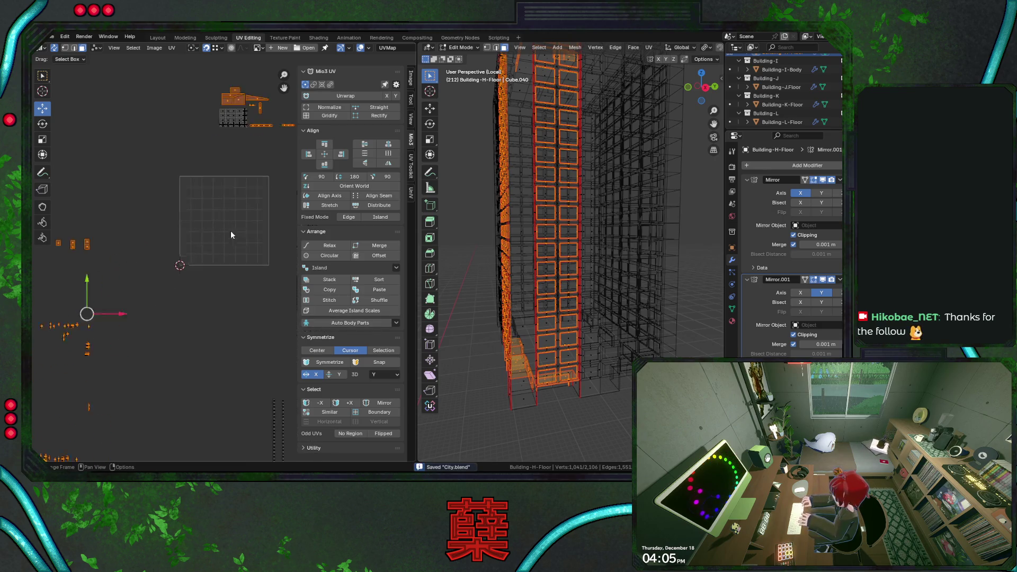
pyautogui.scroll(-2, 231, 231)
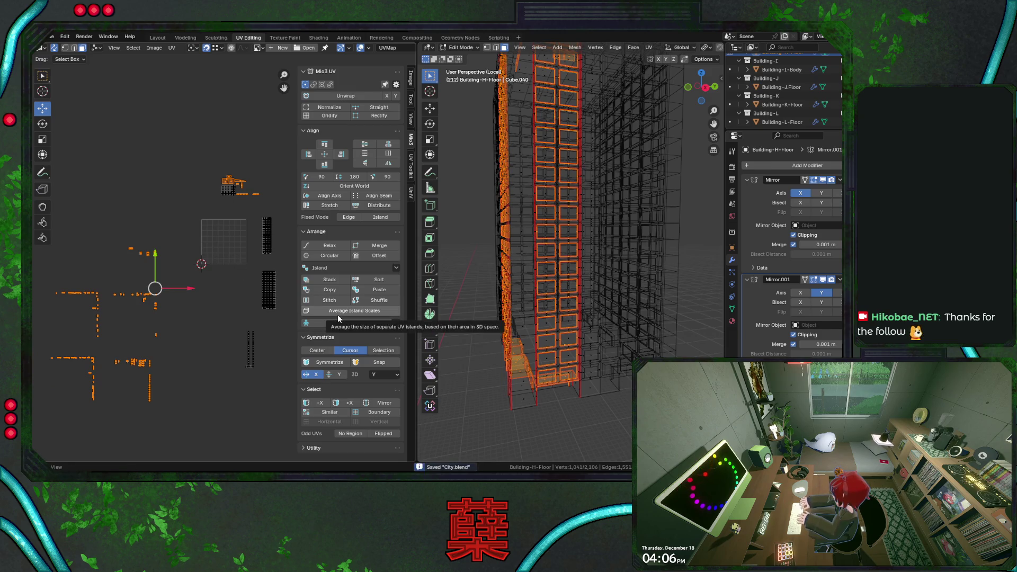
pyautogui.click(353, 311)
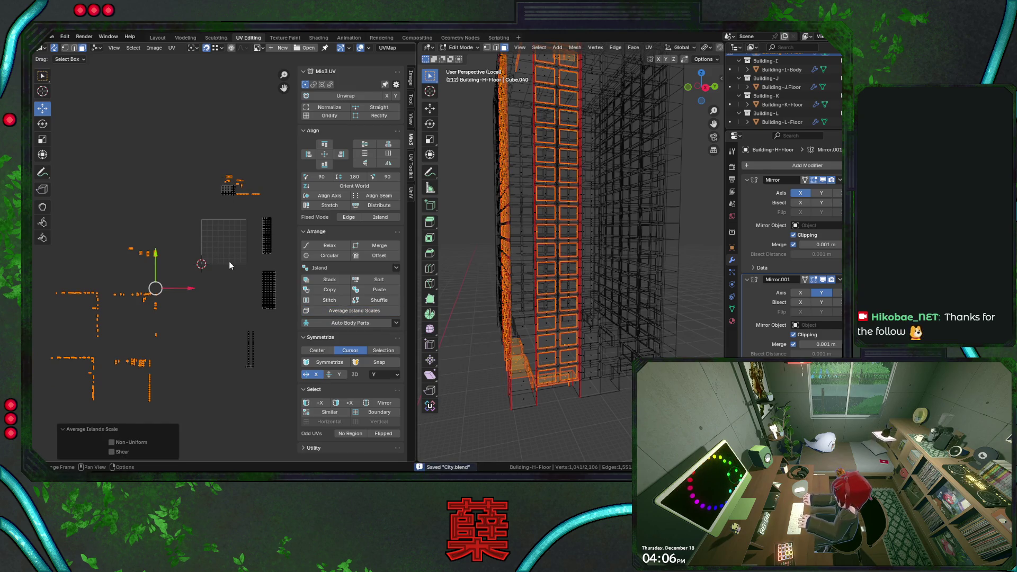
# Step: Move the window column islands up and left into stacks beside the roof grid
pyautogui.press('g')
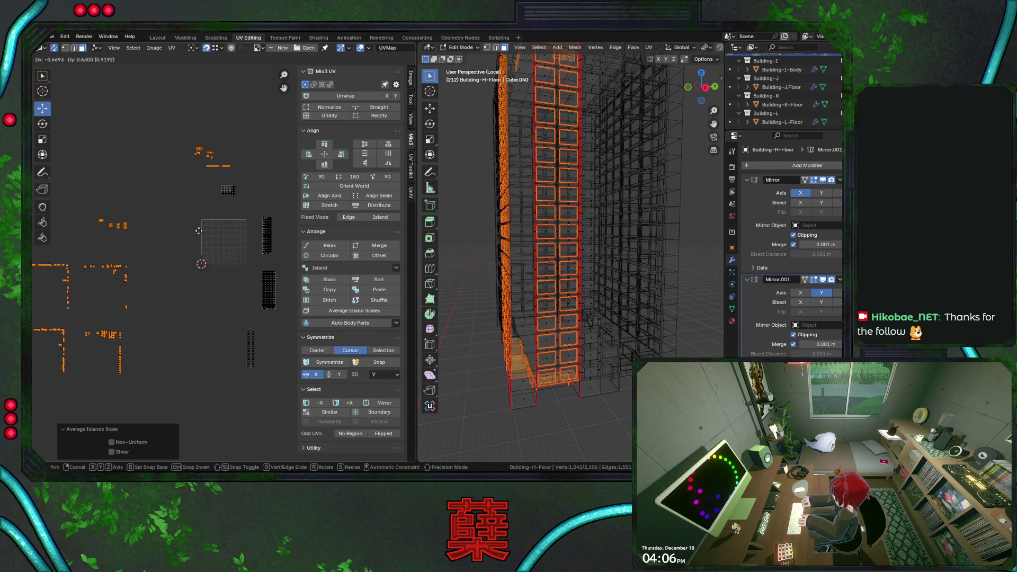
pyautogui.click(199, 230)
pyautogui.press('g')
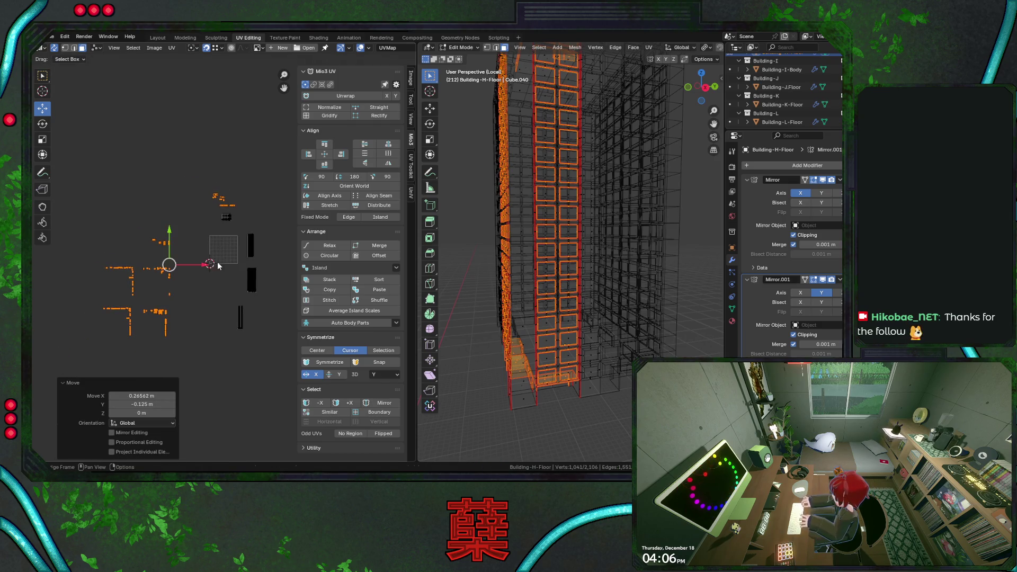
pyautogui.click(218, 285)
pyautogui.press('g')
pyautogui.click(223, 227)
pyautogui.press('g')
pyautogui.click(215, 155)
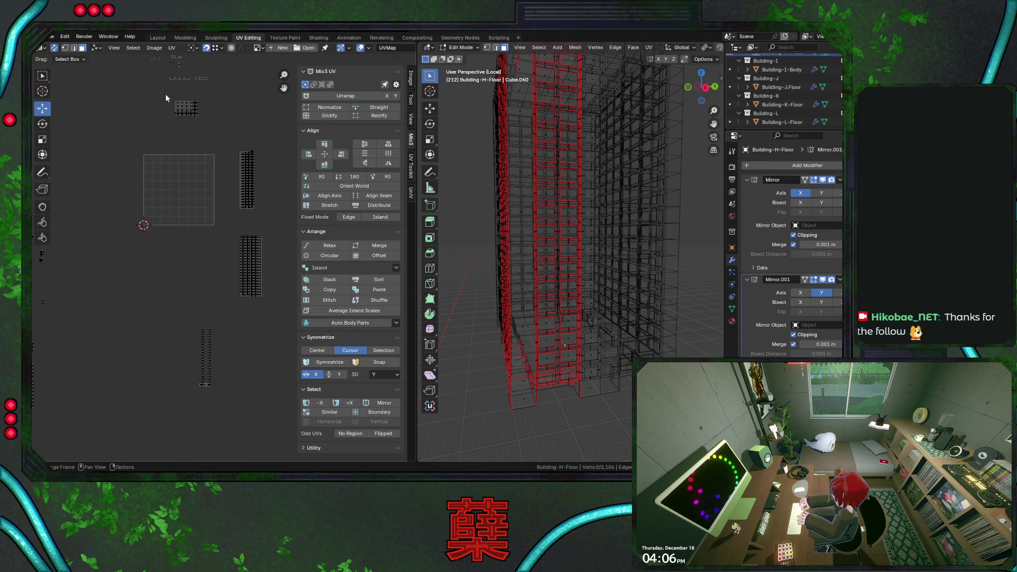
# Step: Reposition the roof grid island, enlarge it by about 1.11 and save the blend file
pyautogui.click(185, 106)
pyautogui.scroll(3, 229, 259)
pyautogui.scroll(3, 204, 233)
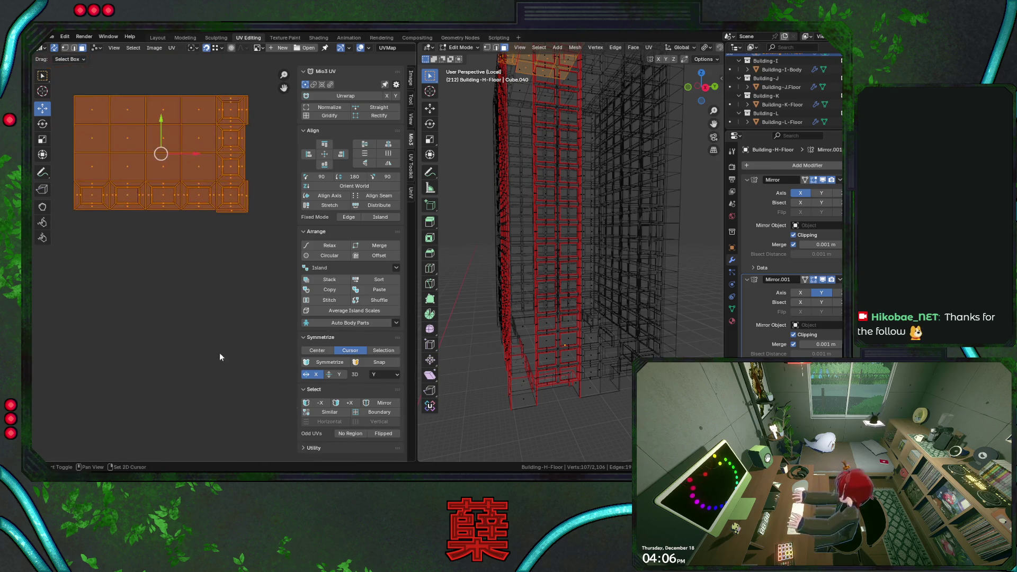
pyautogui.scroll(-3, 225, 298)
pyautogui.press('g')
pyautogui.click(200, 275)
pyautogui.scroll(-2, 202, 275)
pyautogui.hotkey('ctrl', 's')
pyautogui.scroll(-1, 240, 297)
pyautogui.press('s')
pyautogui.click(225, 263)
pyautogui.scroll(-2, 205, 244)
pyautogui.scroll(3, 198, 223)
pyautogui.scroll(-1, 215, 218)
# Step: Show the building in solid textured shading and pick roof and parapet faces viewed from above in ortho
pyautogui.click(157, 170)
pyautogui.press('z')
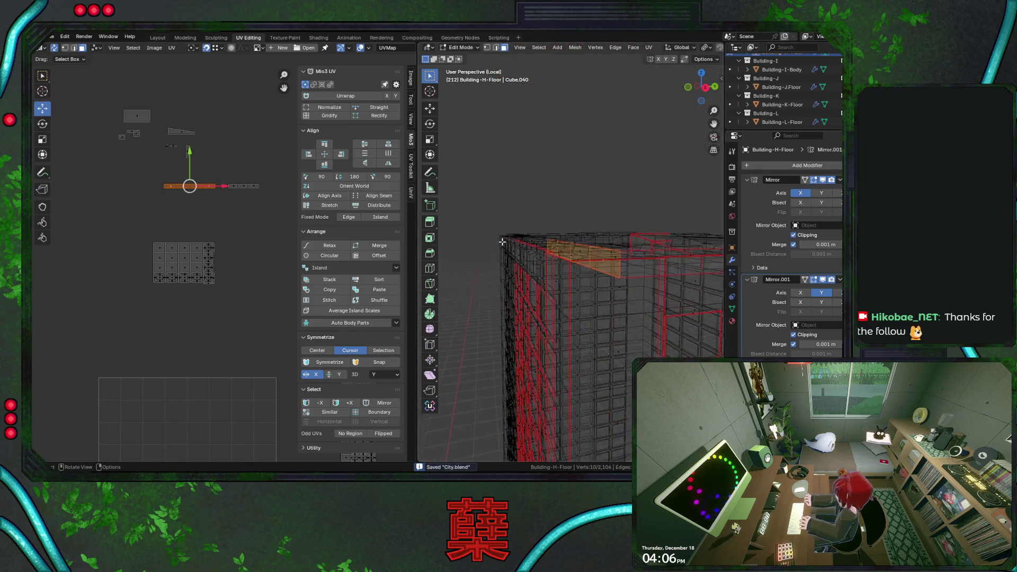
pyautogui.moveTo(502, 242); pyautogui.dragTo(560, 260, button='middle')
pyautogui.moveTo(575, 264); pyautogui.dragTo(556, 264, button='middle')
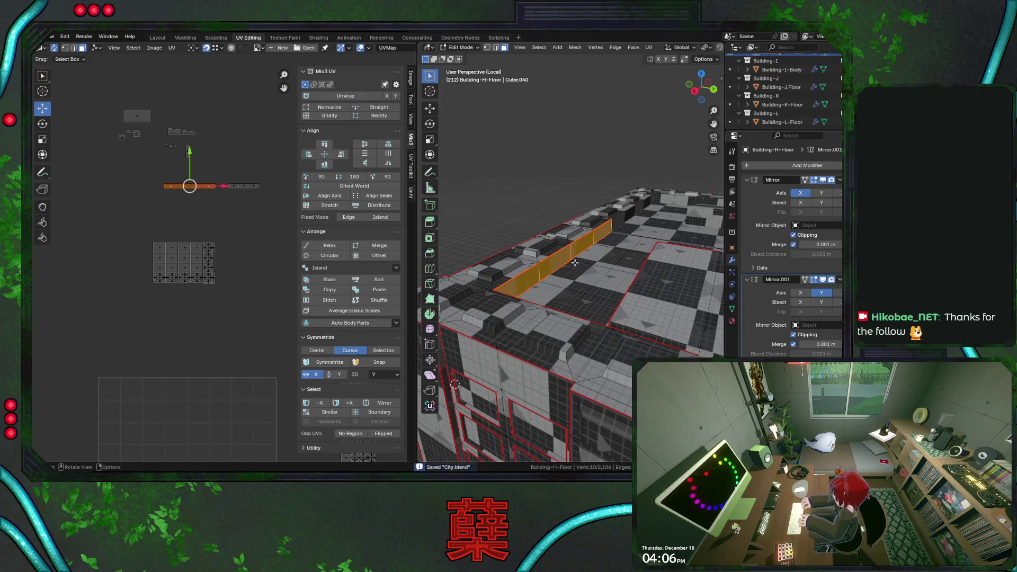
pyautogui.click(159, 249)
pyautogui.moveTo(166, 240); pyautogui.dragTo(239, 276)
pyautogui.click(199, 260)
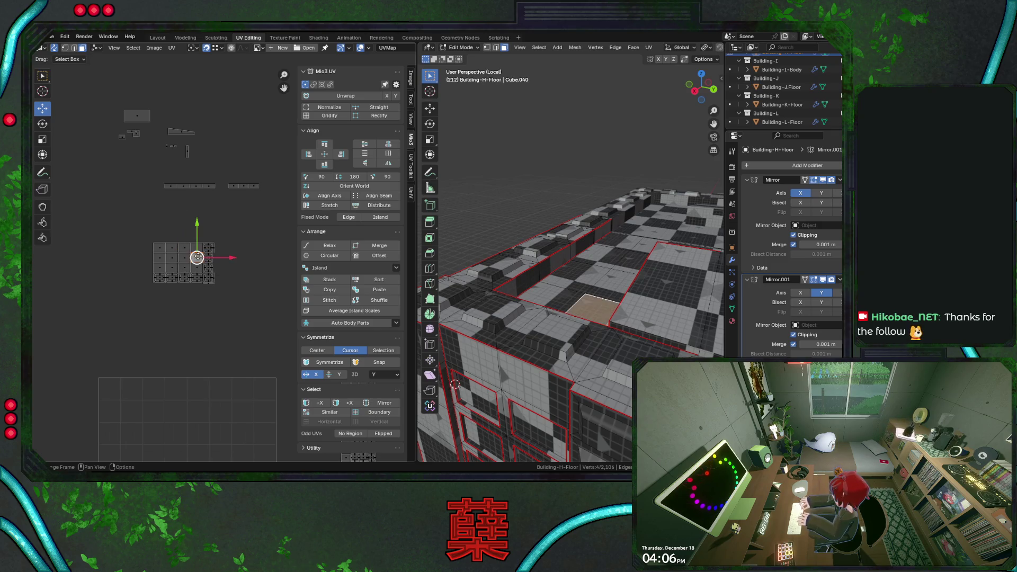
pyautogui.click(198, 270)
pyautogui.click(160, 271)
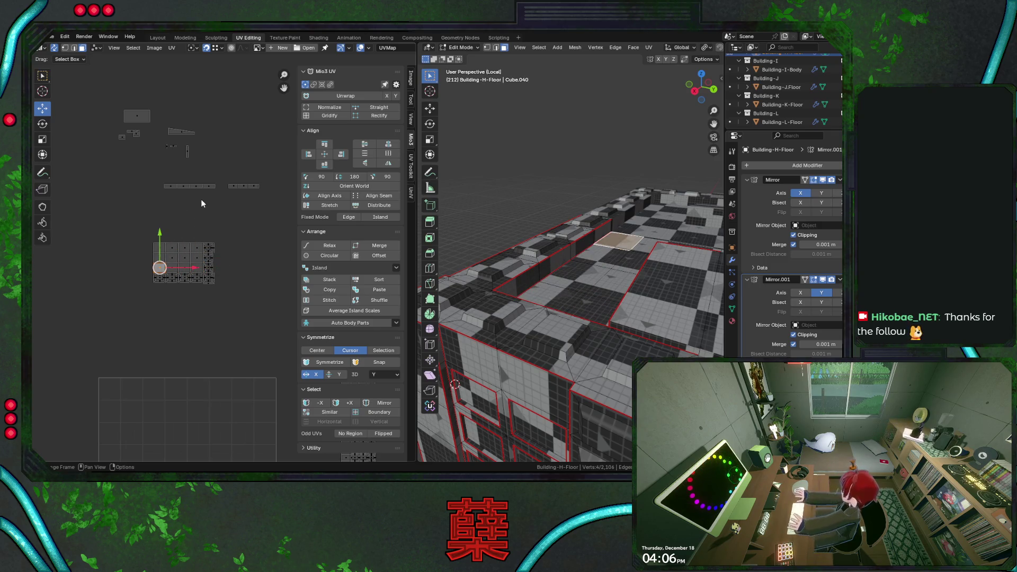
pyautogui.moveTo(161, 173); pyautogui.dragTo(232, 215)
pyautogui.scroll(3, 230, 230)
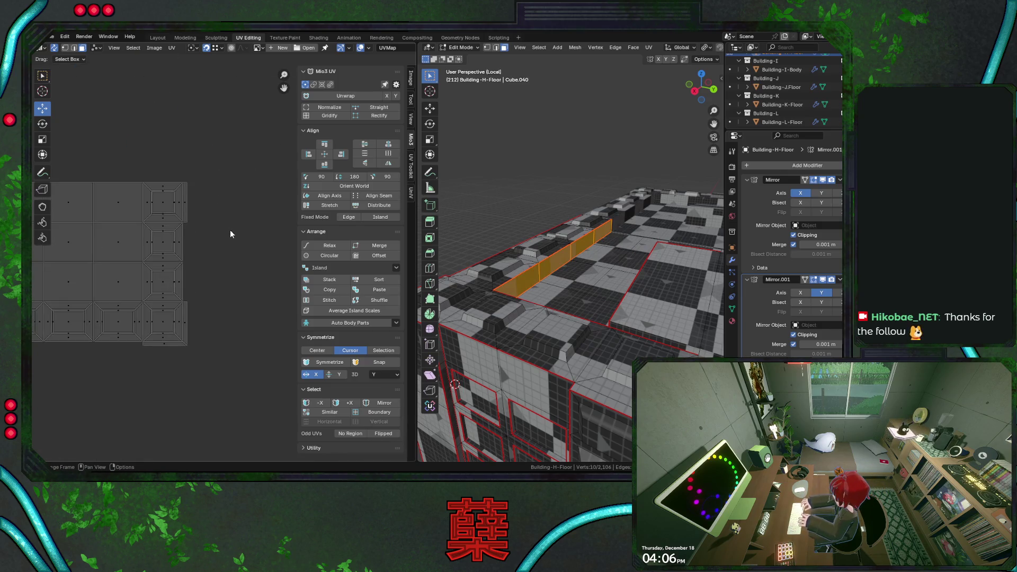
pyautogui.scroll(2, 230, 230)
pyautogui.press('KP_7')
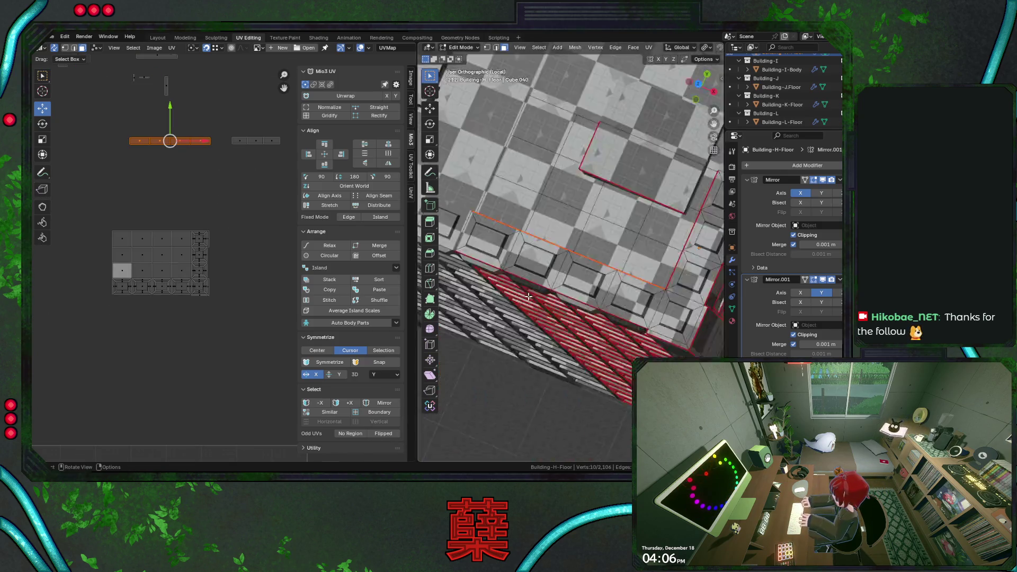
# Step: Drop one parapet strip below the grid and stand the next one upright along the grid's right edge
pyautogui.press('g')
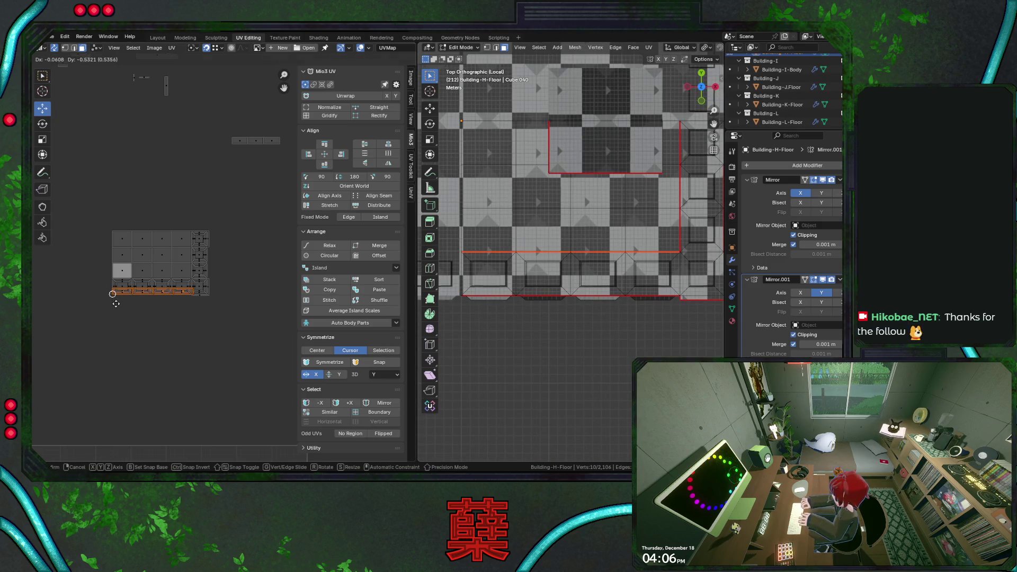
pyautogui.click(114, 299)
pyautogui.moveTo(153, 291); pyautogui.dragTo(152, 301)
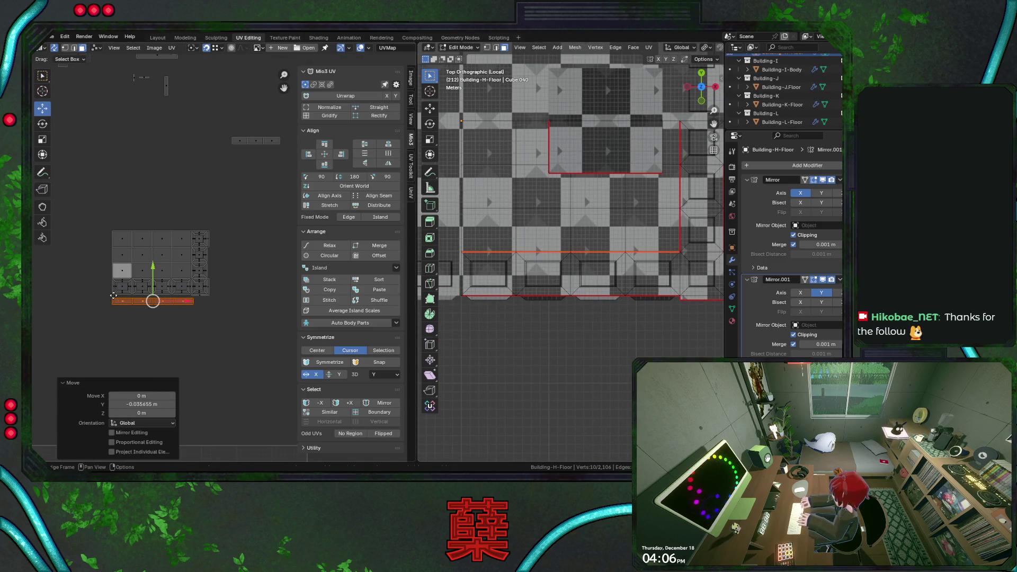
pyautogui.click(256, 140)
pyautogui.write('r90')
pyautogui.press('Return')
pyautogui.press('g')
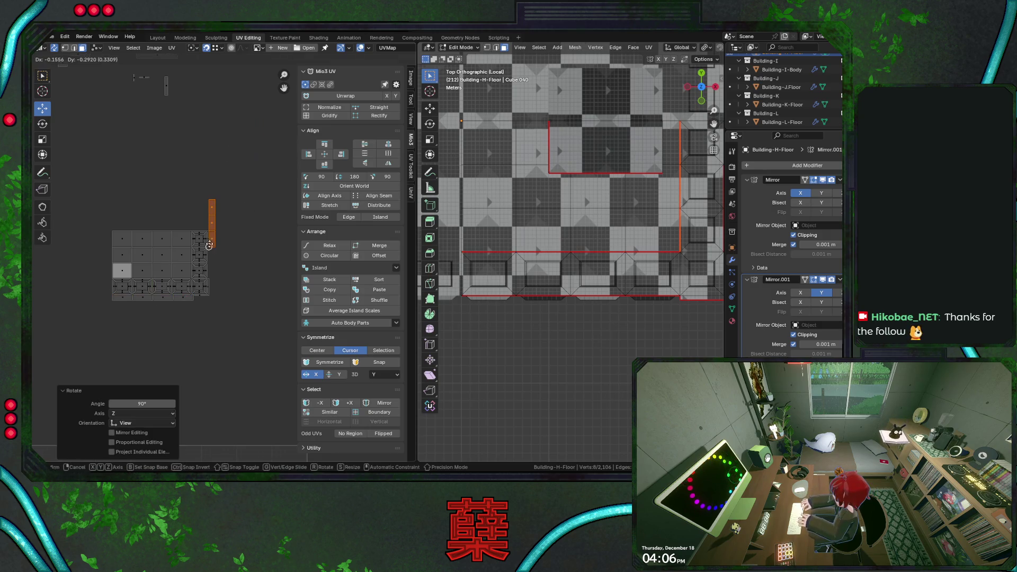
pyautogui.click(212, 271)
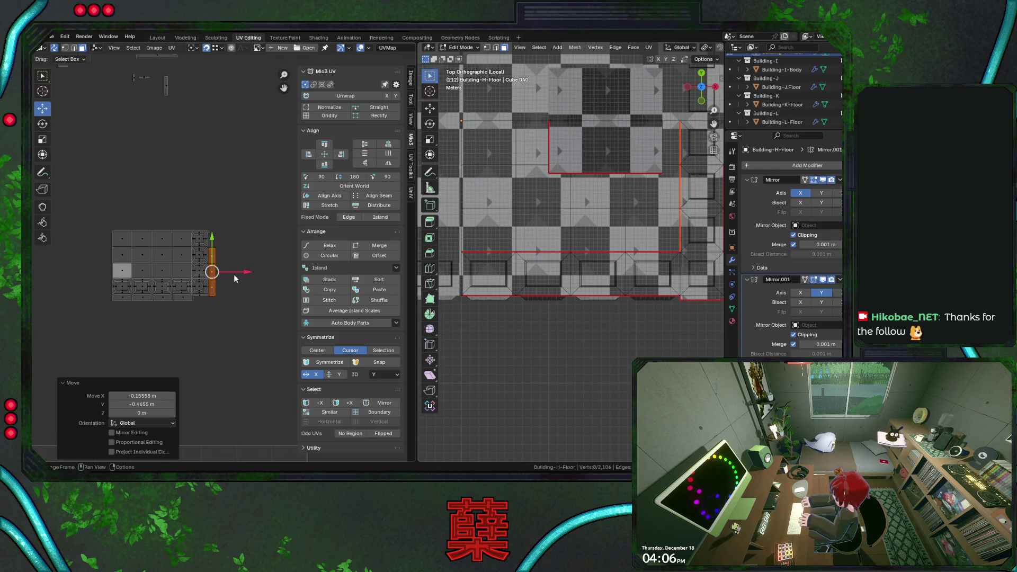
pyautogui.press('g')
pyautogui.click(234, 274)
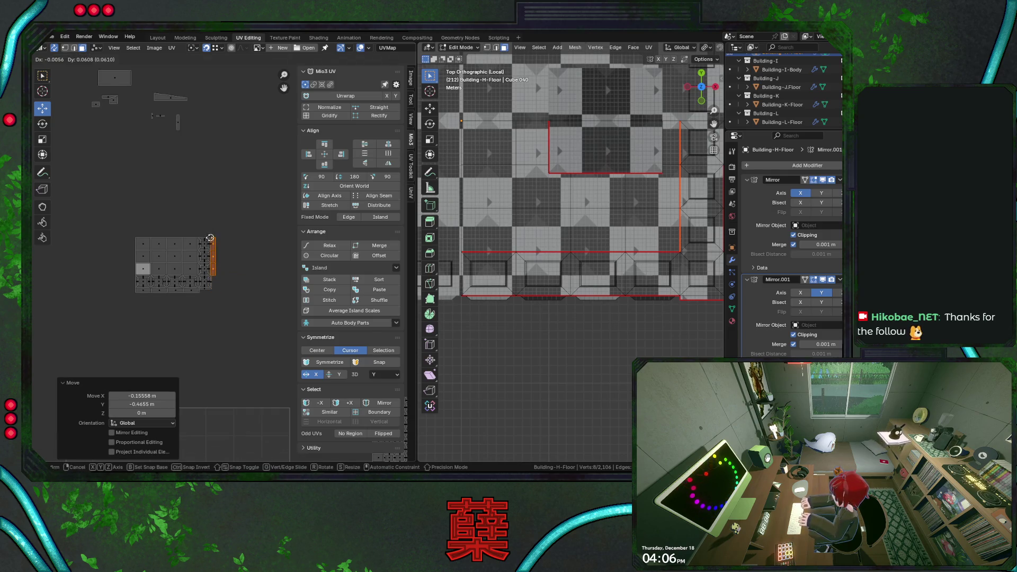
pyautogui.scroll(2, 234, 275)
pyautogui.scroll(1, 236, 267)
# Step: Flip a strip 180 degrees beside the grid and pick the linked bottom parapet strip
pyautogui.moveTo(197, 213); pyautogui.dragTo(196, 199)
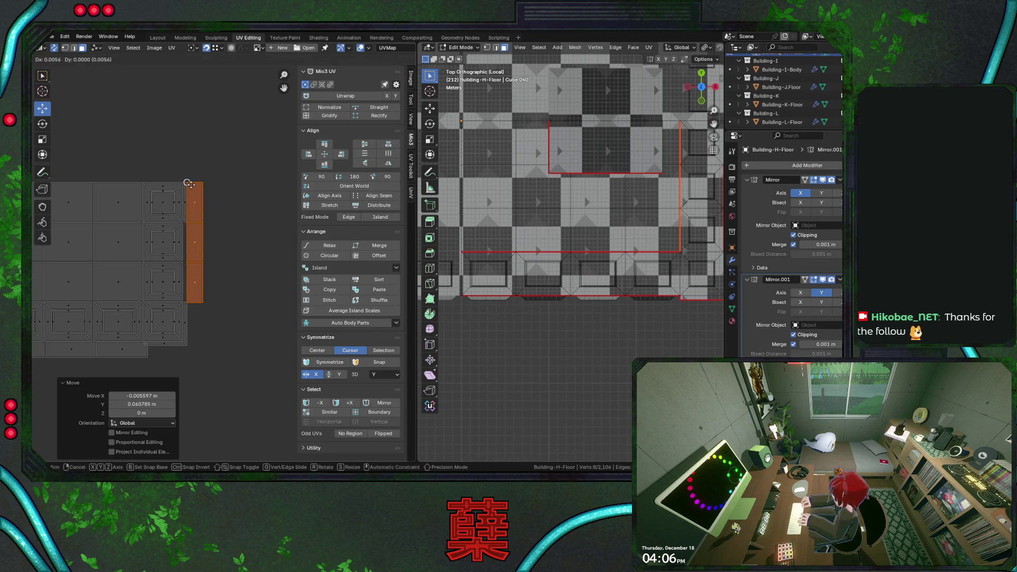
pyautogui.click(196, 206)
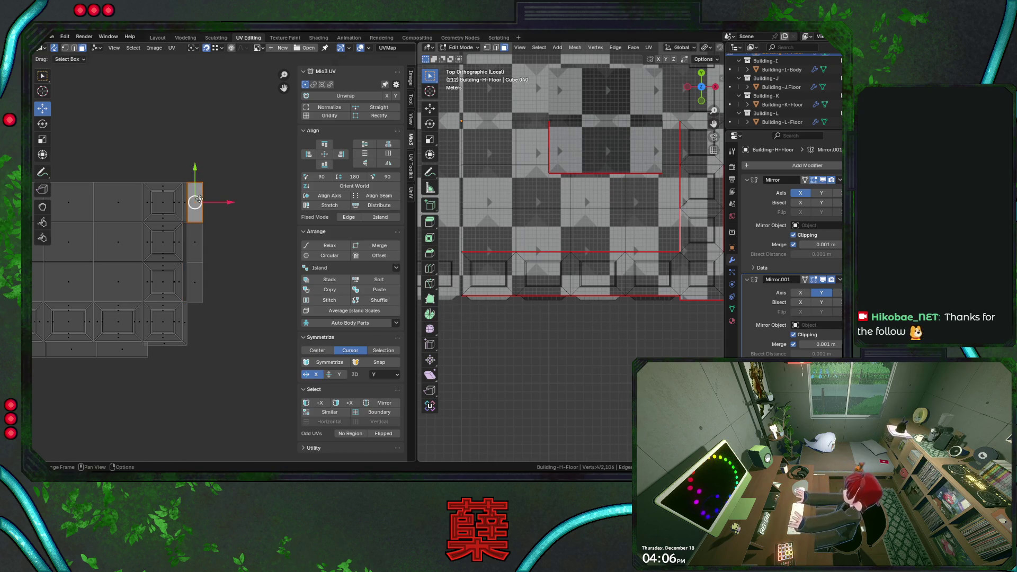
pyautogui.write('lr180')
pyautogui.press('Return')
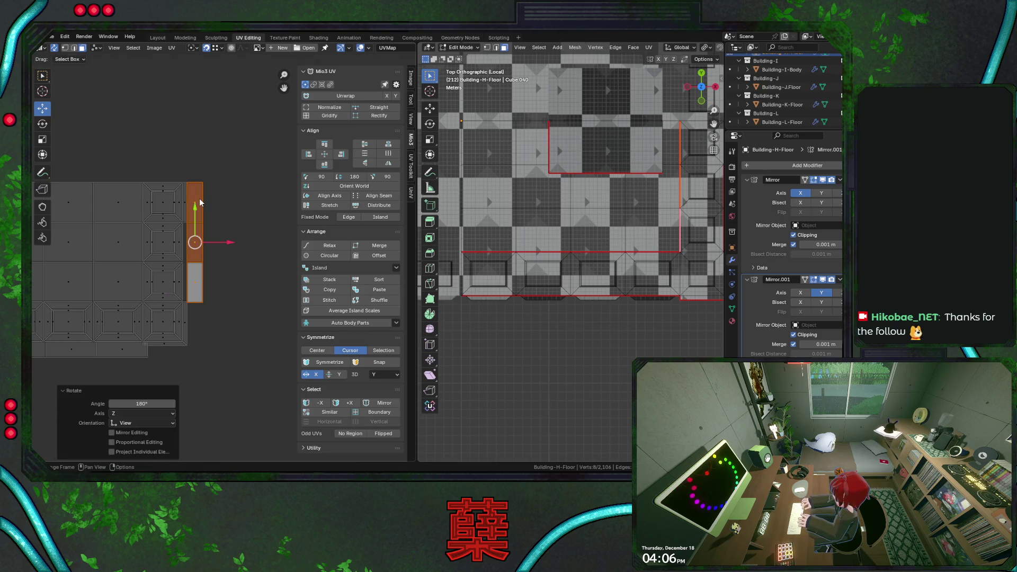
pyautogui.moveTo(197, 207); pyautogui.dragTo(198, 208)
pyautogui.scroll(-3, 158, 264)
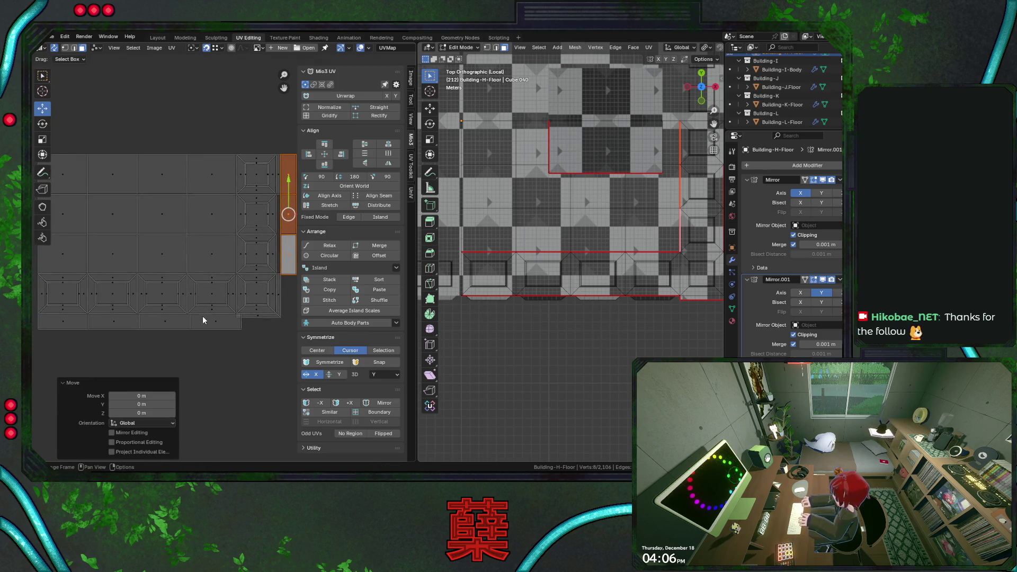
pyautogui.press('Home')
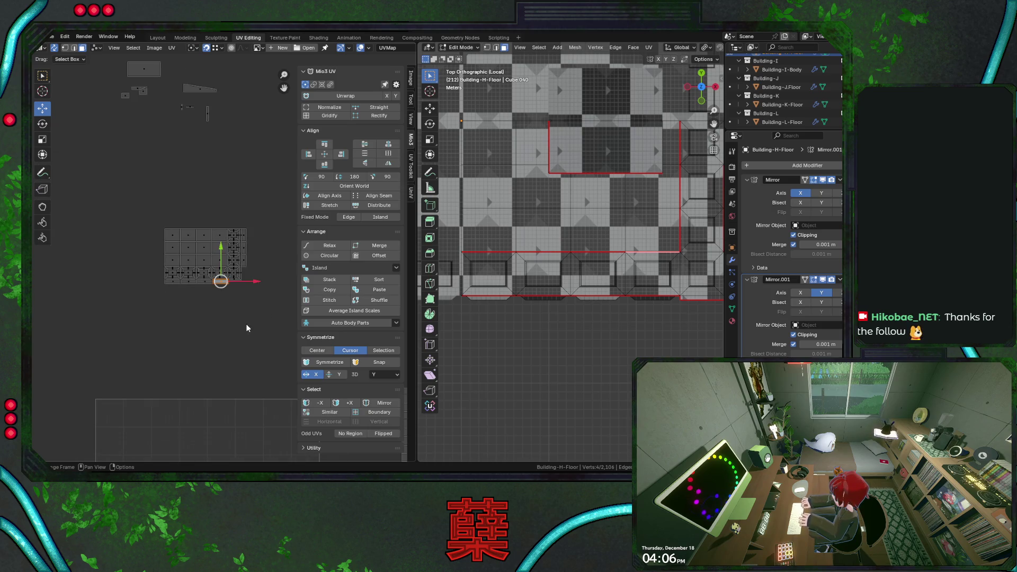
pyautogui.scroll(5, 245, 321)
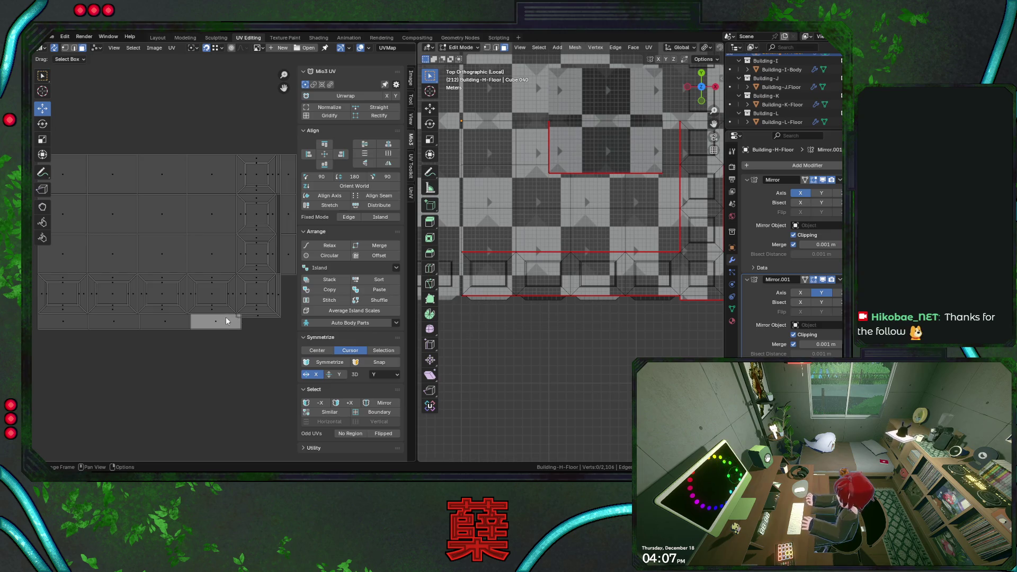
pyautogui.press('l')
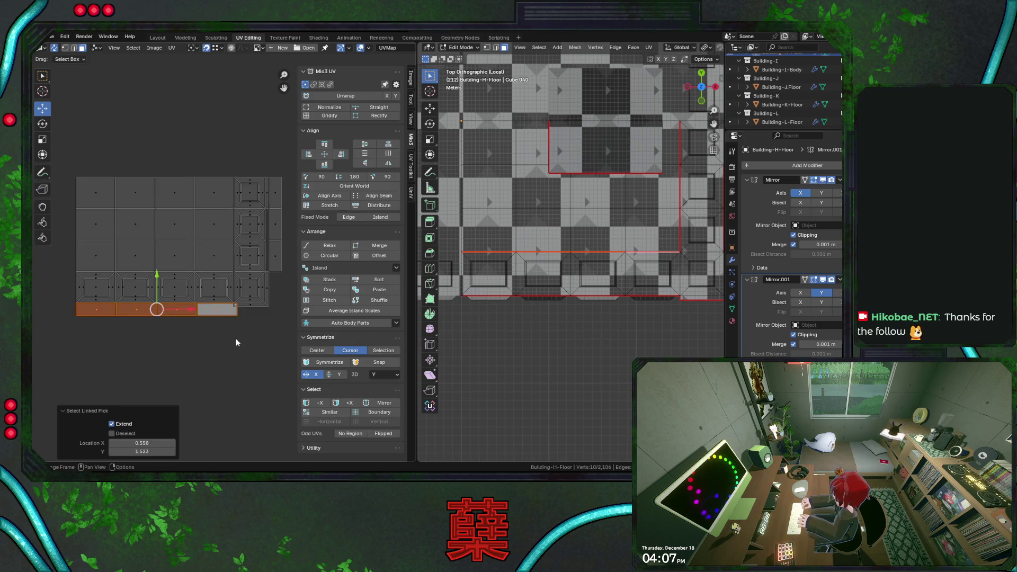
pyautogui.scroll(-2, 235, 335)
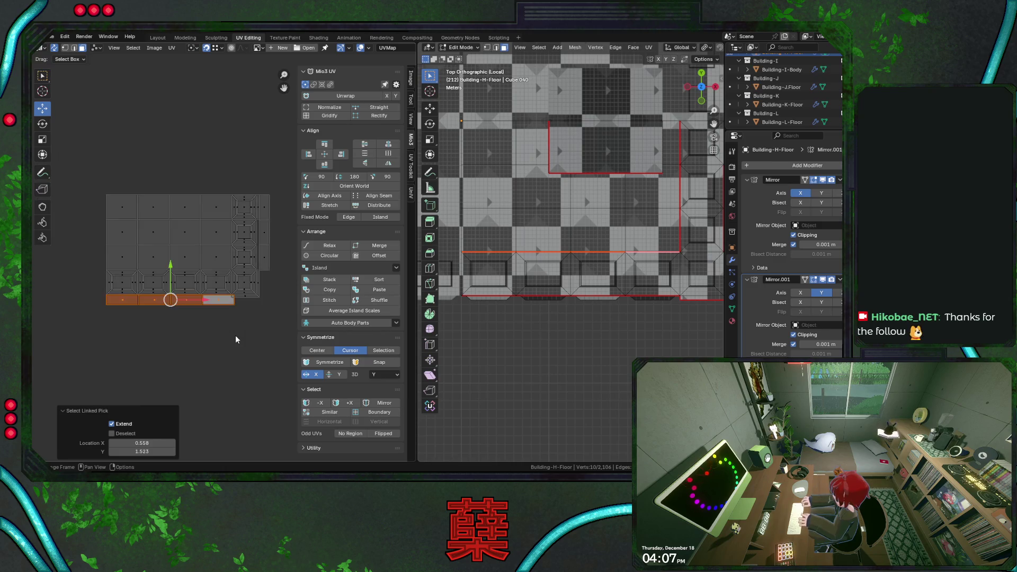
pyautogui.scroll(2, 236, 336)
# Step: Nudge the bottom parapet strip slightly left and just below the grid, save City.blend and deselect all
pyautogui.press('g')
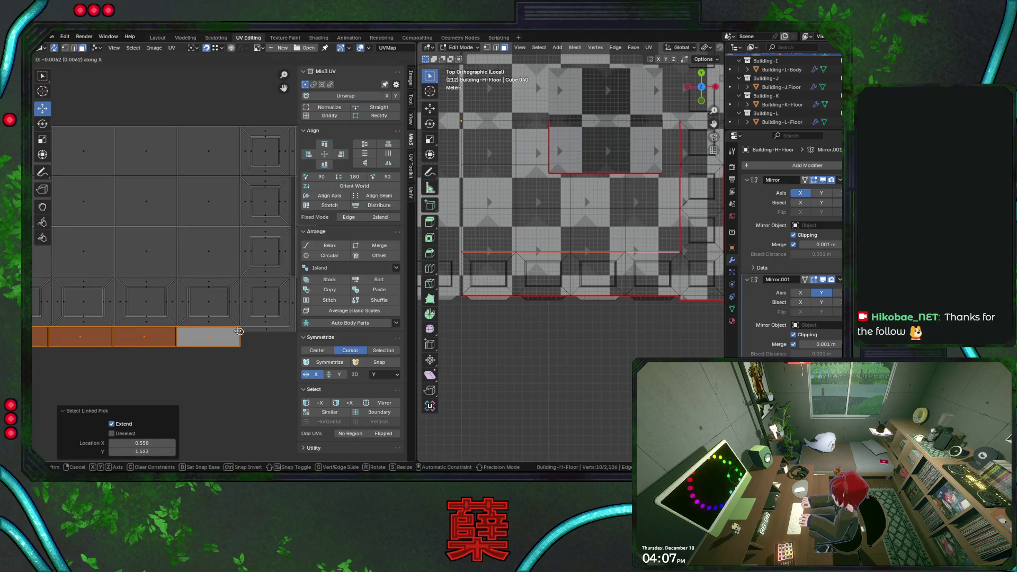
pyautogui.click(236, 337)
pyautogui.scroll(-1, 239, 334)
pyautogui.scroll(-1, 258, 294)
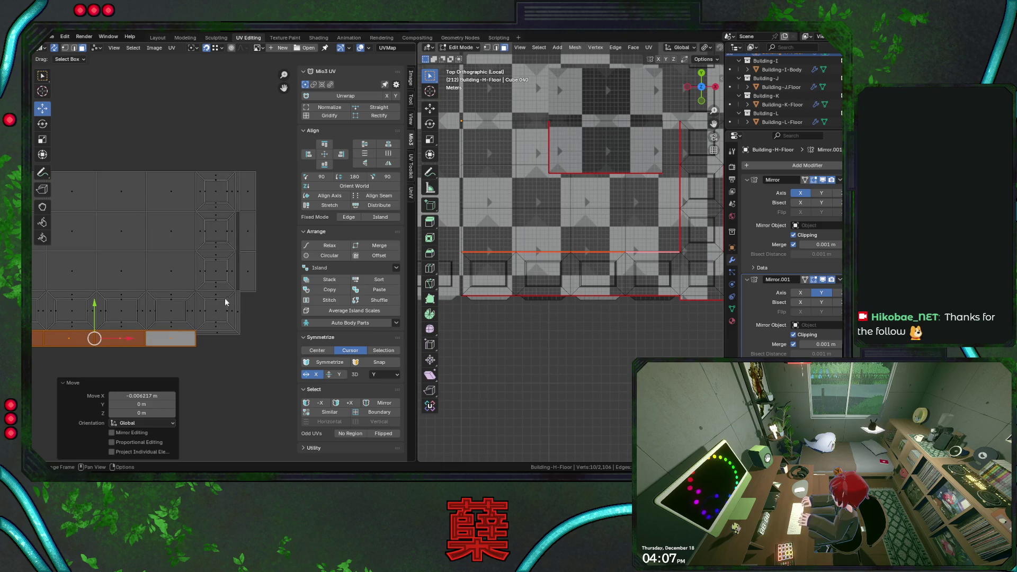
pyautogui.keyDown('shift'); pyautogui.click(200, 343); pyautogui.keyUp('shift')
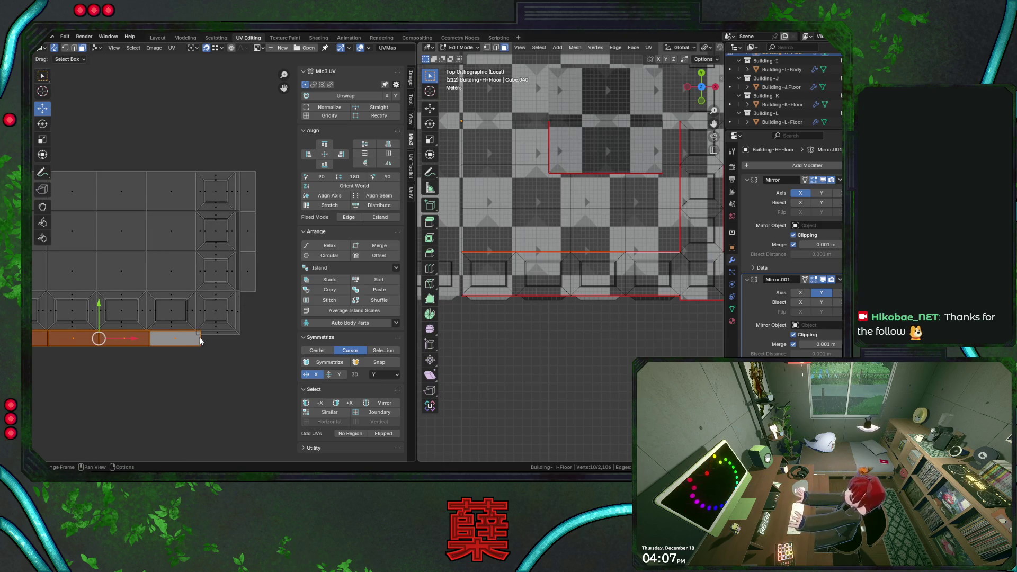
pyautogui.press('g')
pyautogui.click(201, 342)
pyautogui.scroll(-1, 218, 366)
pyautogui.scroll(1, 218, 365)
pyautogui.hotkey('ctrl', 's')
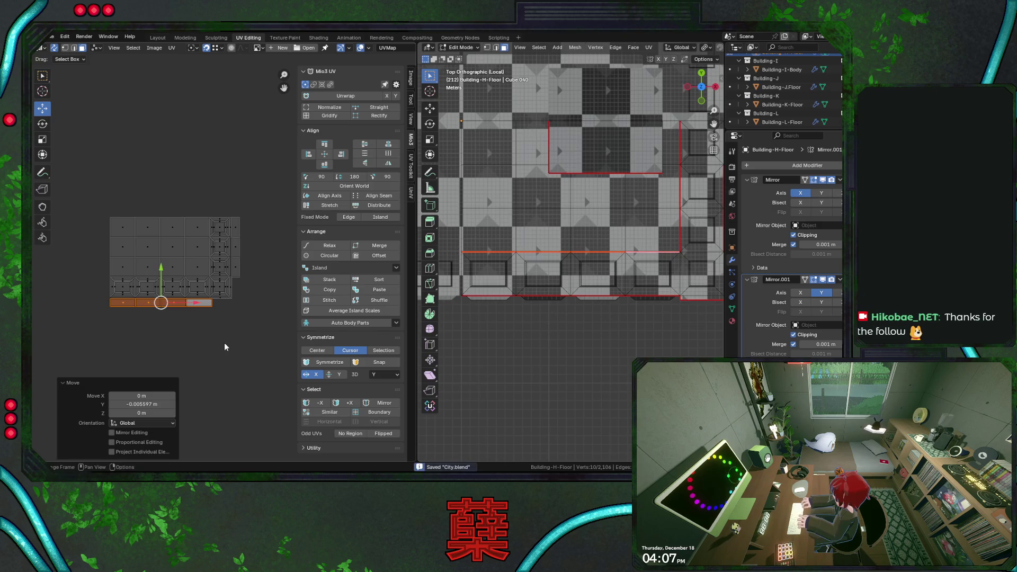
pyautogui.press('a')
pyautogui.hotkey('alt', 'a')
pyautogui.press('a')
pyautogui.hotkey('alt', 'a')
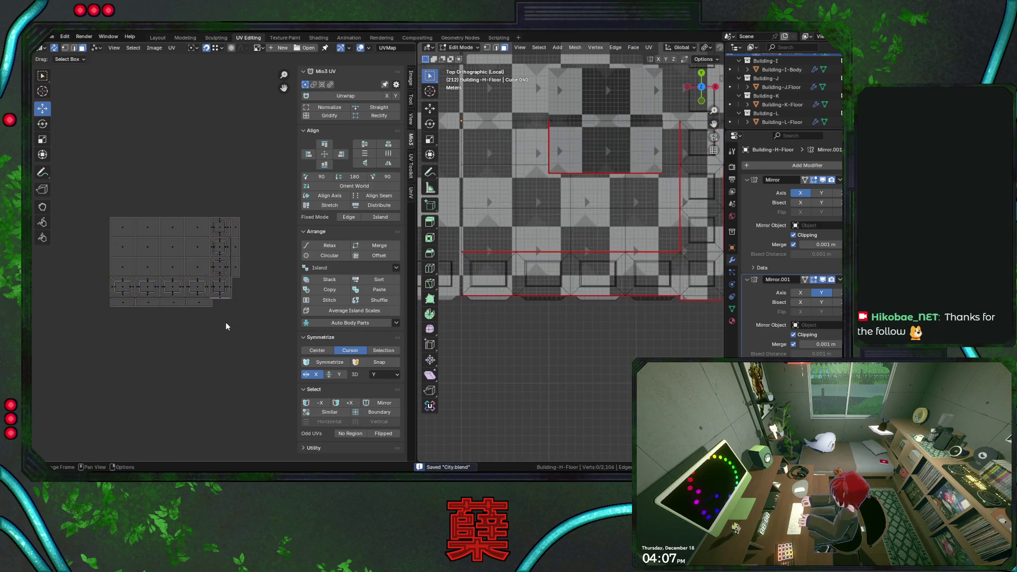
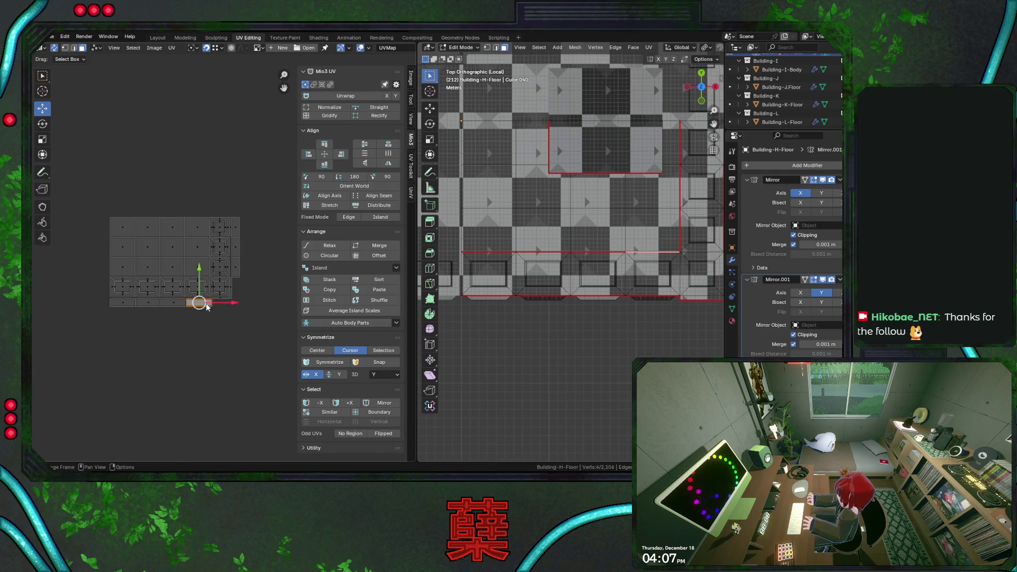
# Step: Nudge the linked bottom UV strip slightly downward into alignment
pyautogui.press('l')
pyautogui.scroll(3, 244, 349)
pyautogui.press('g')
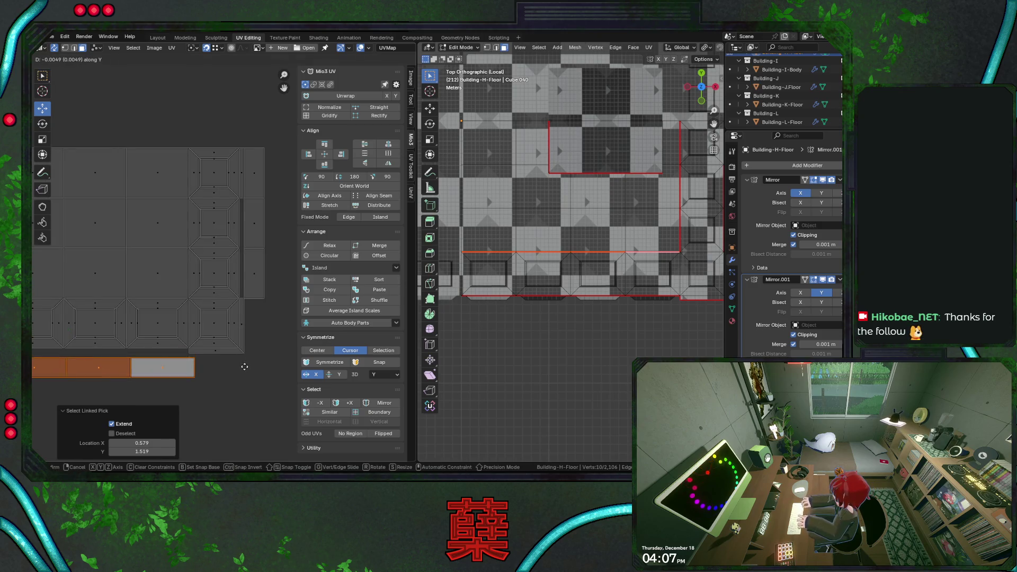
pyautogui.click(246, 365)
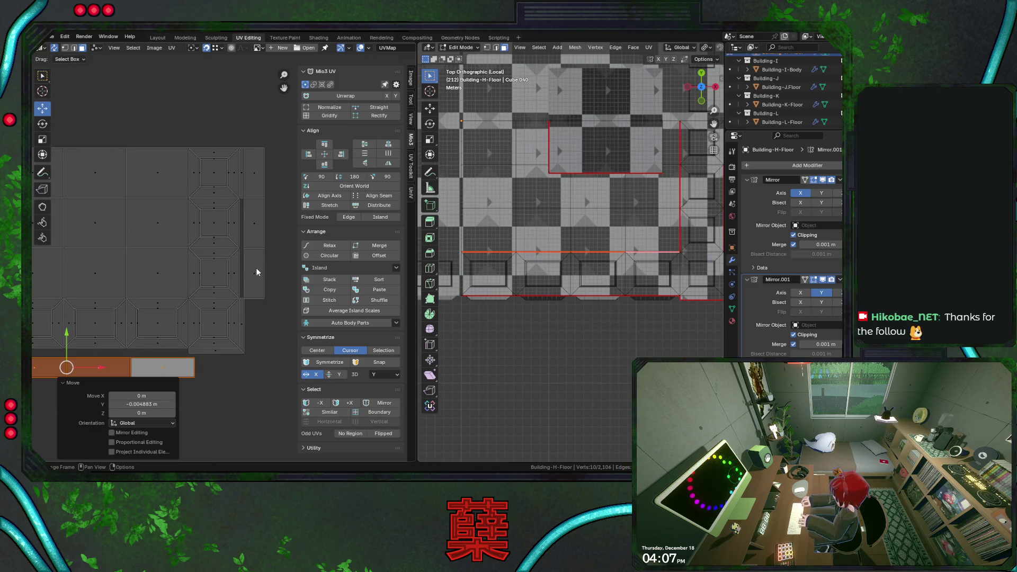
# Step: Shift the right vertical UV strip slightly right along X, deselect all, and save City.blend
pyautogui.press('l')
pyautogui.press('g')
pyautogui.press('x')
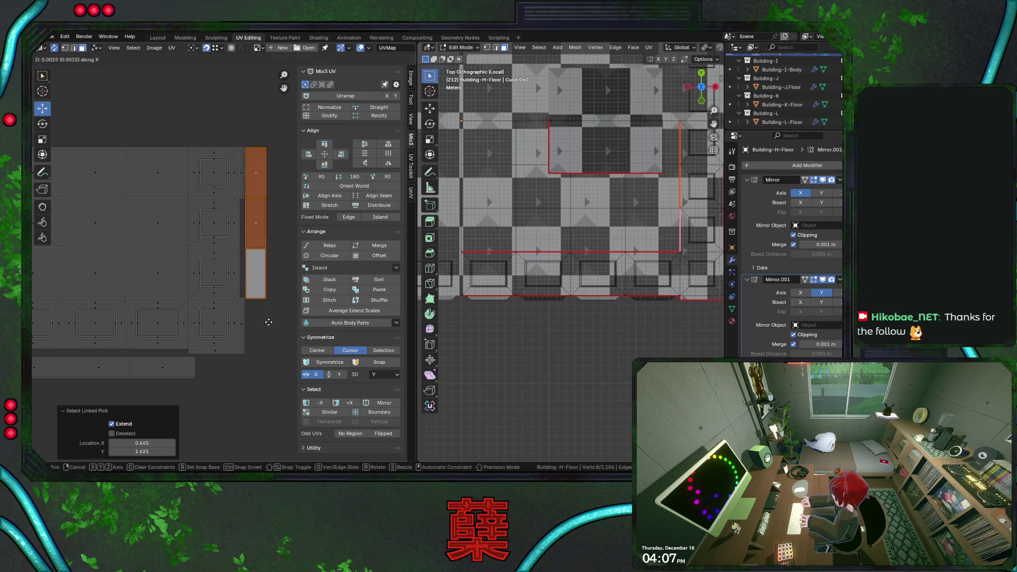
pyautogui.click(269, 322)
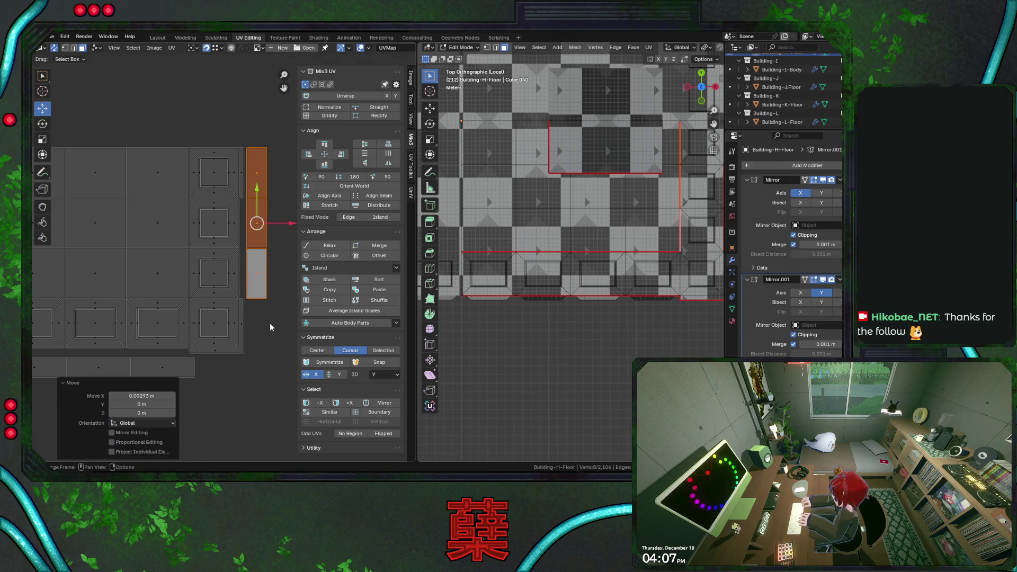
pyautogui.hotkey('alt', 'a')
pyautogui.scroll(-5, 270, 322)
pyautogui.hotkey('ctrl', 's')
pyautogui.scroll(2, 254, 318)
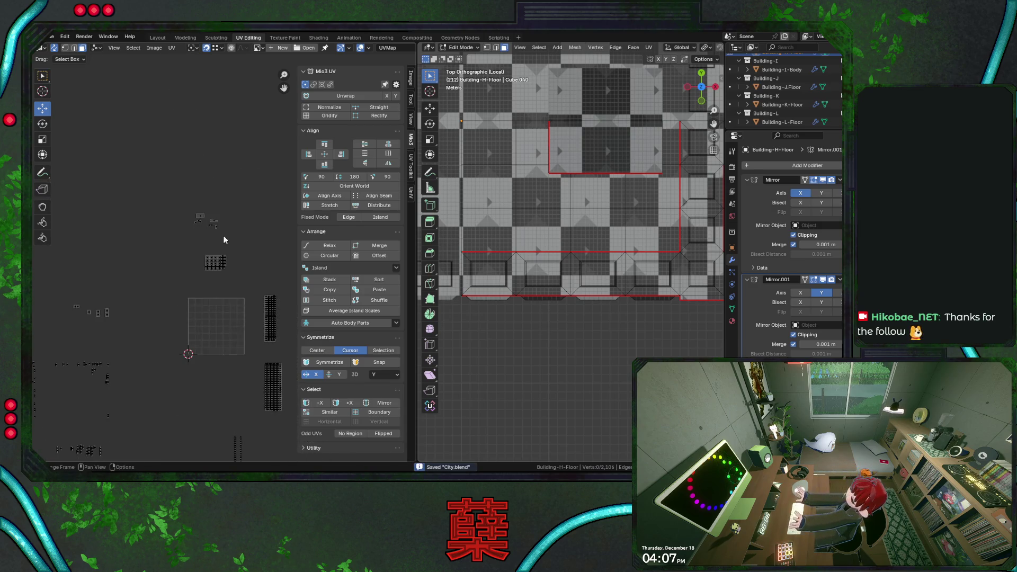
pyautogui.moveTo(224, 235); pyautogui.dragTo(220, 275, button='middle')
pyautogui.scroll(-2, 222, 275)
pyautogui.scroll(3, 211, 262)
pyautogui.scroll(-1, 191, 251)
pyautogui.scroll(-2, 216, 269)
pyautogui.moveTo(228, 351); pyautogui.dragTo(204, 274, button='middle')
pyautogui.scroll(-2, 205, 296)
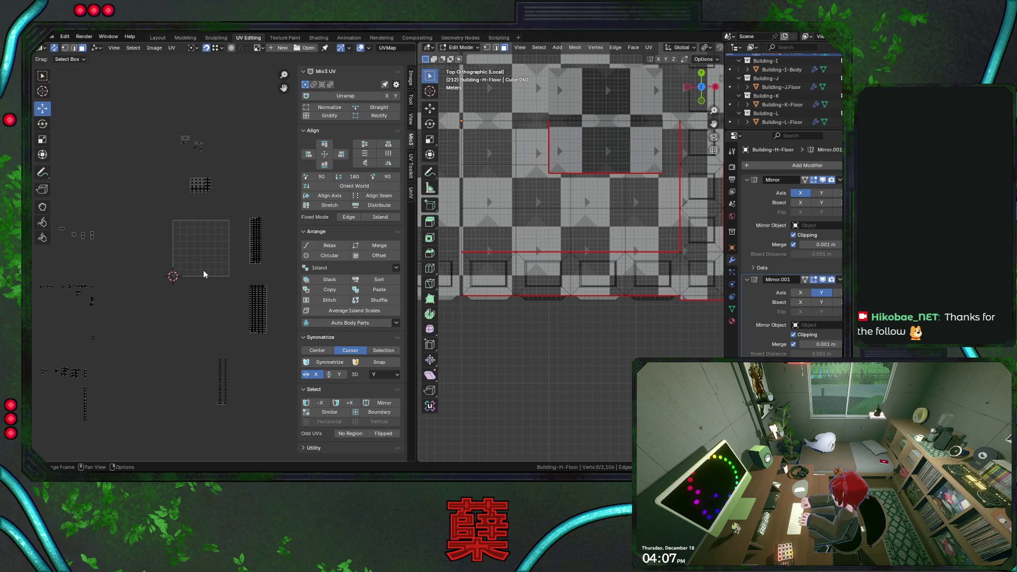